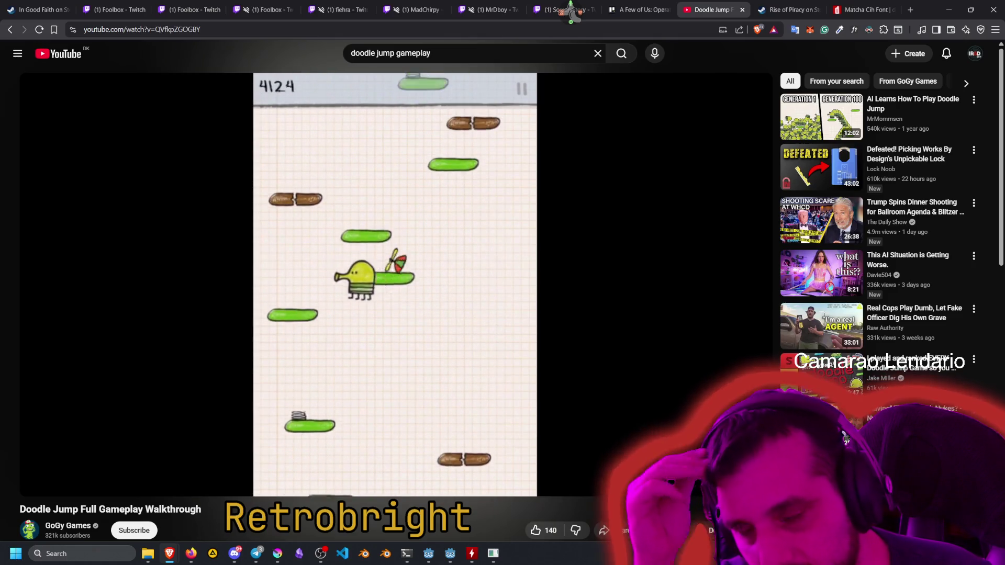
Watch the Doodle Jump walkthrough and leave it paused at 7:55 with the score at 22806.
mouse_move(404, 180)
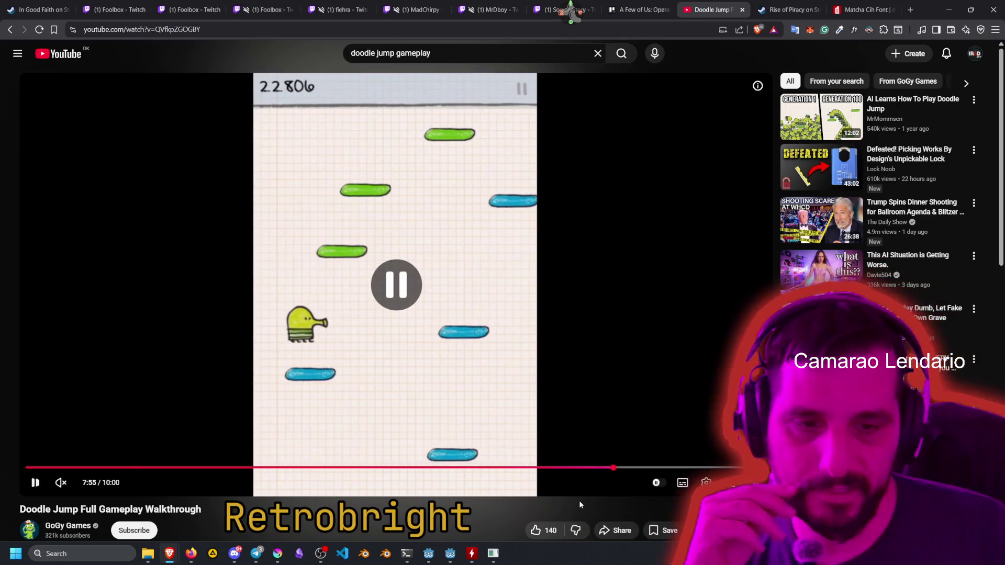
mouse_move(457, 555)
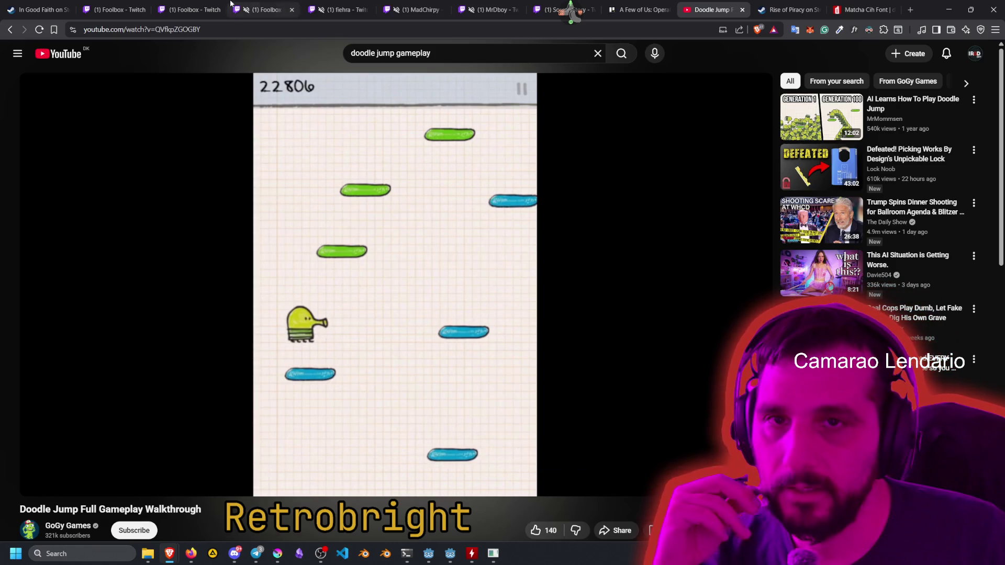
left_click(183, 4)
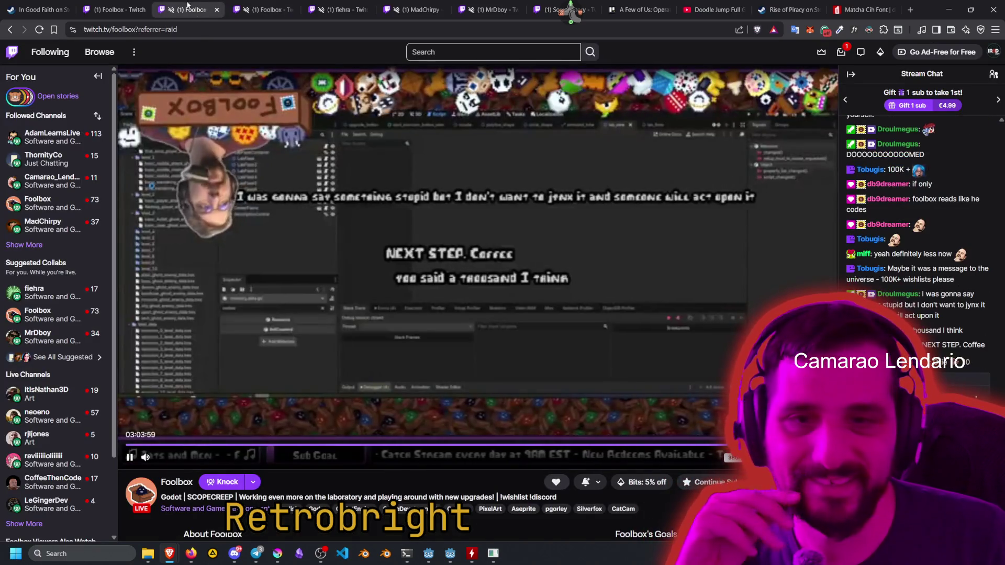
Close the duplicate and current Twitch stream tabs, then browse the remaining open streams.
middle_click(108, 4)
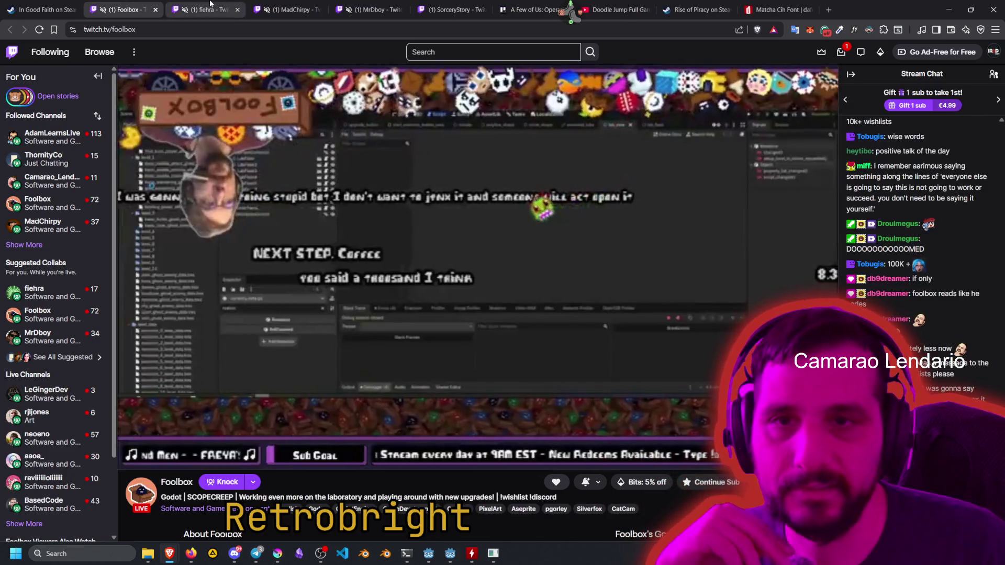
middle_click(133, 5)
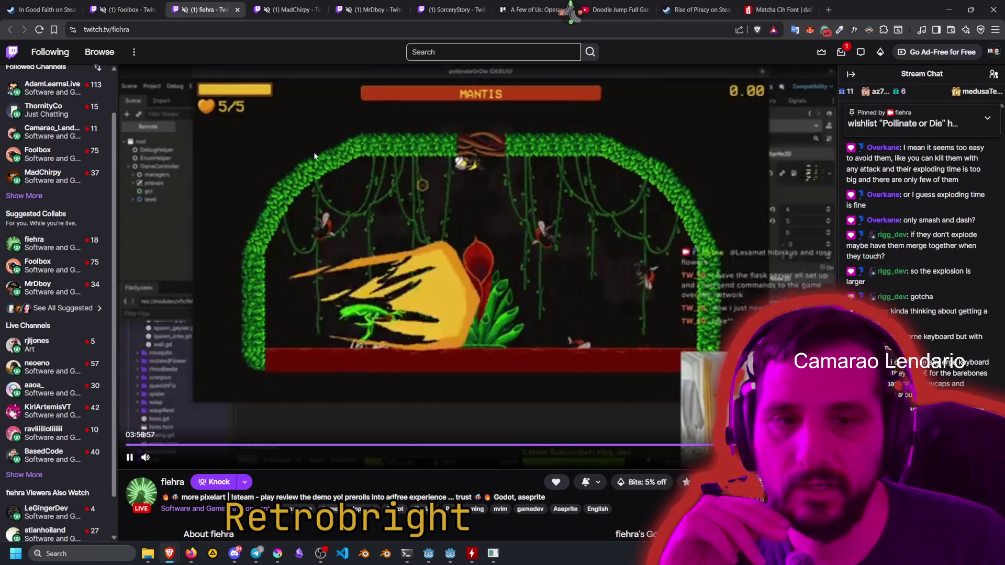
left_click(332, 4)
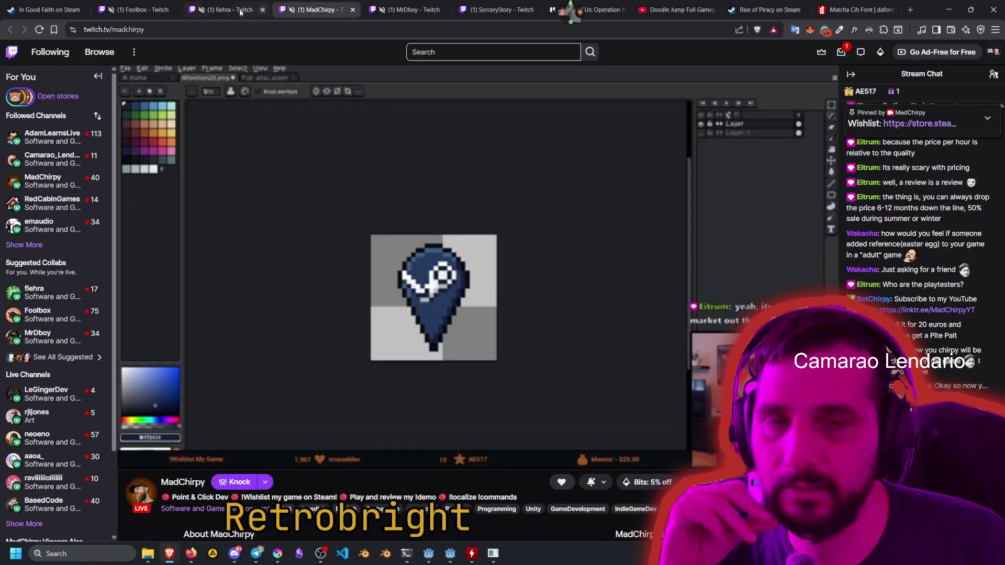
left_click(406, 9)
left_click(497, 10)
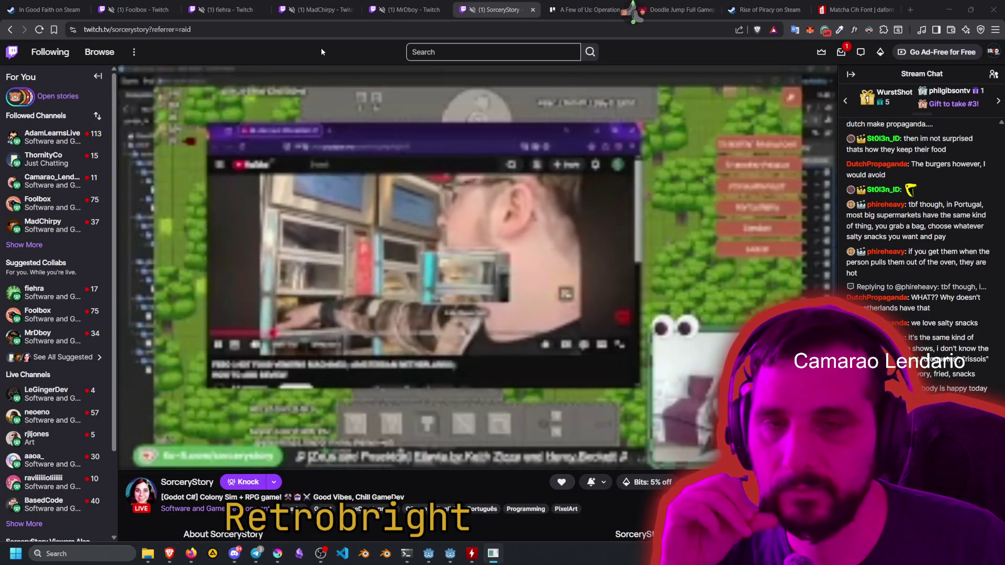
Open the dev-game review stream in a new tab from the first stream.
left_click(133, 9)
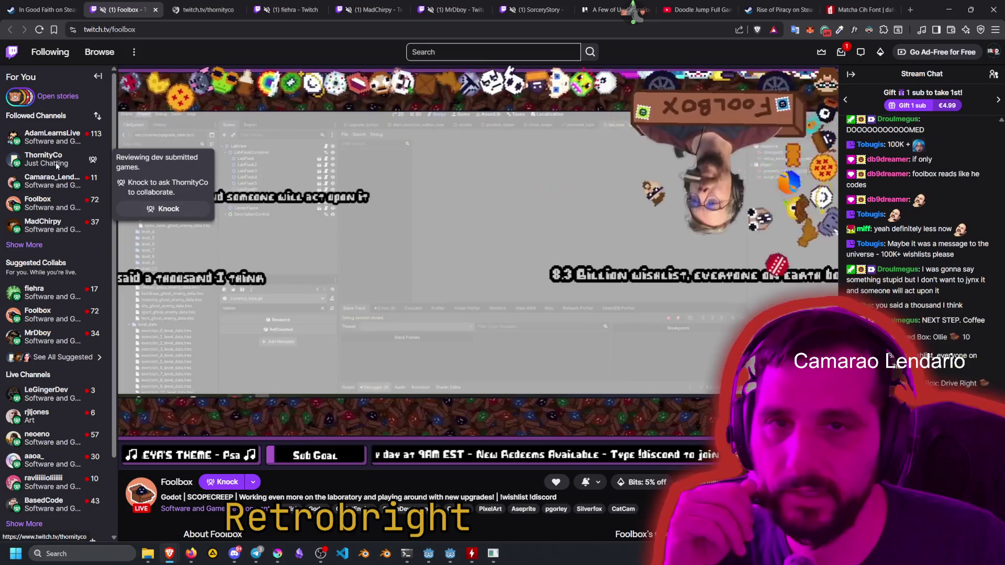
middle_click(47, 157)
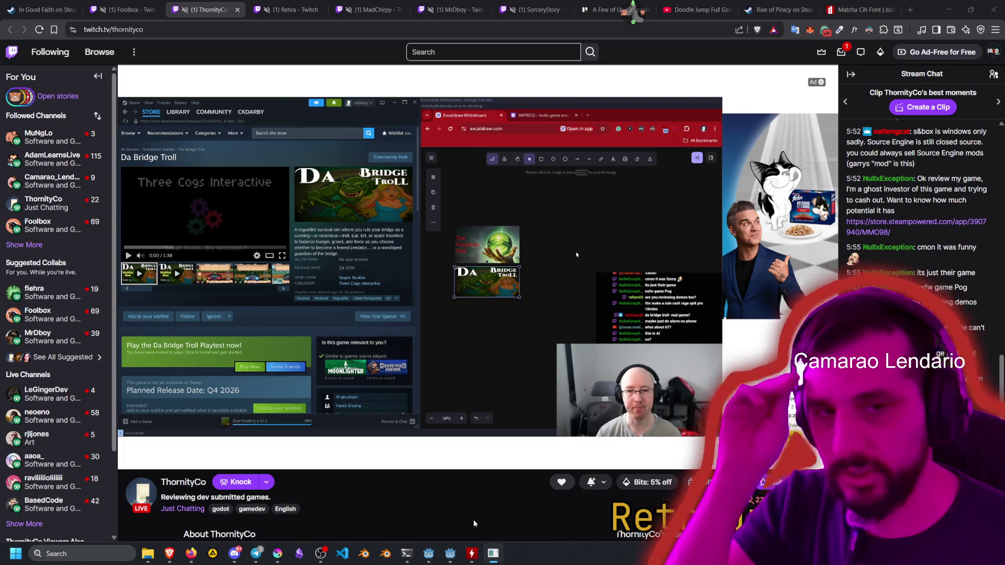
left_click(683, 6)
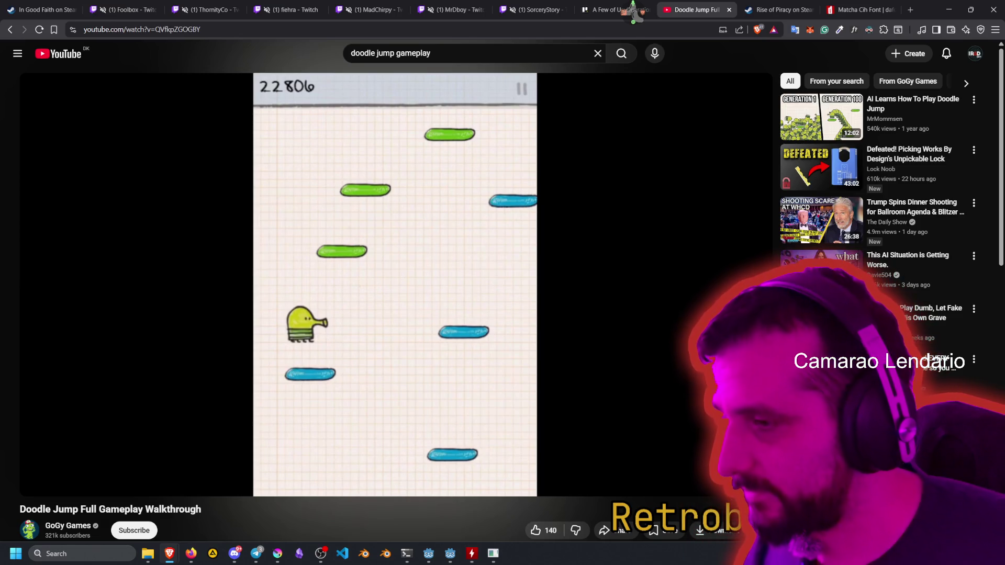
Watch the Doodle Jump walkthrough in the other browser window, ending paused at 7:55.
key("alt+Tab")
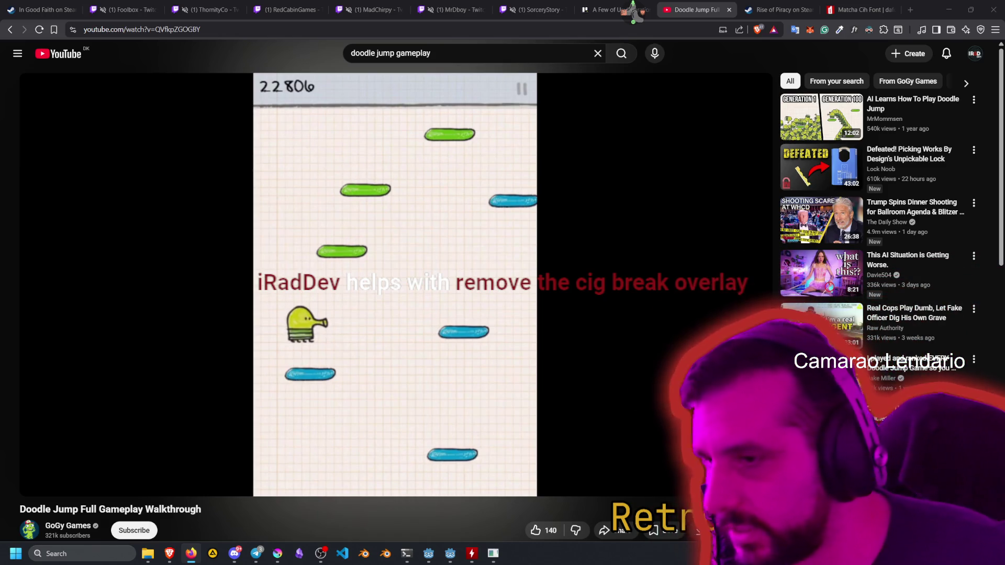
mouse_move(49, 204)
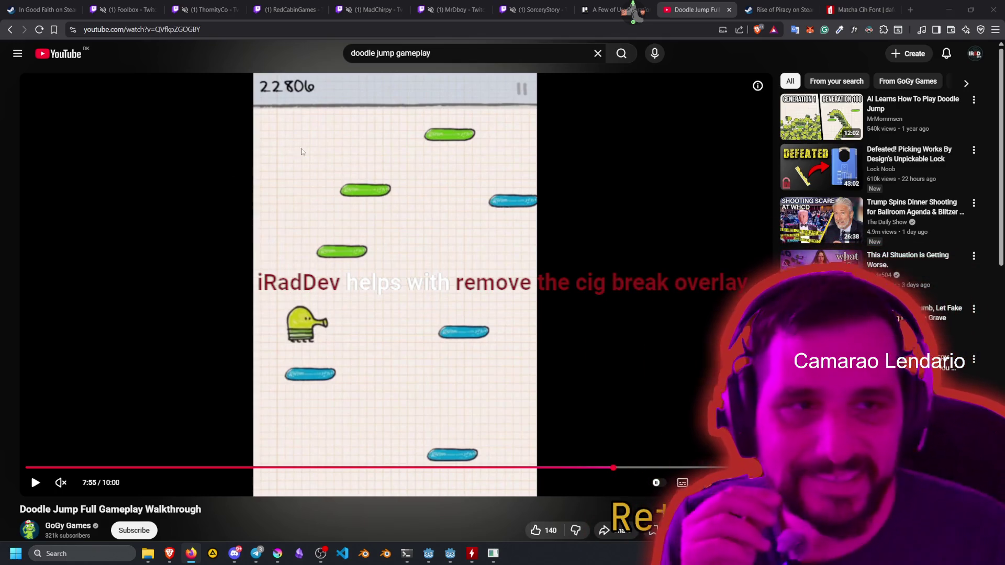
Read the CPU and GPU temperatures in HWMonitor, minimize it, and return to platforms.gd in Godot.
mouse_move(493, 553)
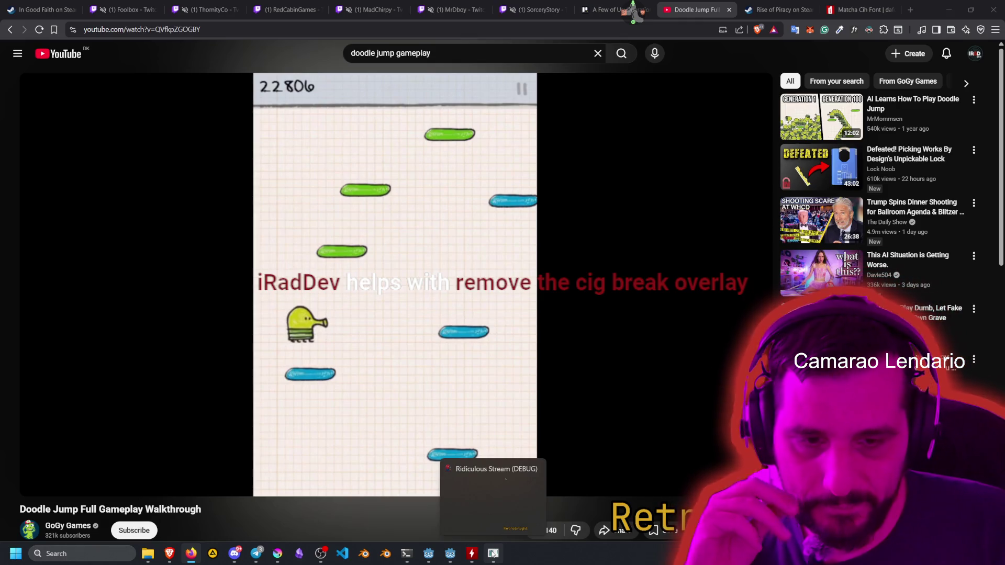
left_click(472, 554)
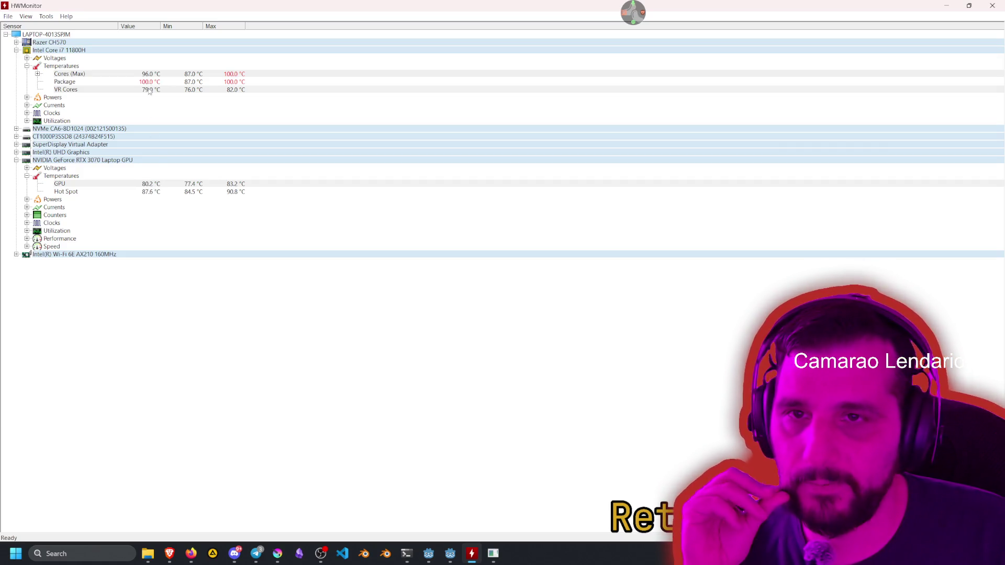
left_click(946, 6)
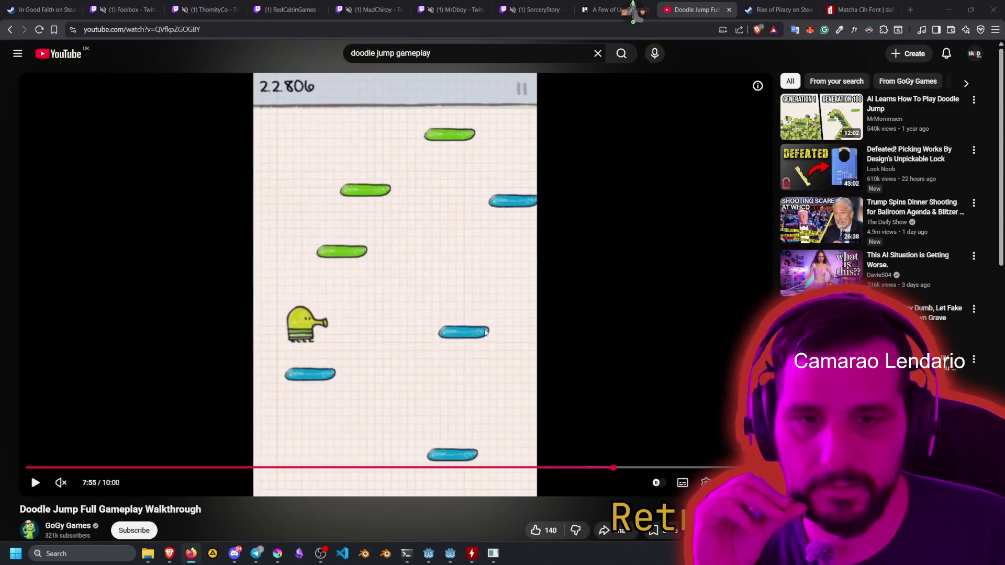
mouse_move(447, 563)
left_click(458, 530)
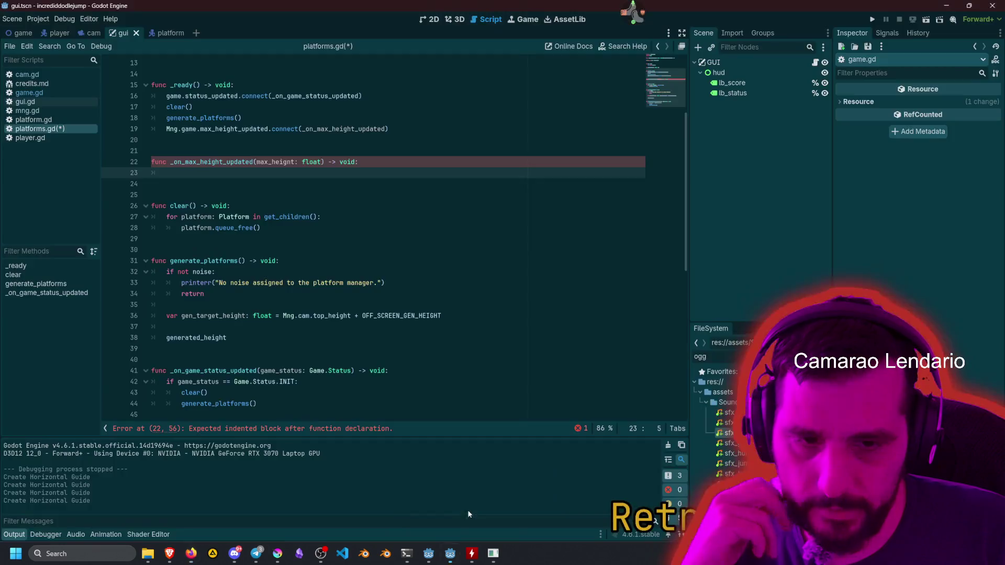
Make _on_max_height_updated call generate_platforms() instead of pass.
type("pass")
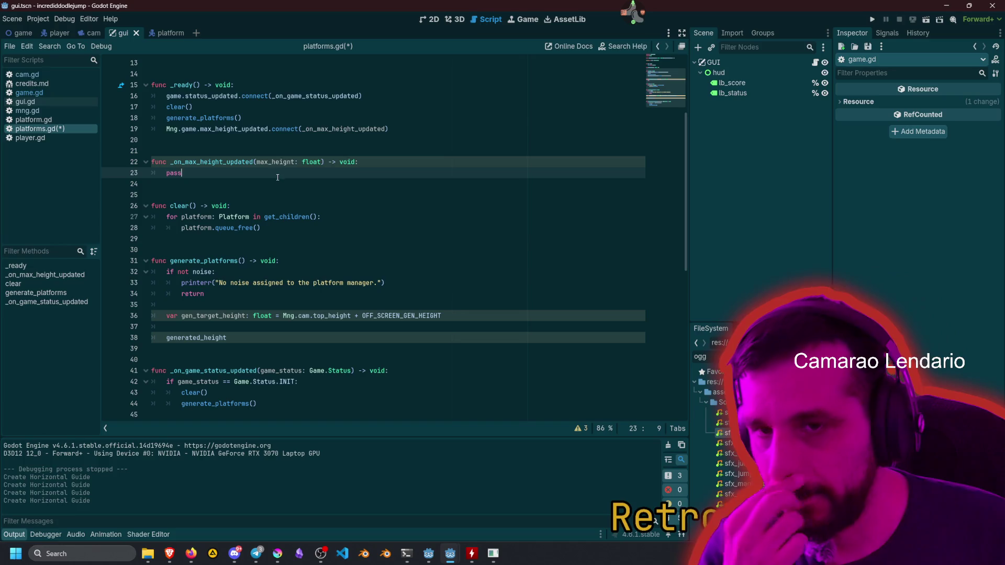
double_click(201, 261)
key("ctrl+c")
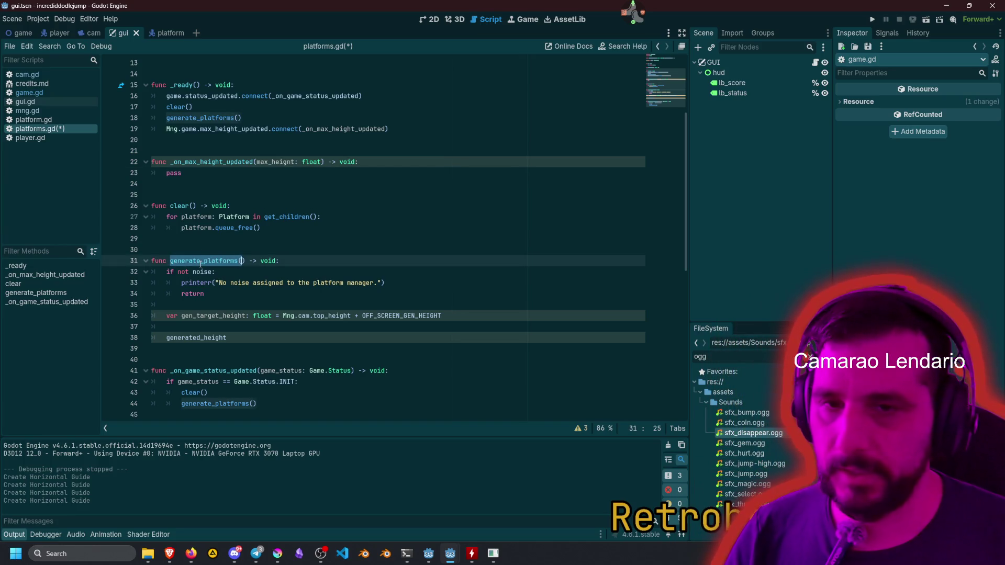
key("alt+Left")
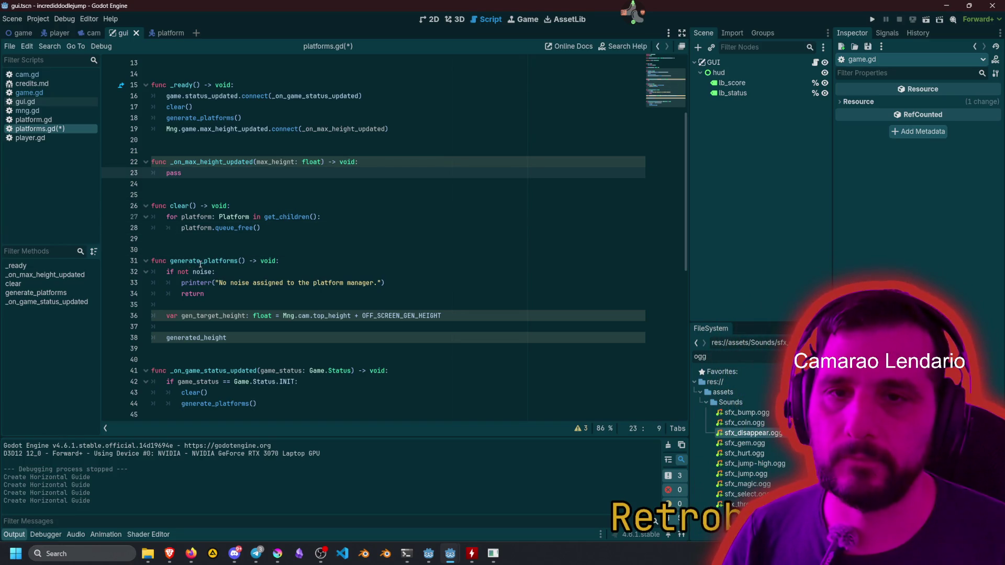
key("ctrl+shift+Left")
key("ctrl+v")
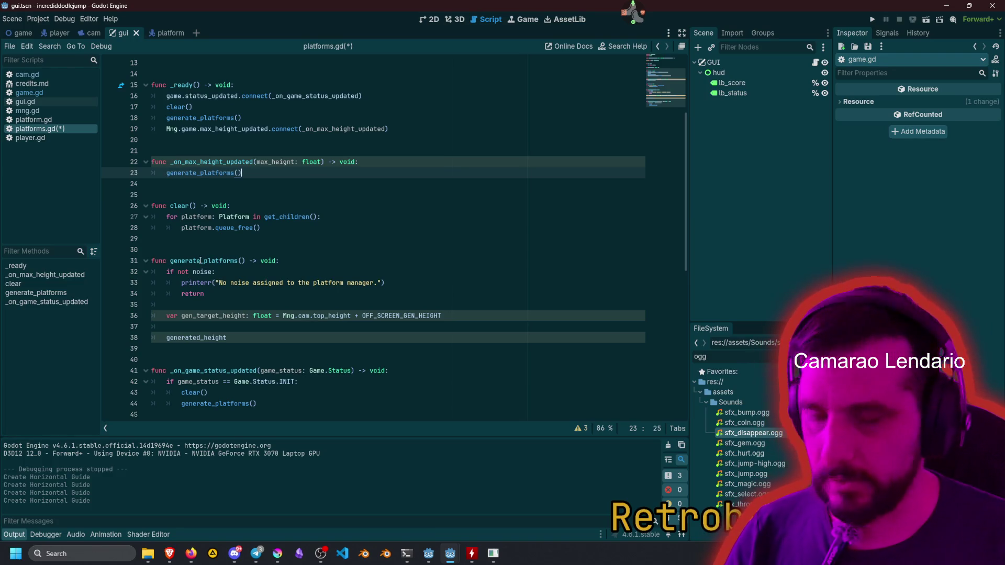
key("Return")
key("Up")
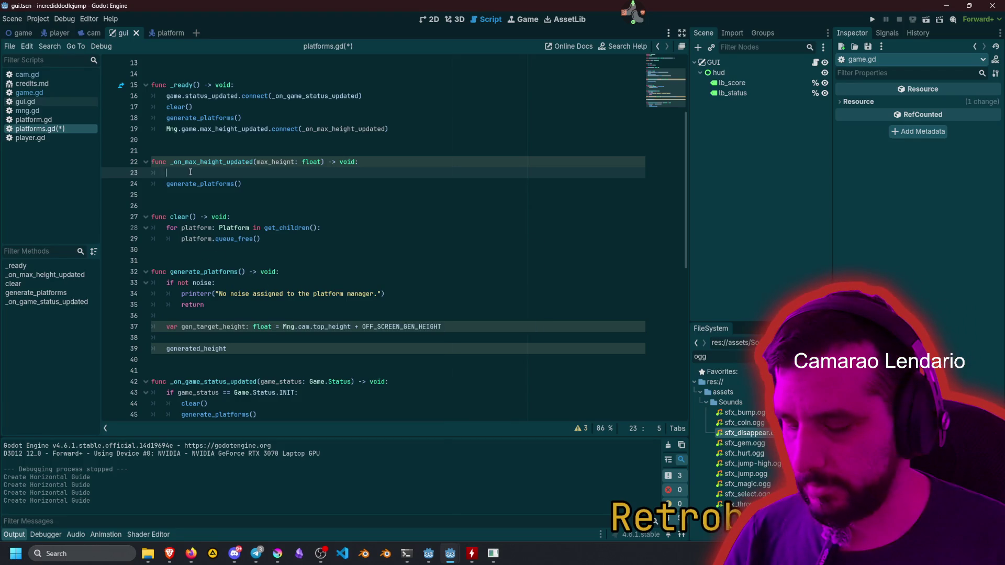
key("BackSpace")
key("BackSpace")
Add a 'generated_height = gen_target_height' assignment below line 38 in generate_platforms.
left_click(339, 258)
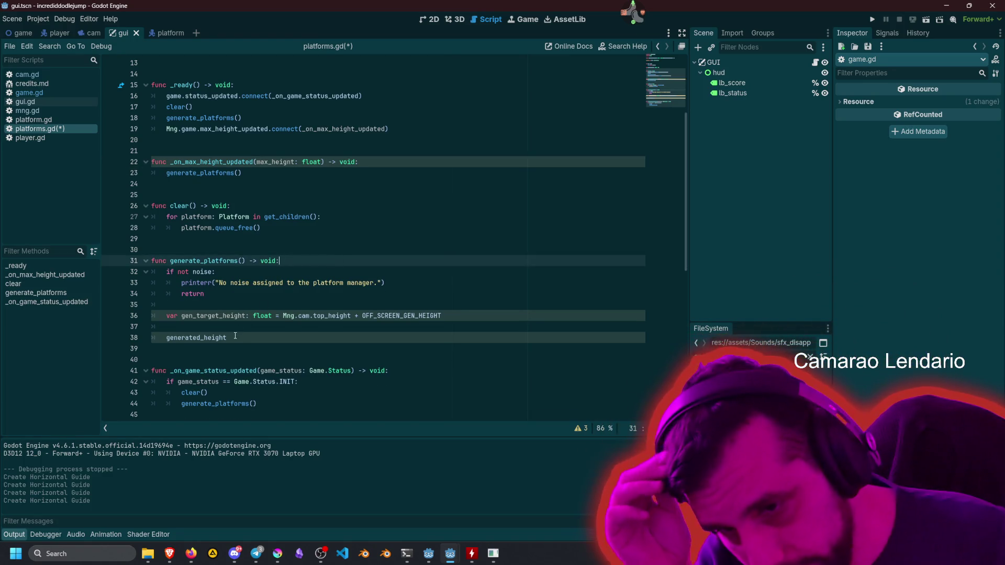
left_click(273, 347)
left_click(276, 341)
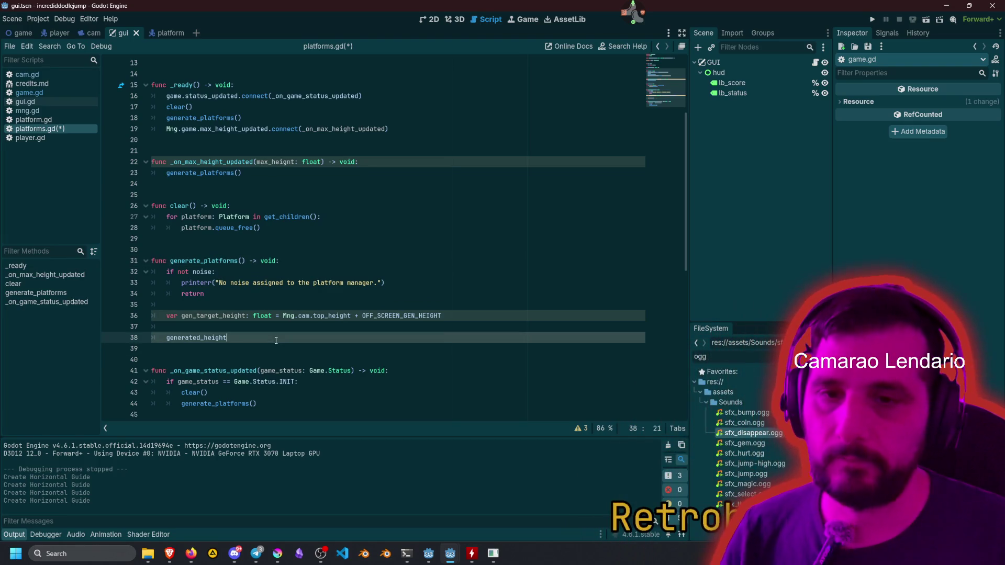
key("Return")
key("Return")
key("Up")
key("Up")
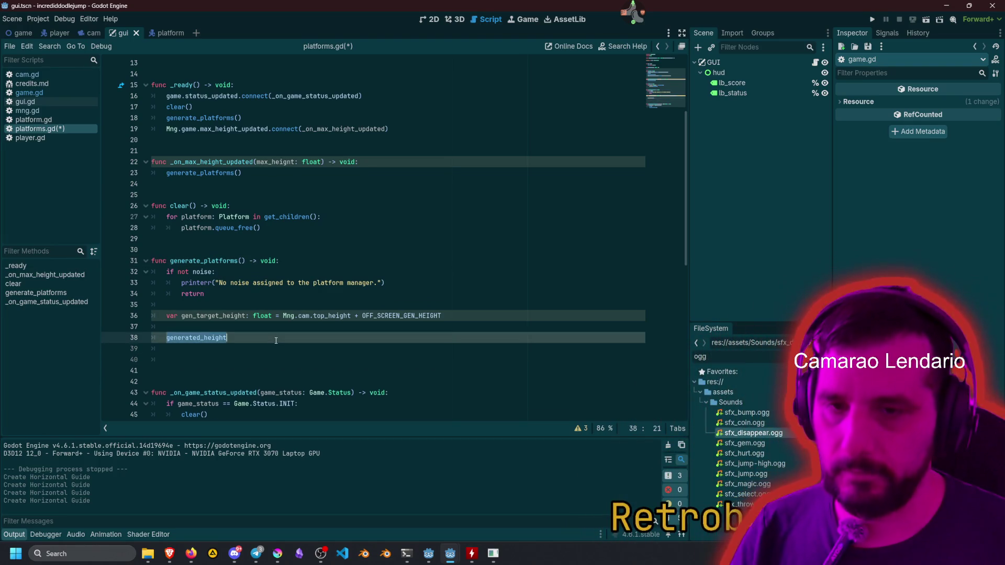
key("ctrl+c")
key("Down")
key("Down")
key("ctrl+v")
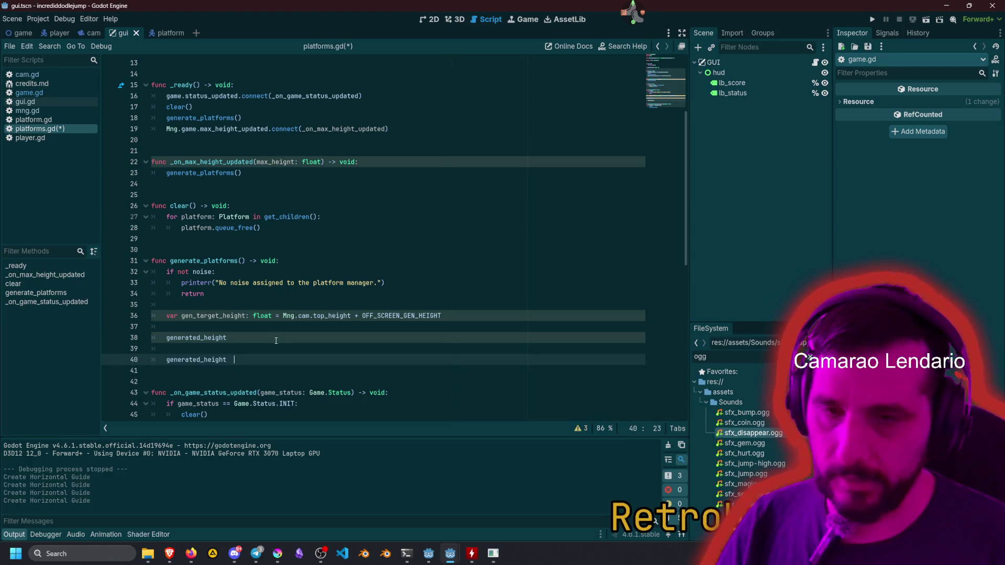
type("= ")
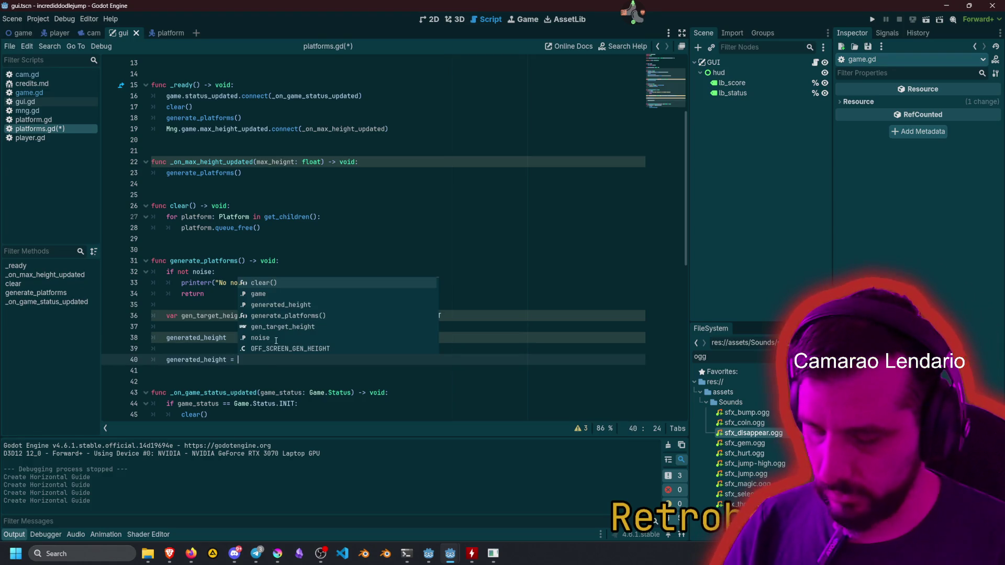
type("gen_ta")
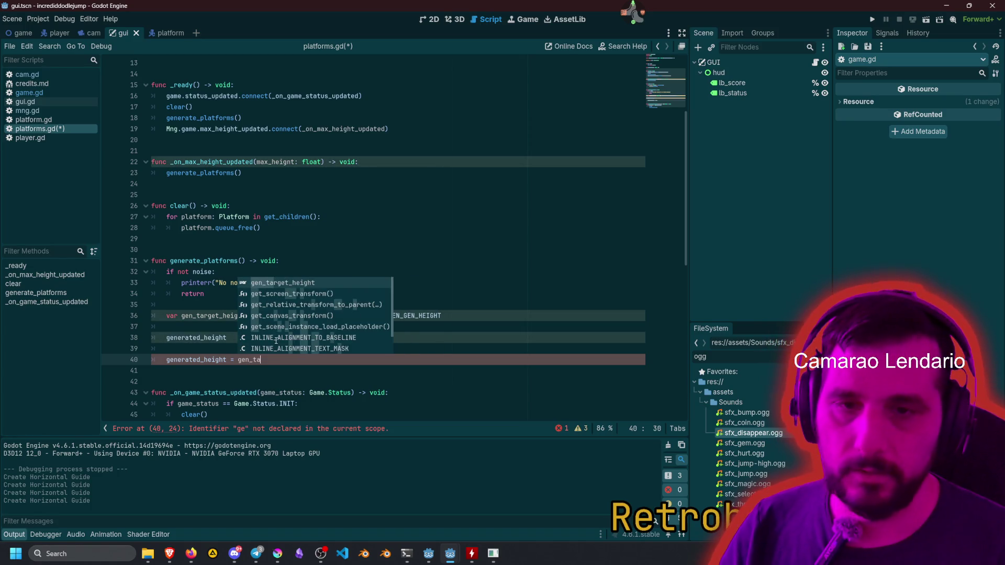
key("Return")
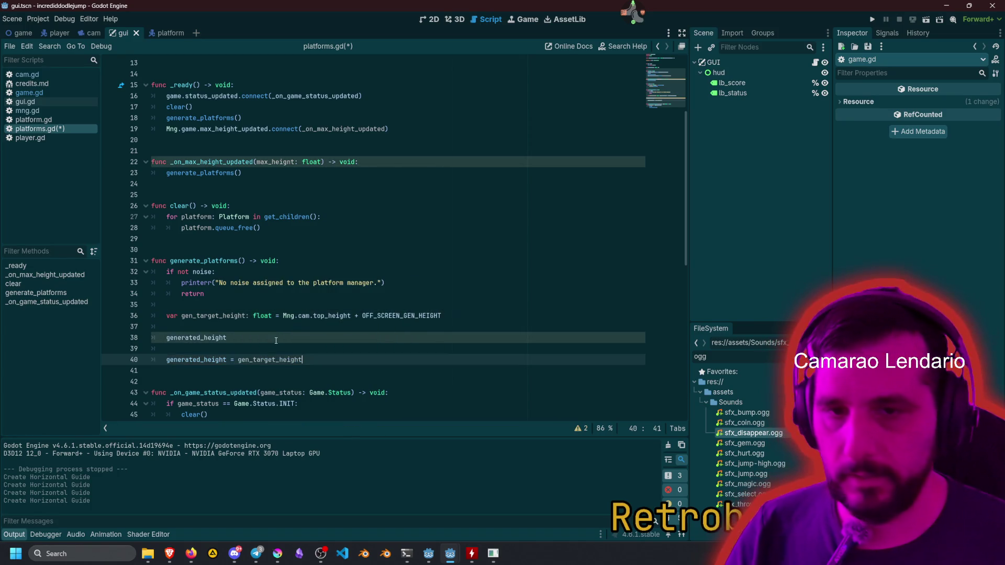
Wrap Mng.cam.top_height + OFF_SCREEN_GEN_HEIGHT on line 36 in parentheses.
double_click(302, 316)
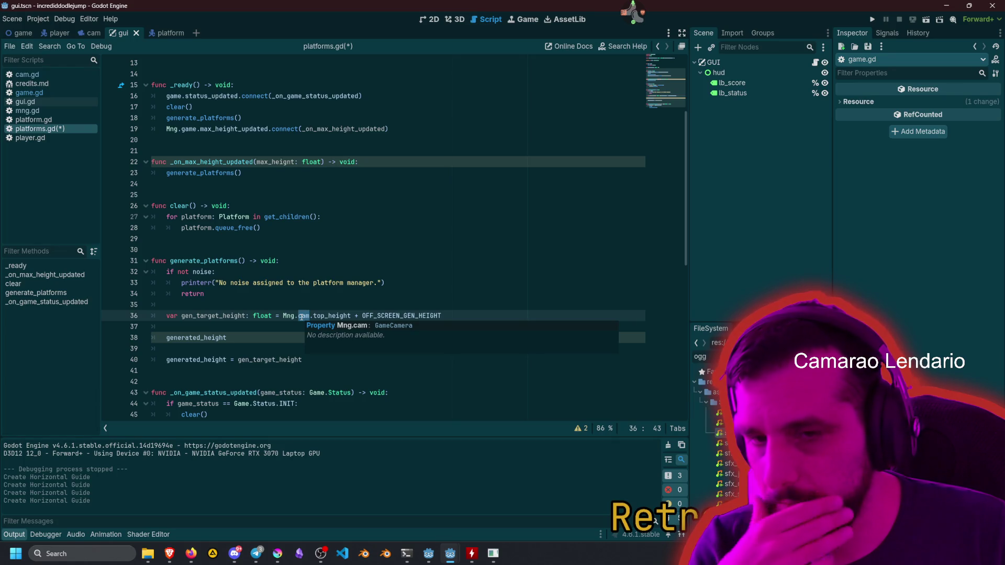
left_click_drag(284, 317, 471, 314)
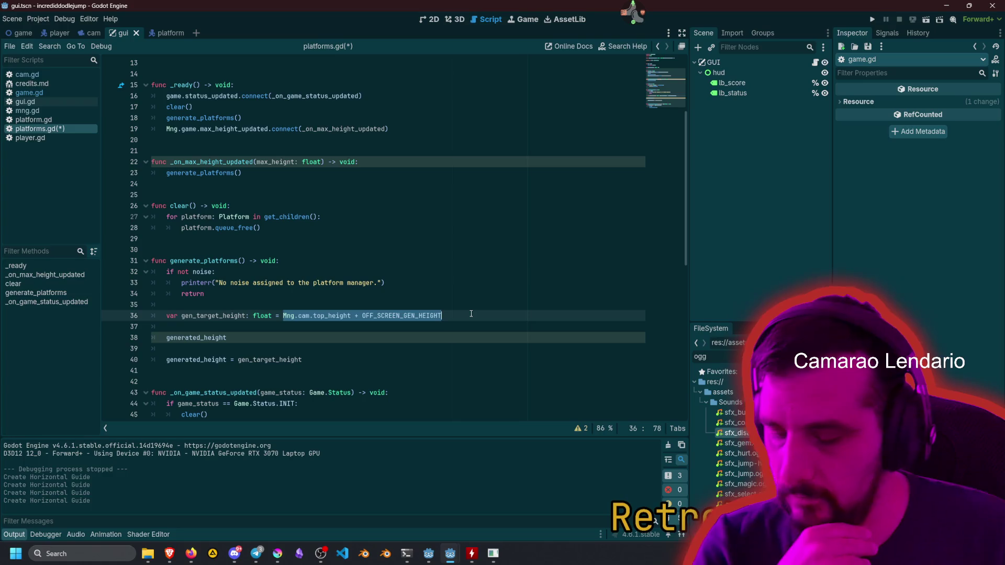
type("(")
key("Left")
key("Left")
key("Left")
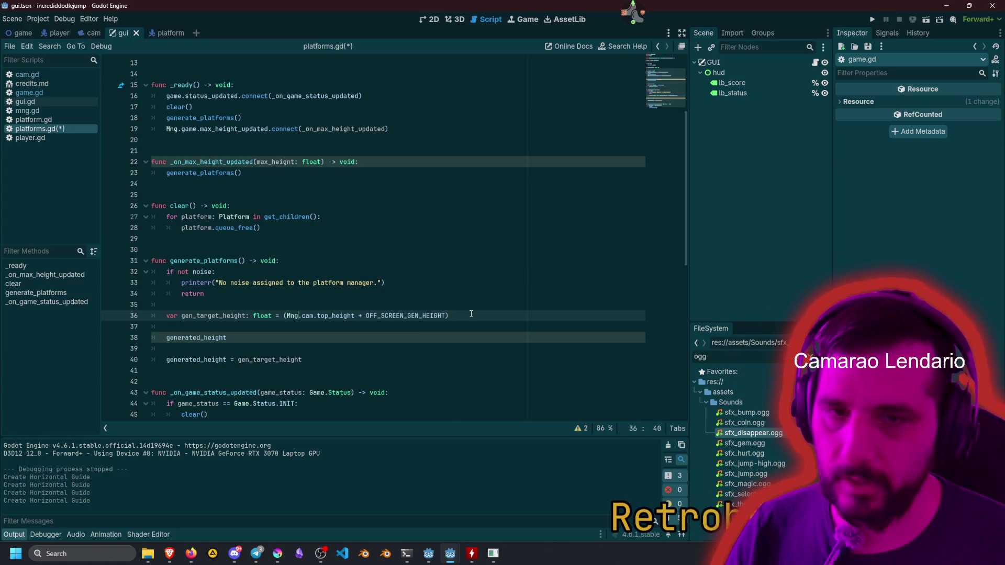
Wrap line 36's expression in snappedf(..., Mng.PLATFORM_GRID_SIZE.y).
type("sn")
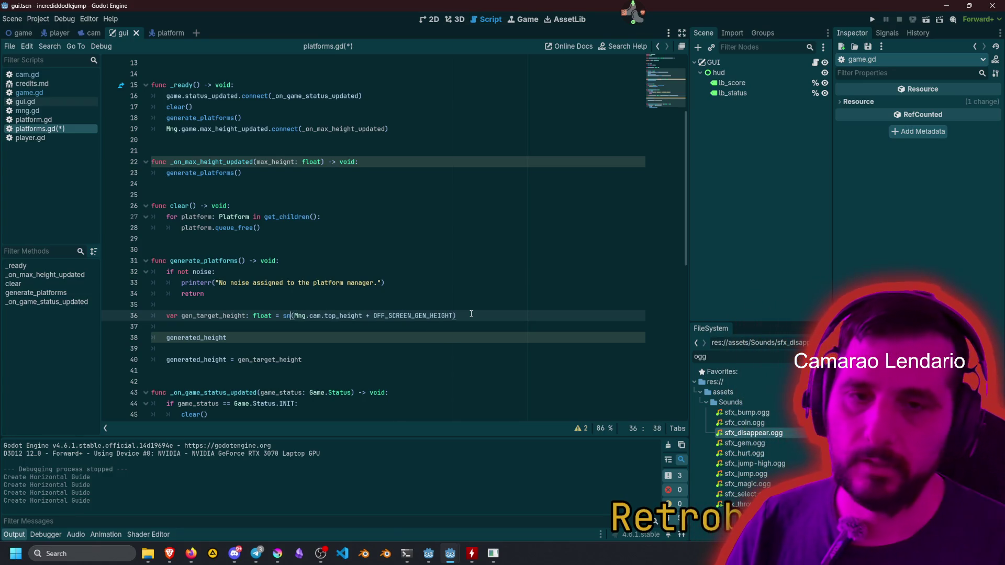
key("Return")
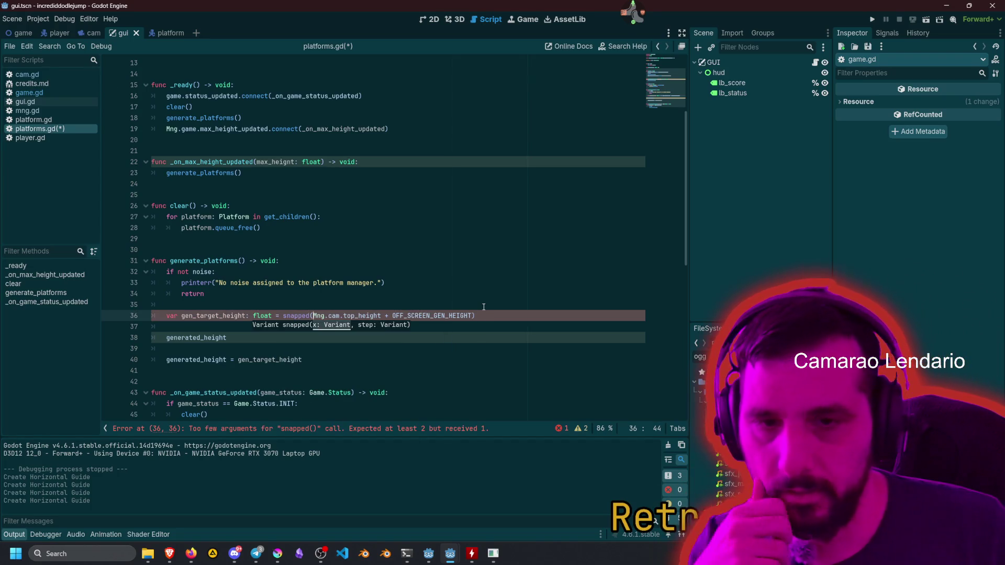
left_click(472, 316)
type(", Mng.")
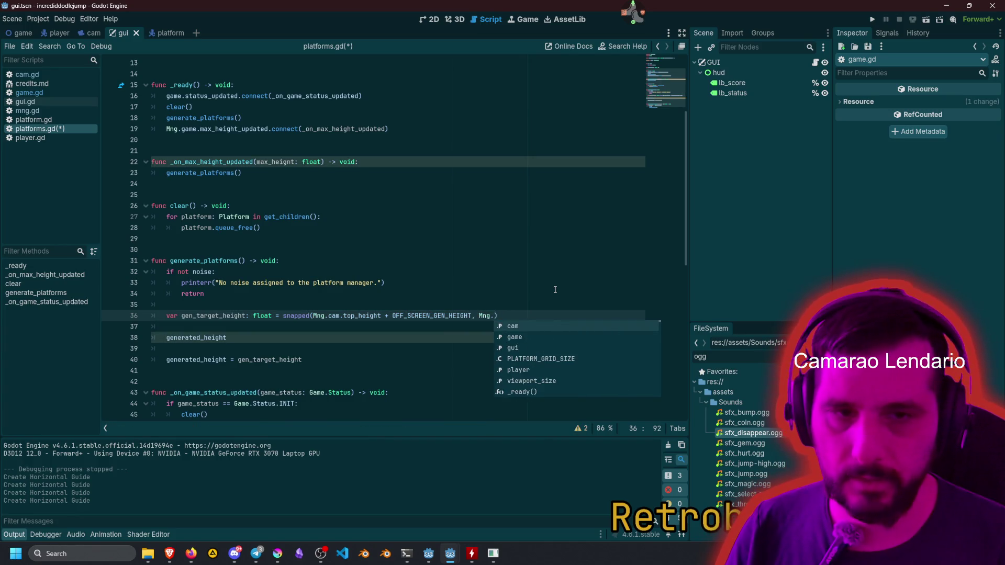
type("PL")
key("Return")
type(".y")
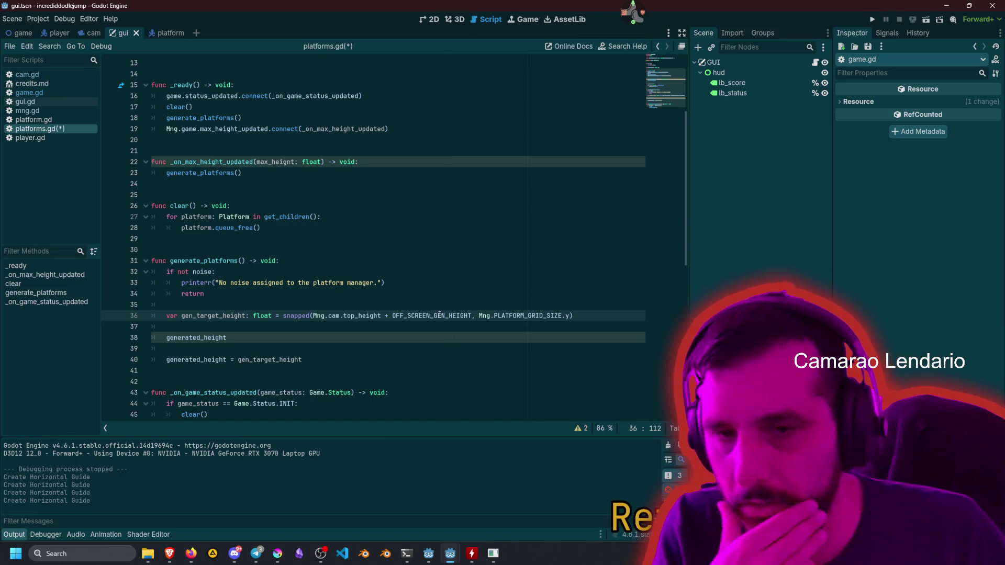
mouse_move(398, 318)
mouse_move(304, 318)
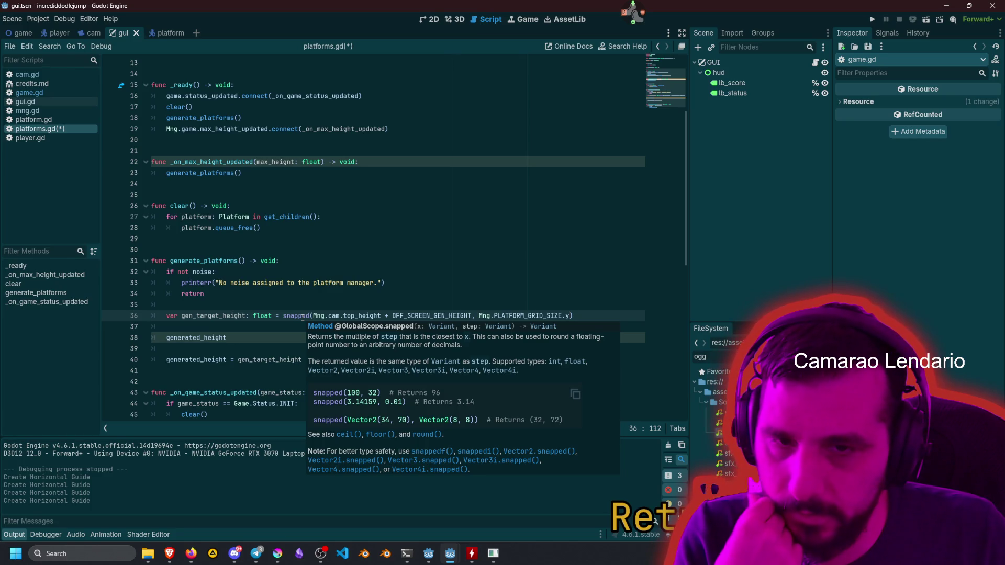
left_click(309, 315)
type("f")
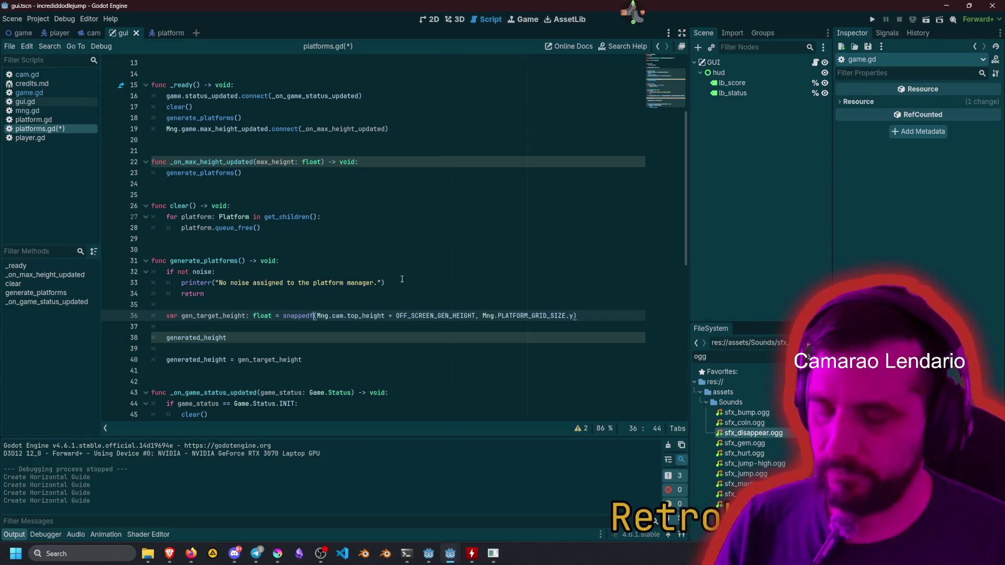
Check the generated_height assignment and add a new line below line 37.
left_click(353, 327)
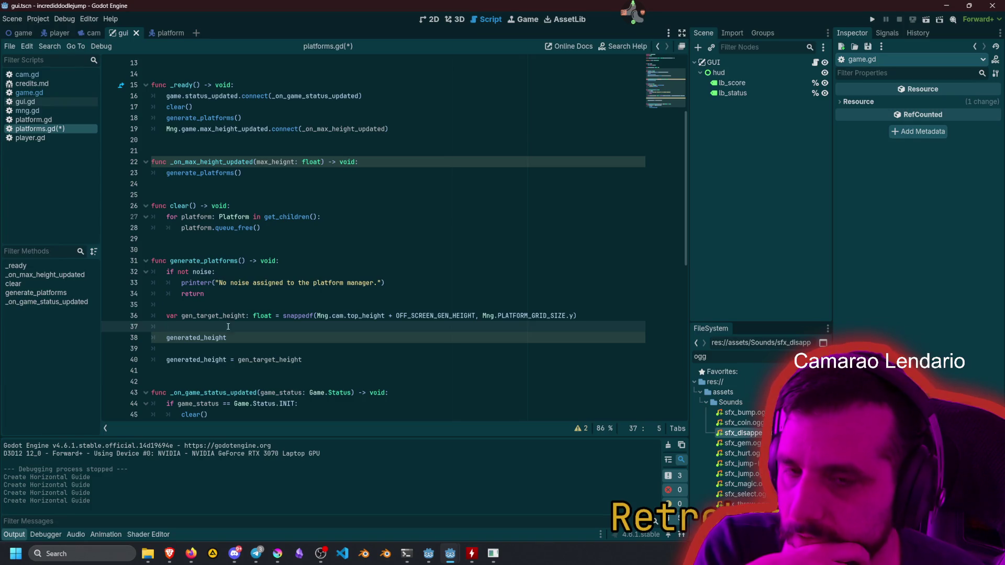
double_click(209, 337)
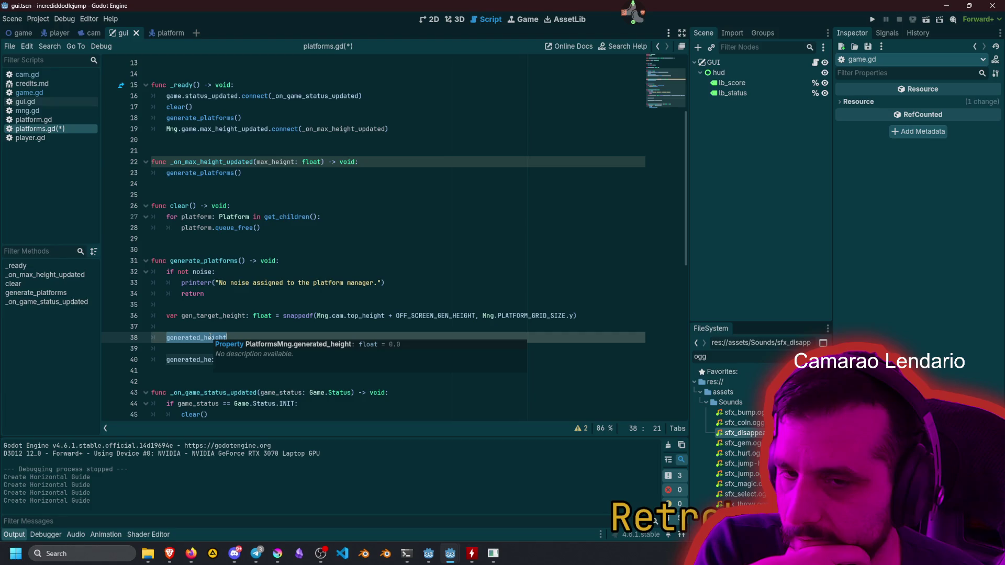
left_click(210, 337)
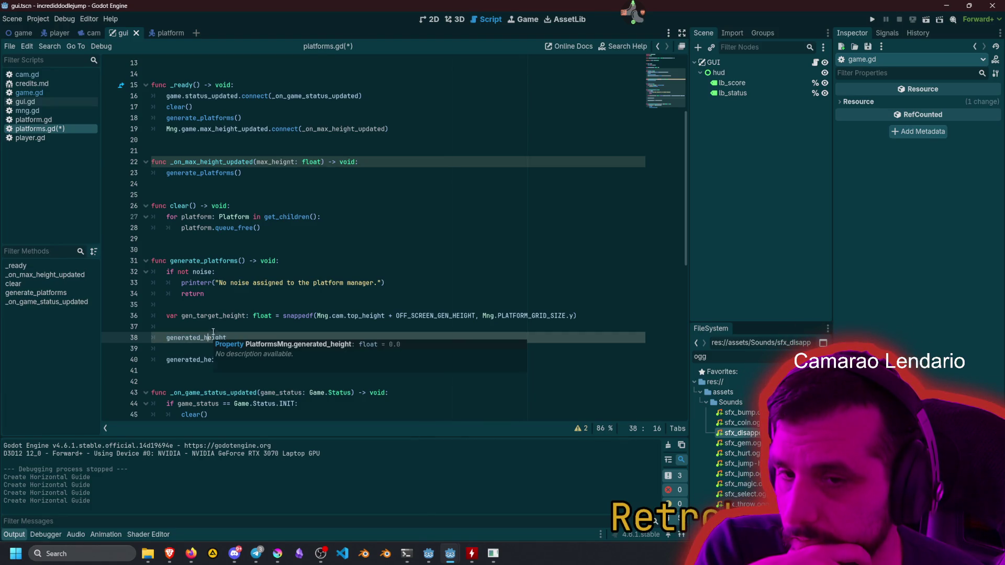
left_click(219, 328)
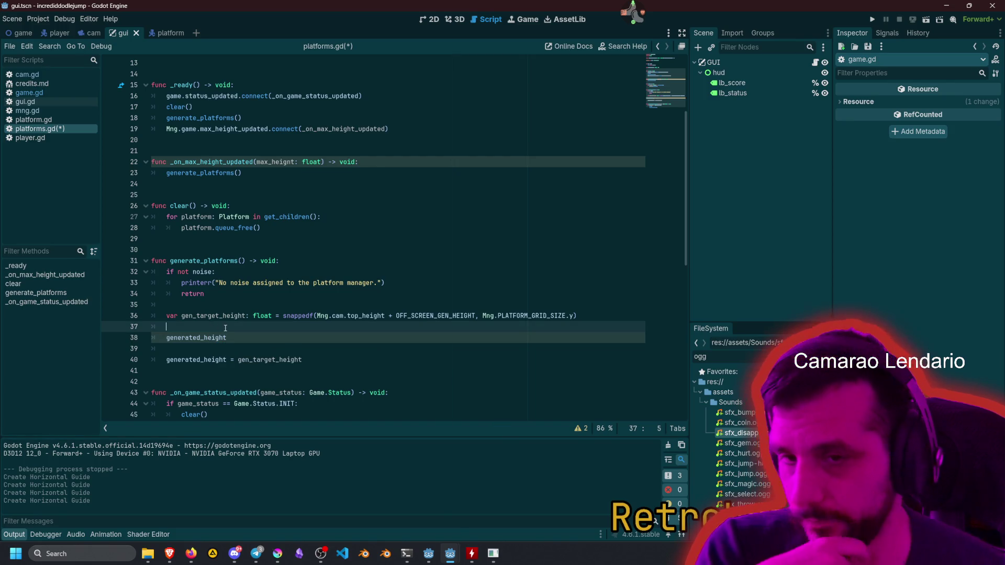
key("Return")
Declare 'var lines_to_generate: int = gen_target_height - generated_height' on line 38.
type("var ")
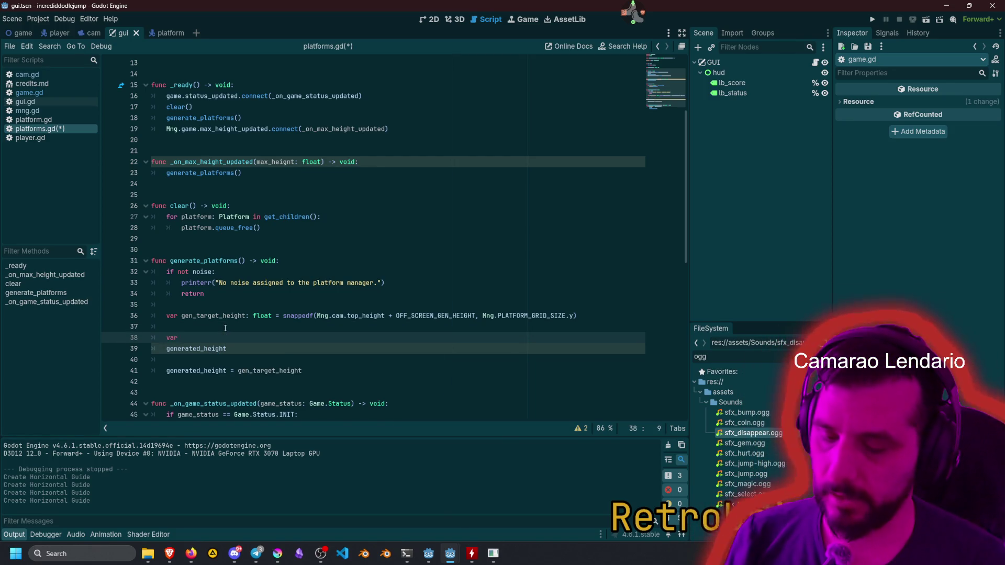
type("lines_to_generate")
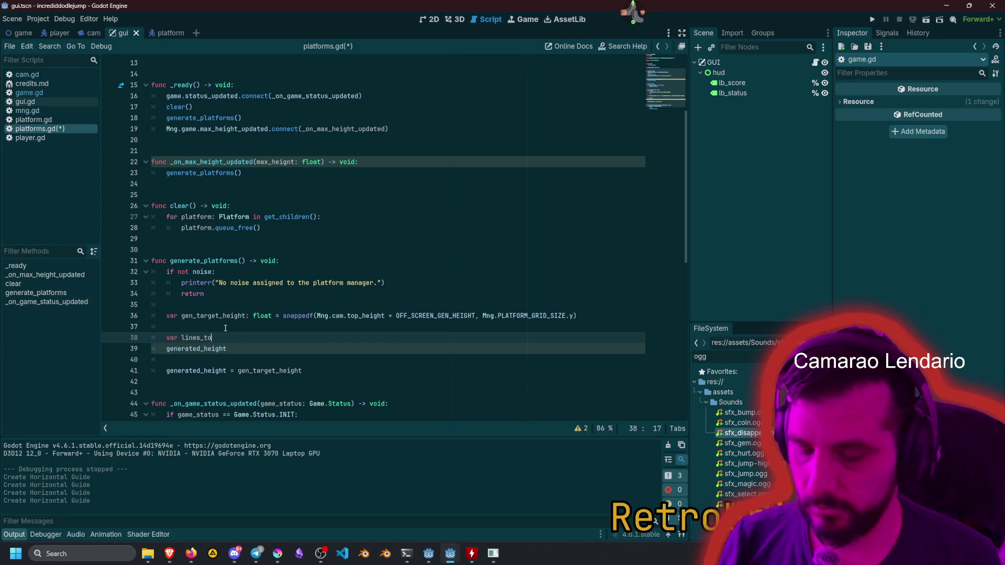
type(": int =")
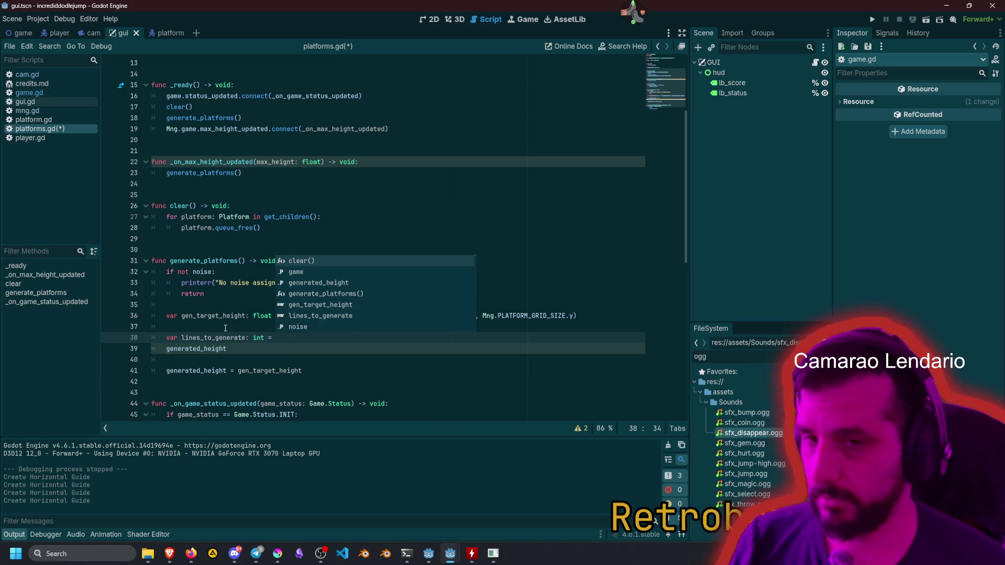
key("Down")
key("Down")
key("Return")
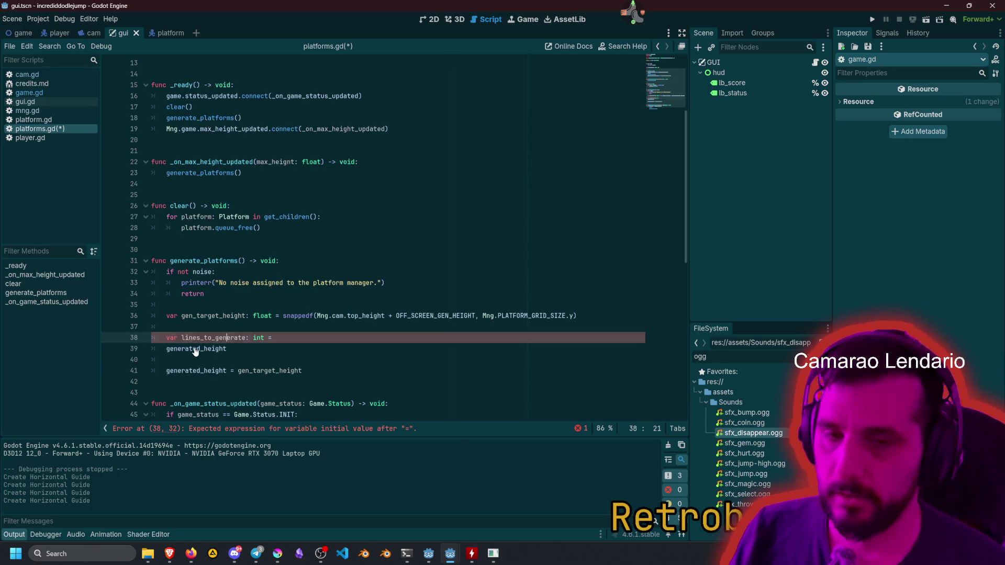
key("ctrl+Left")
type("-")
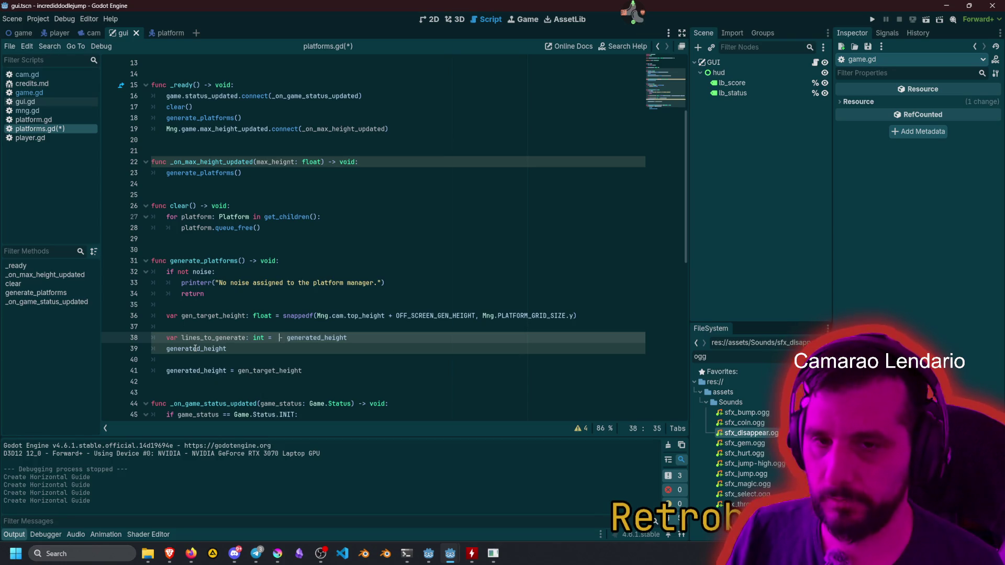
double_click(241, 316)
key("ctrl+c")
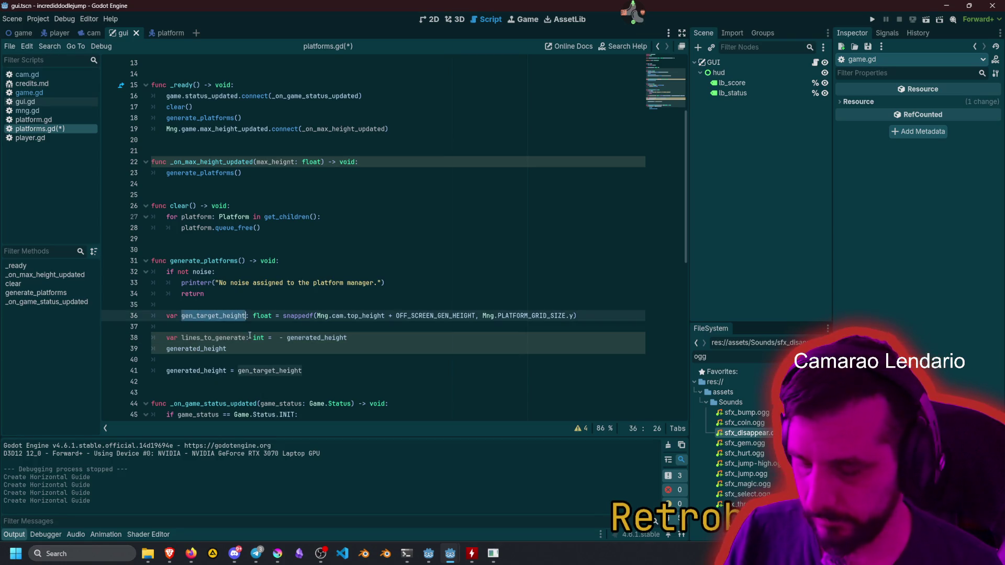
left_click(277, 338)
key("ctrl+v")
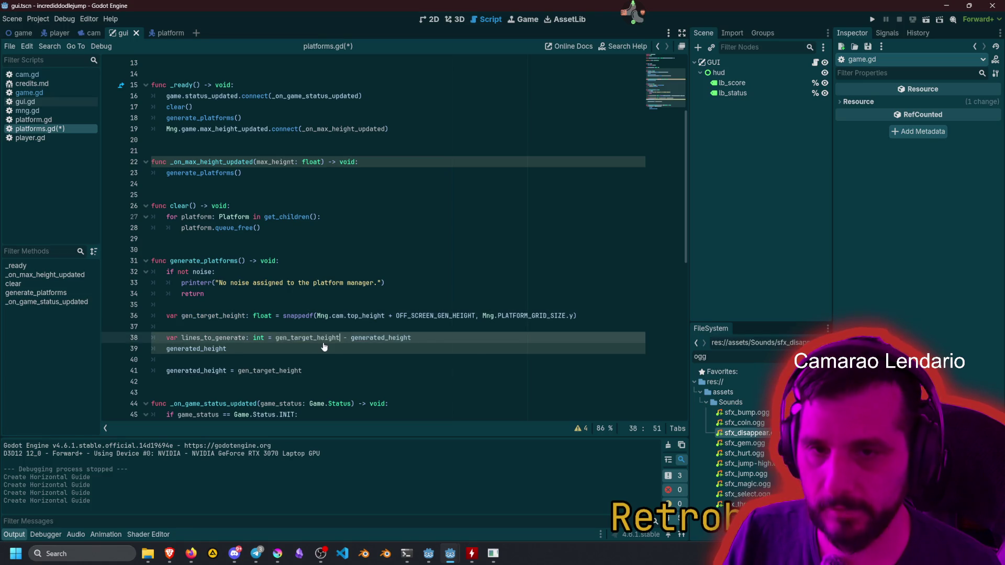
Add 'if lines_to_generate <= 0: return' below the lines_to_generate declaration.
double_click(215, 337)
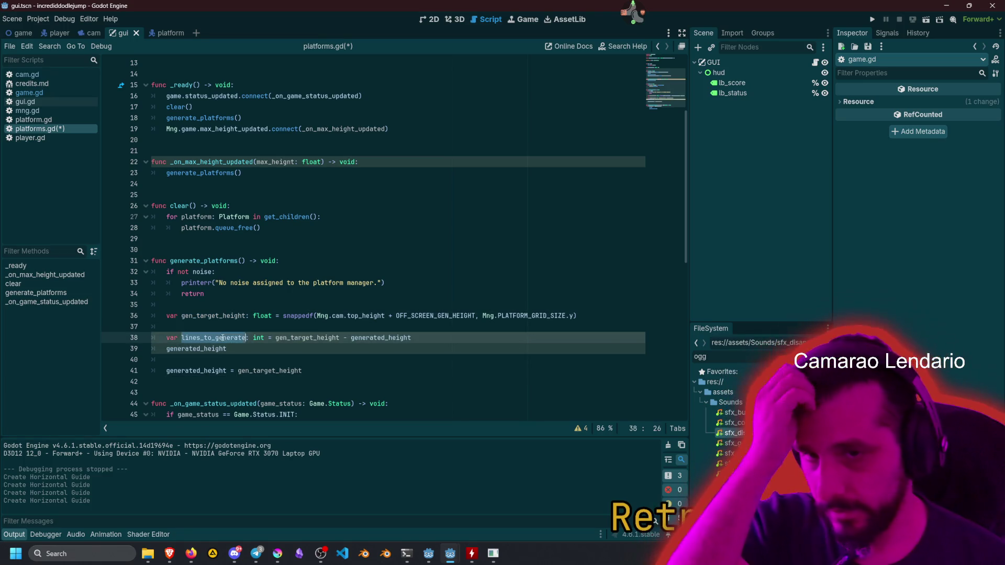
key("End")
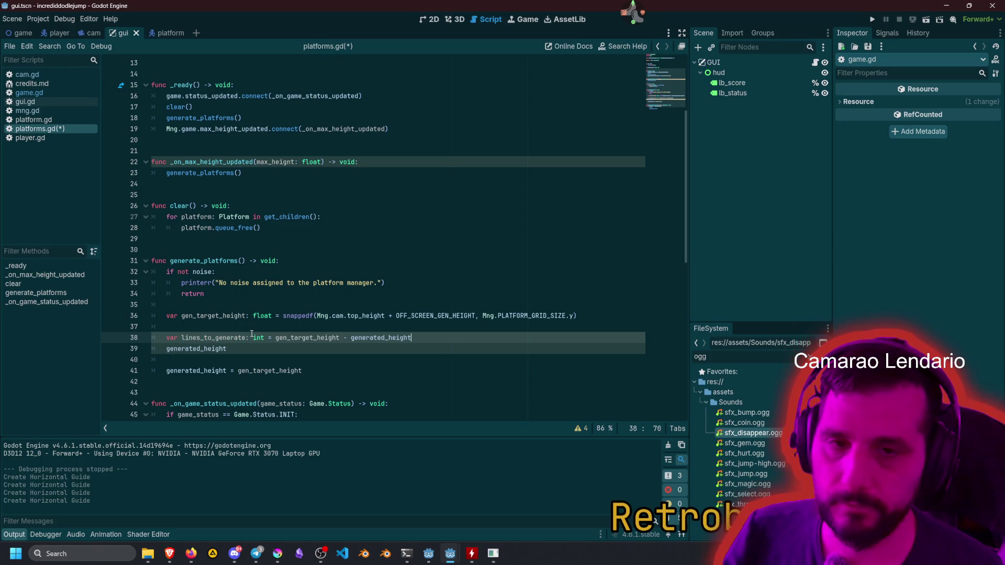
key("Return")
type("if ")
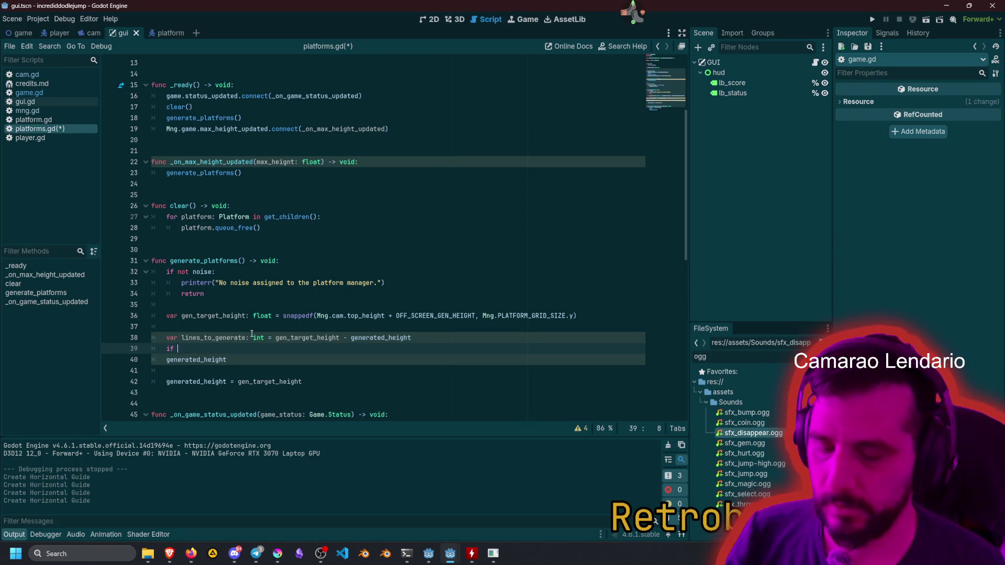
type("lines_to_generate <")
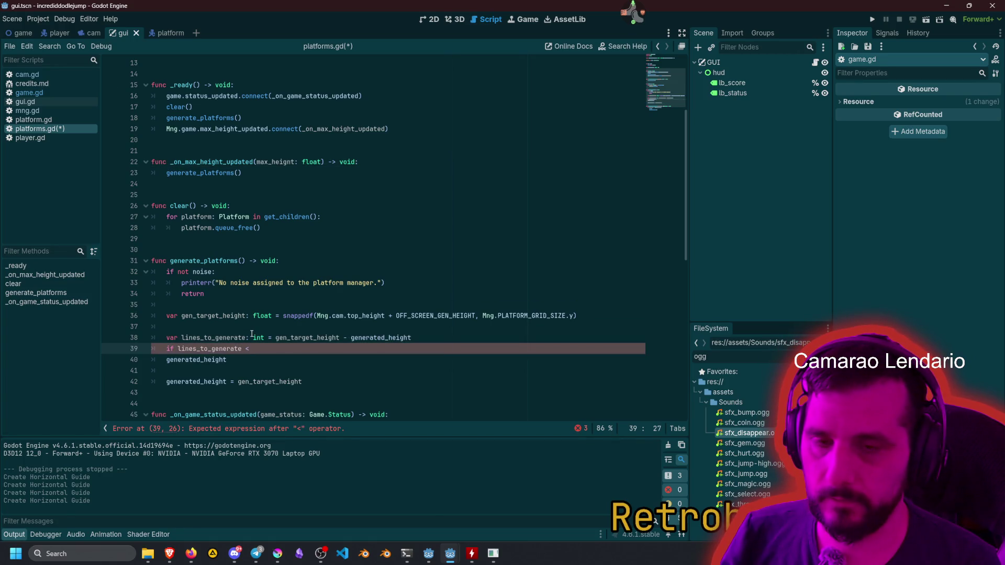
type("=")
key("BackSpace")
key("BackSpace")
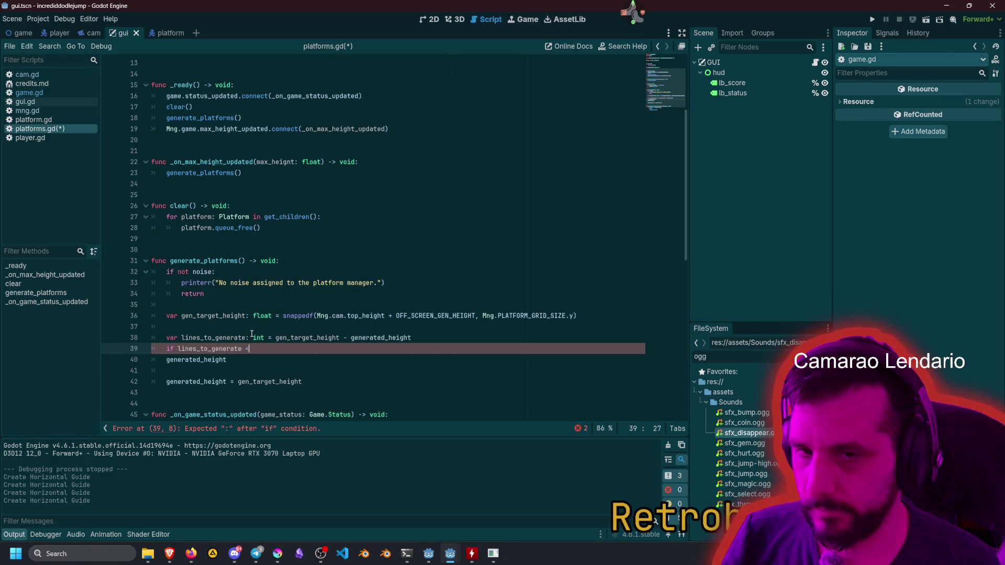
type("= 0:")
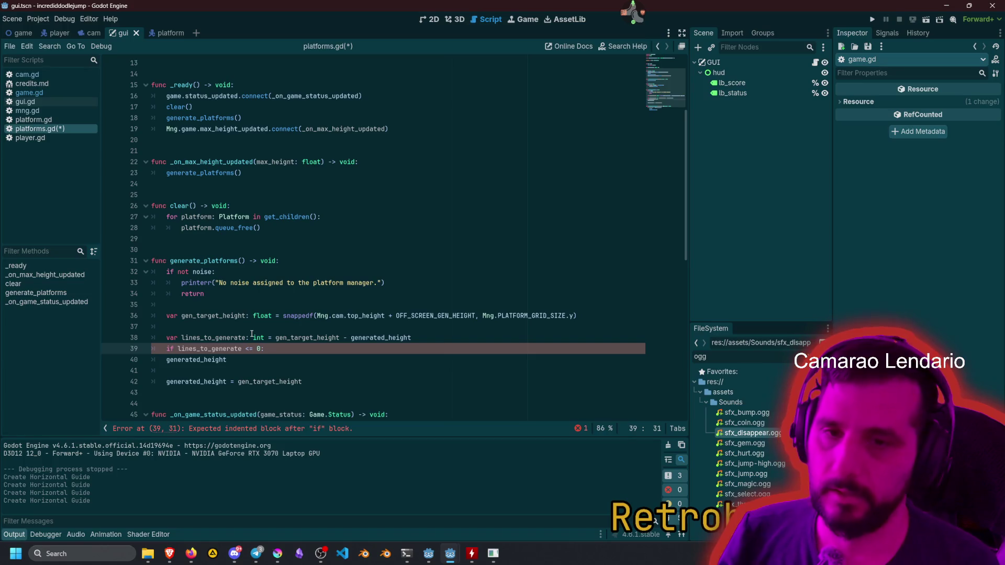
key("Return")
type("reu")
key("BackSpace")
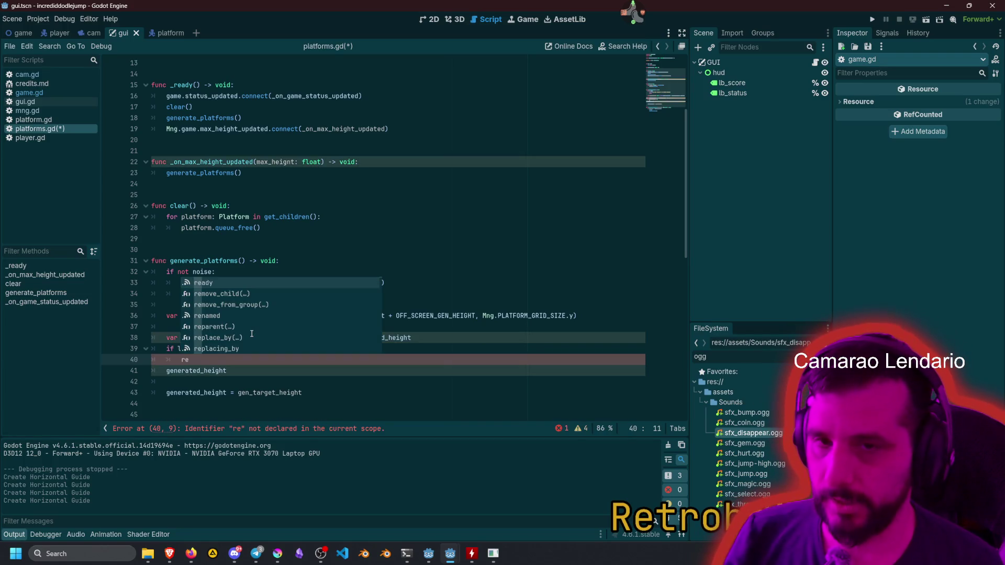
type("turn")
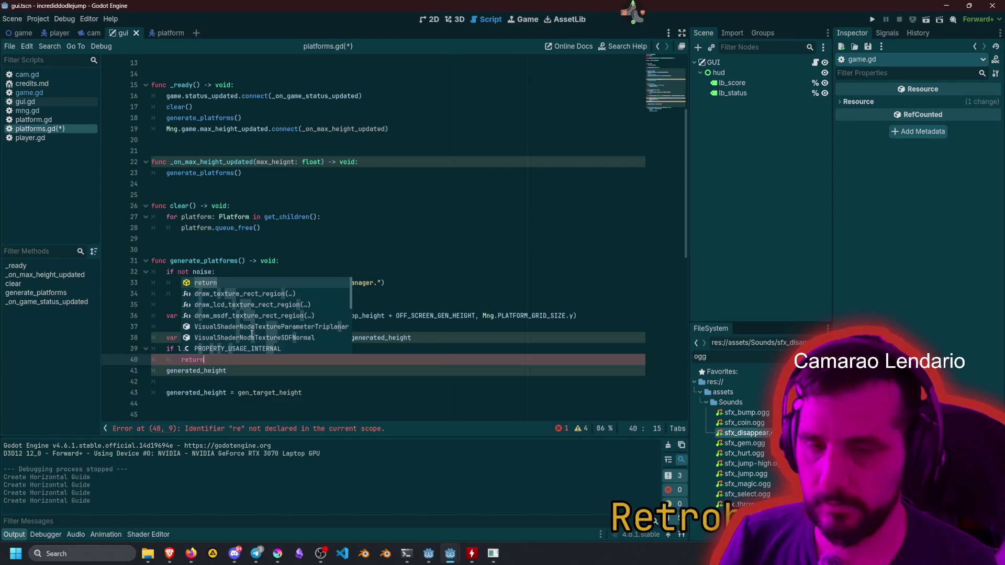
left_click(289, 368)
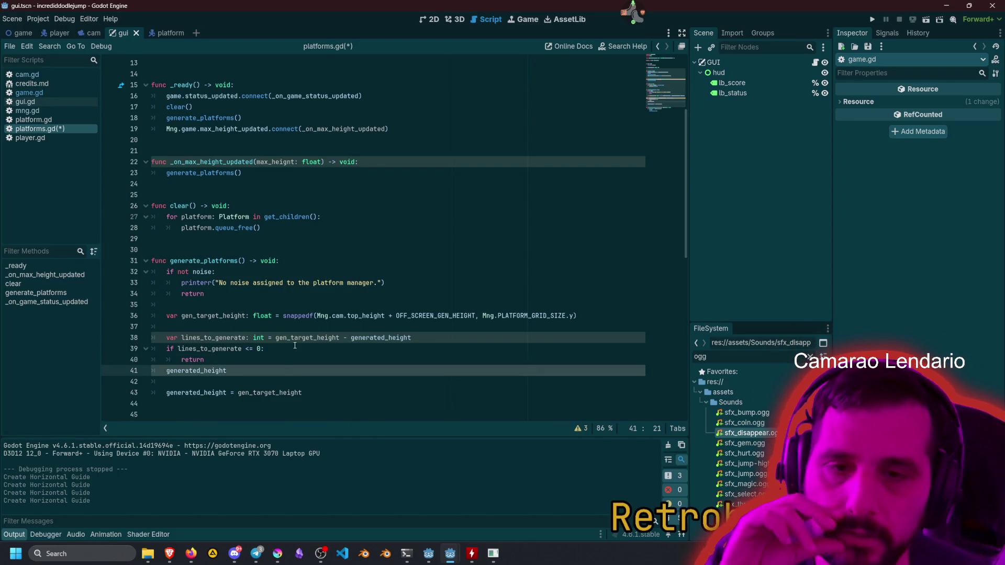
Parenthesise the right side of line 38 as (gen_target_height - generated_height).
left_click(249, 329)
mouse_move(285, 313)
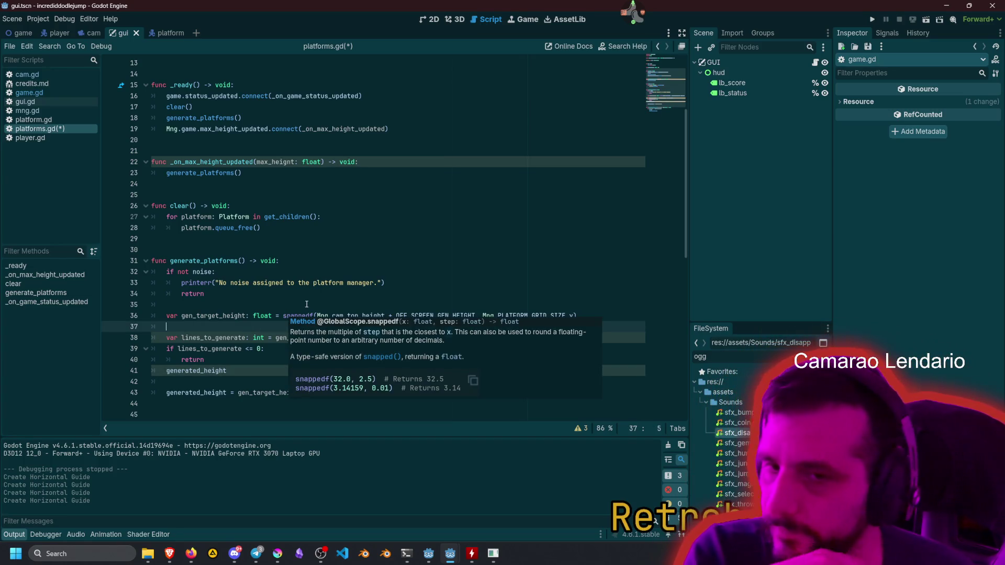
double_click(198, 360)
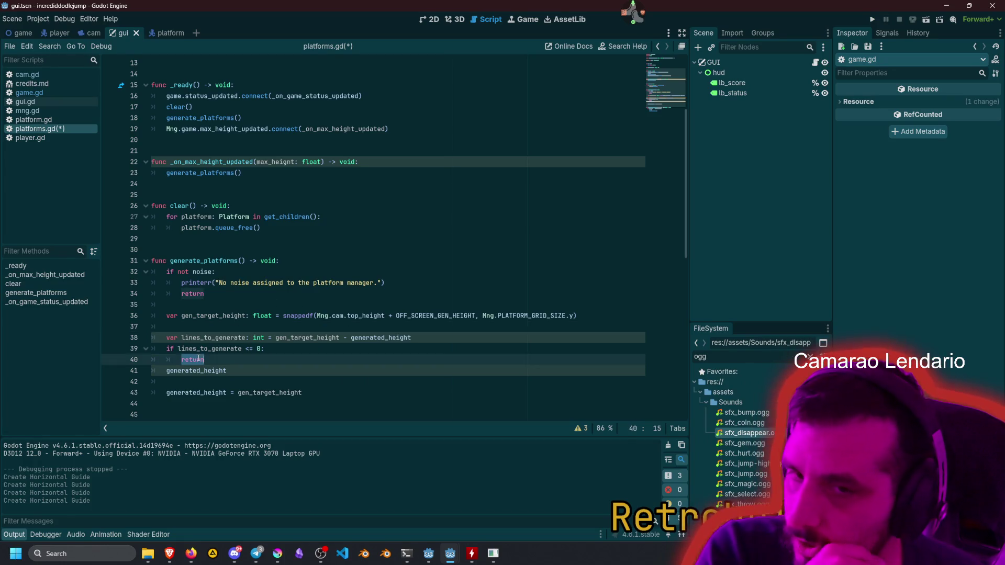
double_click(222, 348)
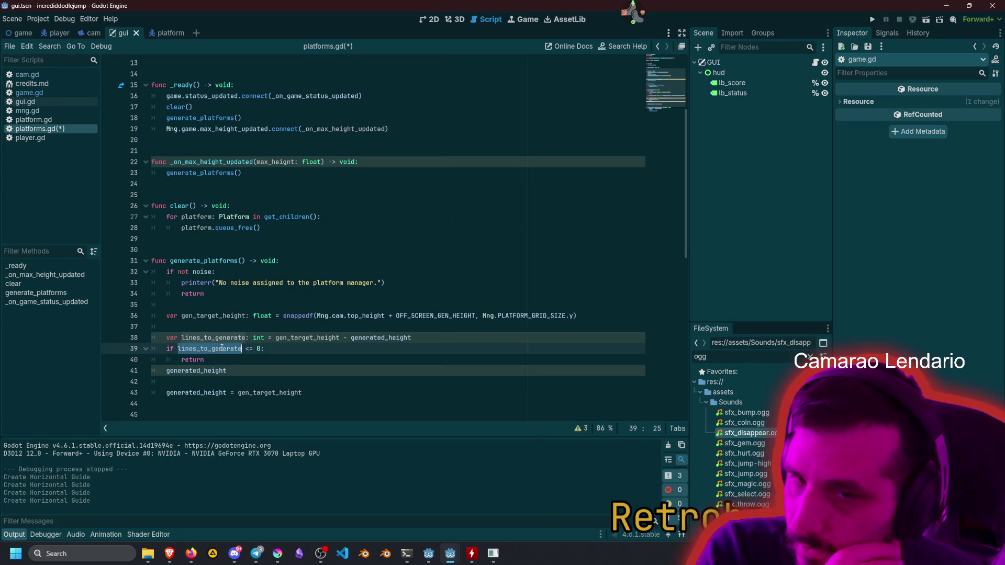
double_click(219, 338)
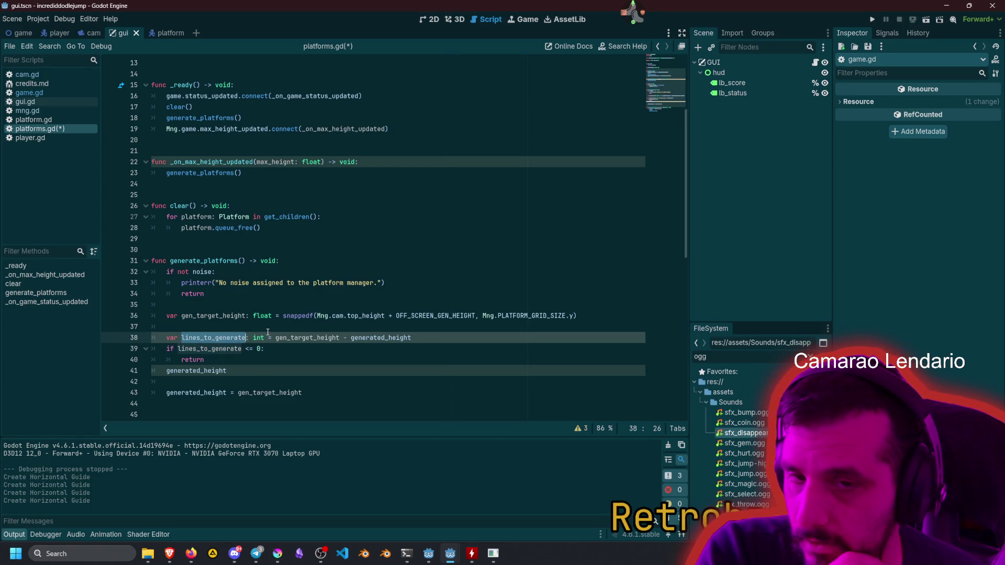
left_click(275, 338)
key("shift+End")
type("(")
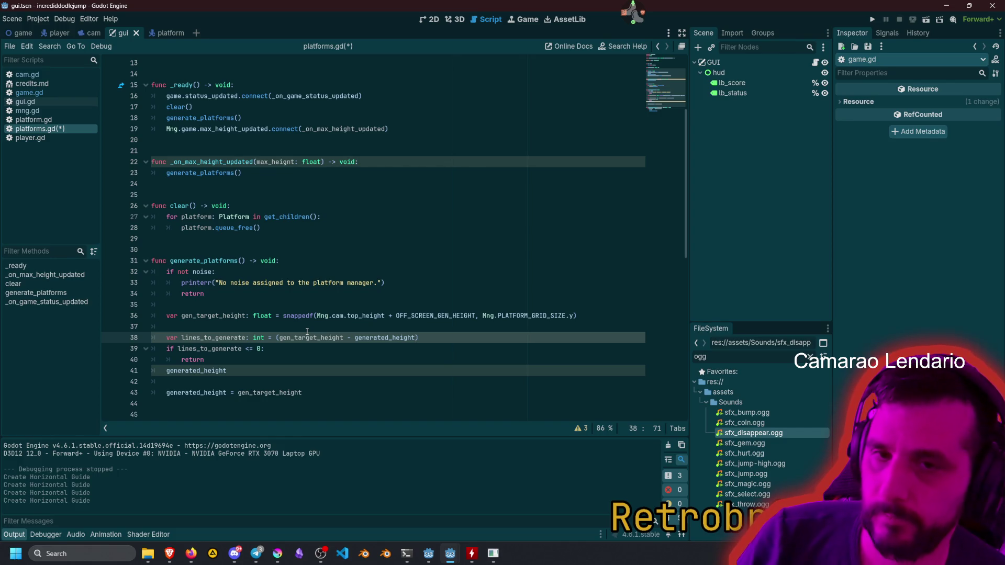
scroll(301, 336, "up", 4)
Replace generated_height's 0.0 initial value on line 12 with Mng.PLATFORM_GRID_SIZE.y.
left_click(265, 184)
key("shift+End")
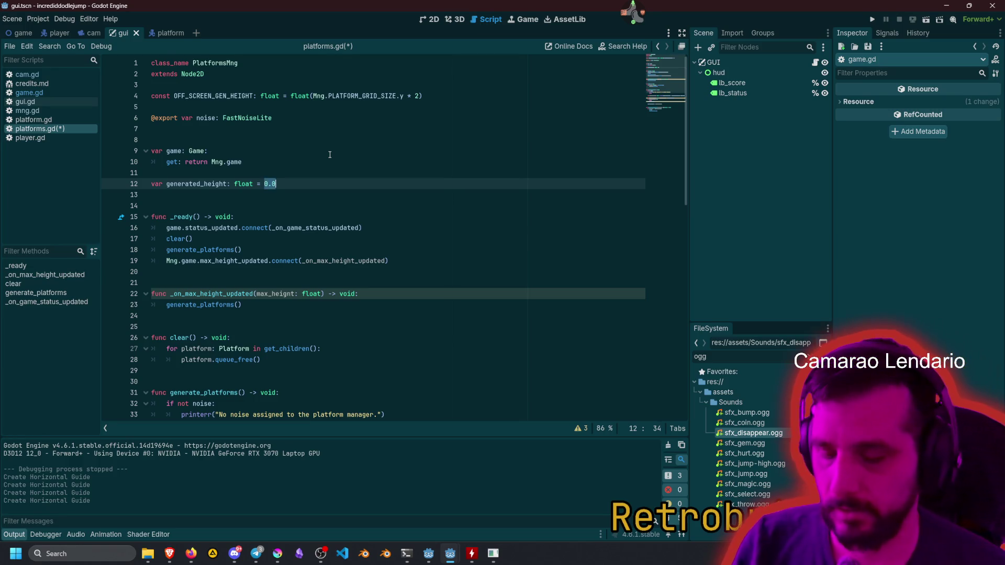
type("Mng.")
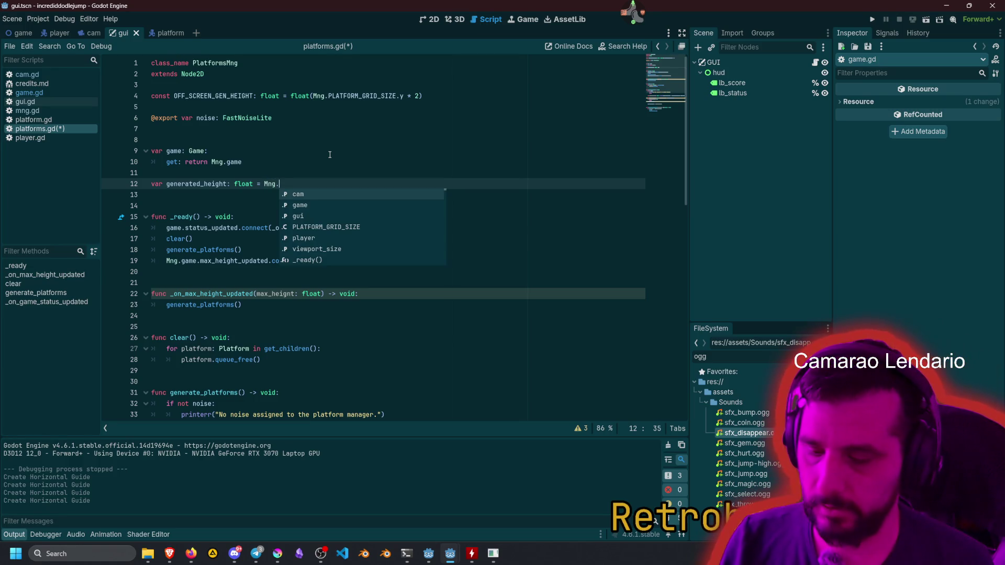
type("PLA")
key("Return")
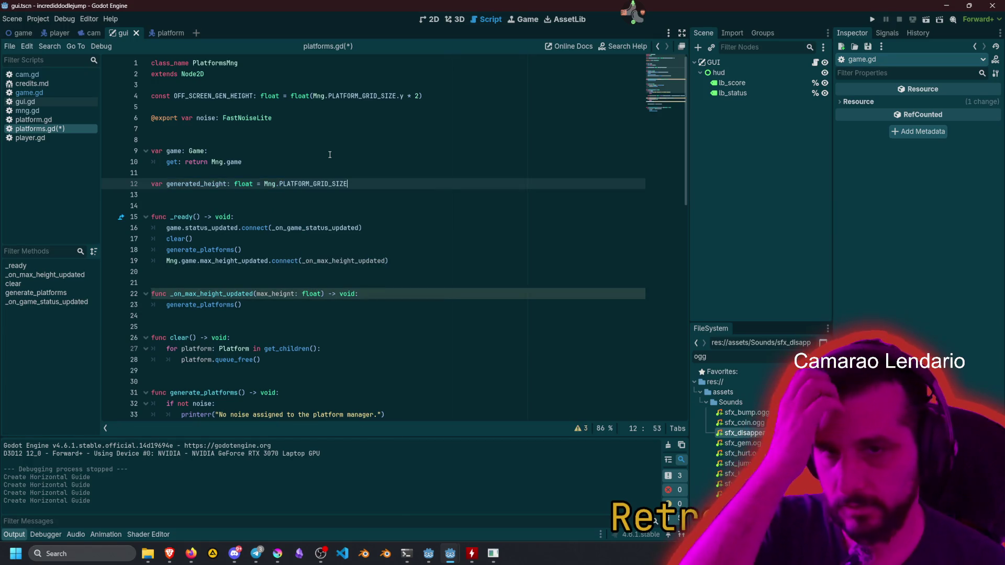
type(".")
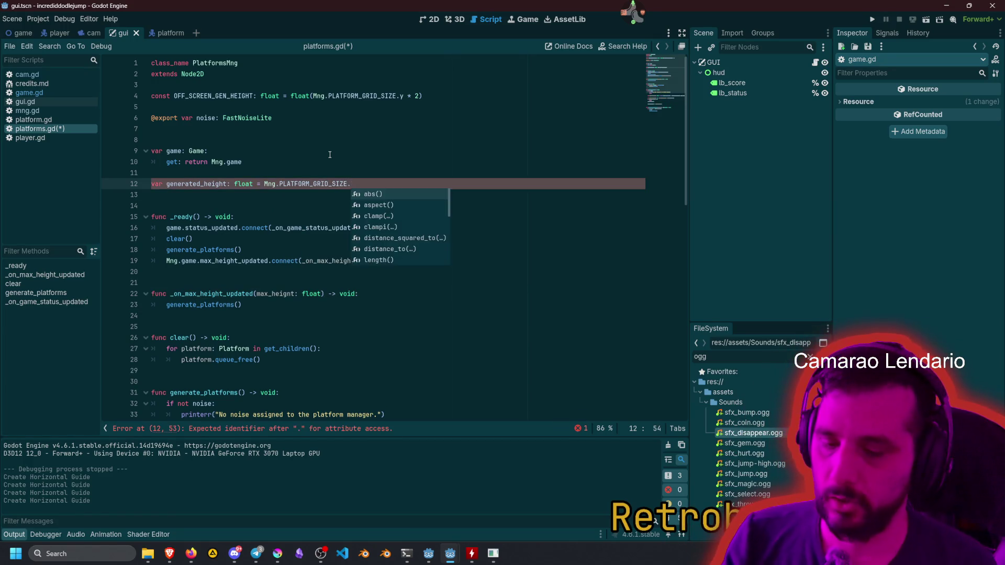
type("y")
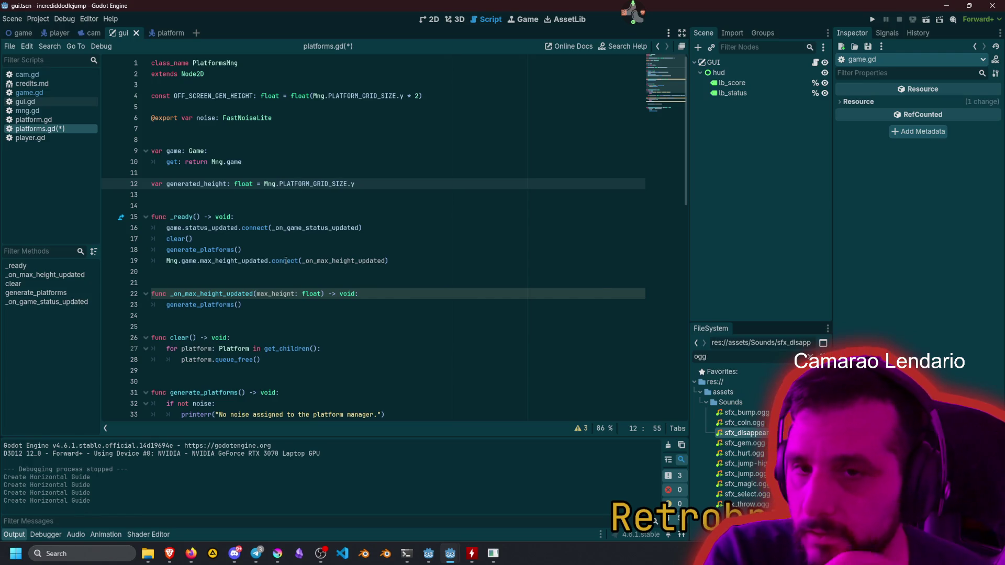
Convert that initial value to float(Mng.PLATFORM_GRID_SIZE.y).
key("ctrl+shift+Left")
key("ctrl+shift+Left")
key("ctrl+shift+Left")
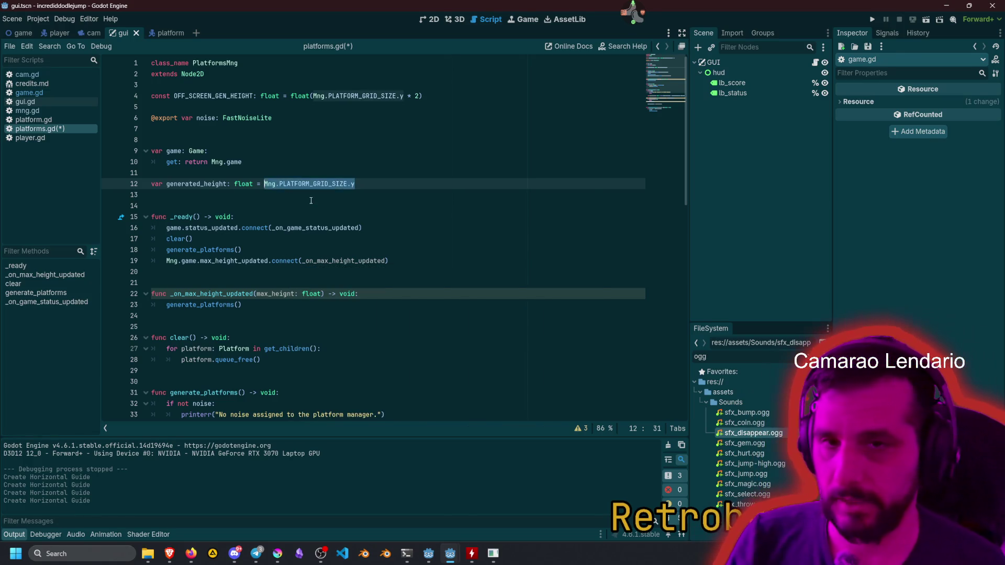
type("(")
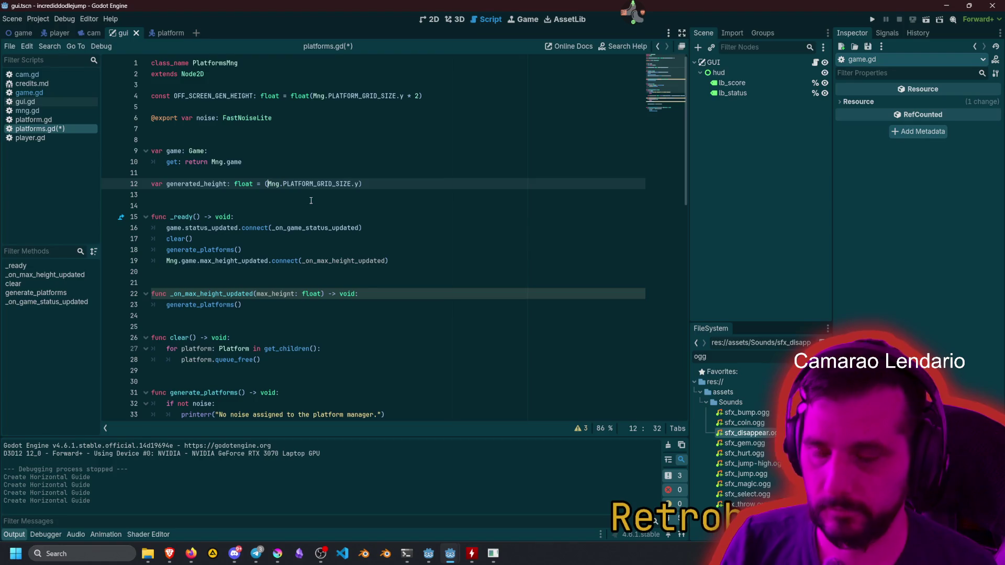
key("Left")
type("float")
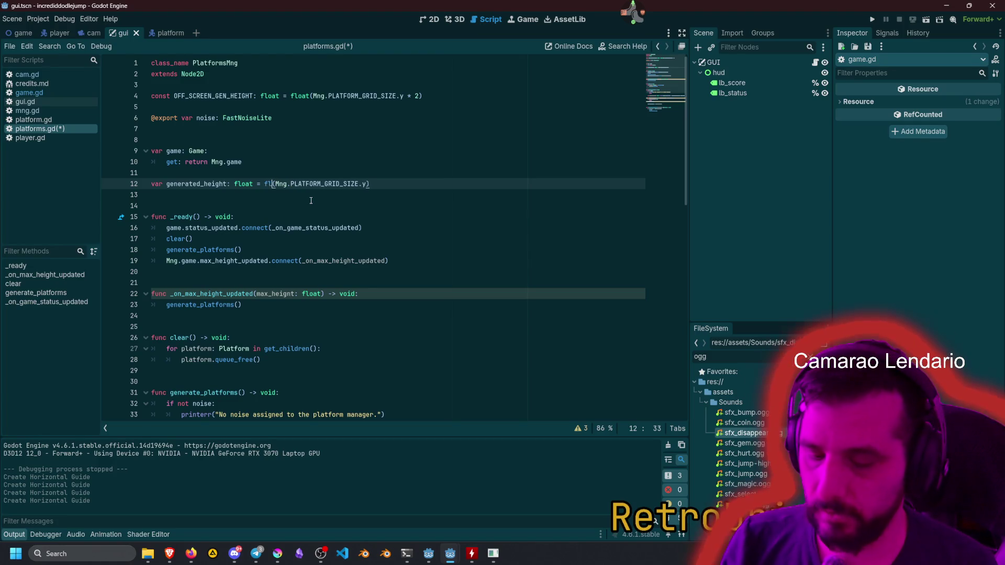
key("Escape")
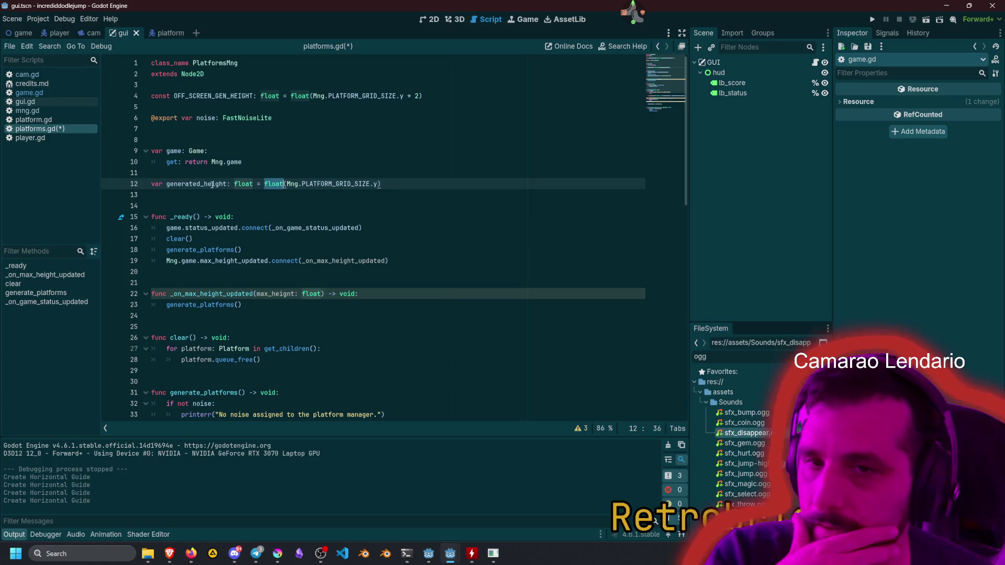
double_click(197, 183)
scroll(282, 278, "down", 3)
left_click(283, 227)
scroll(287, 283, "down", 2)
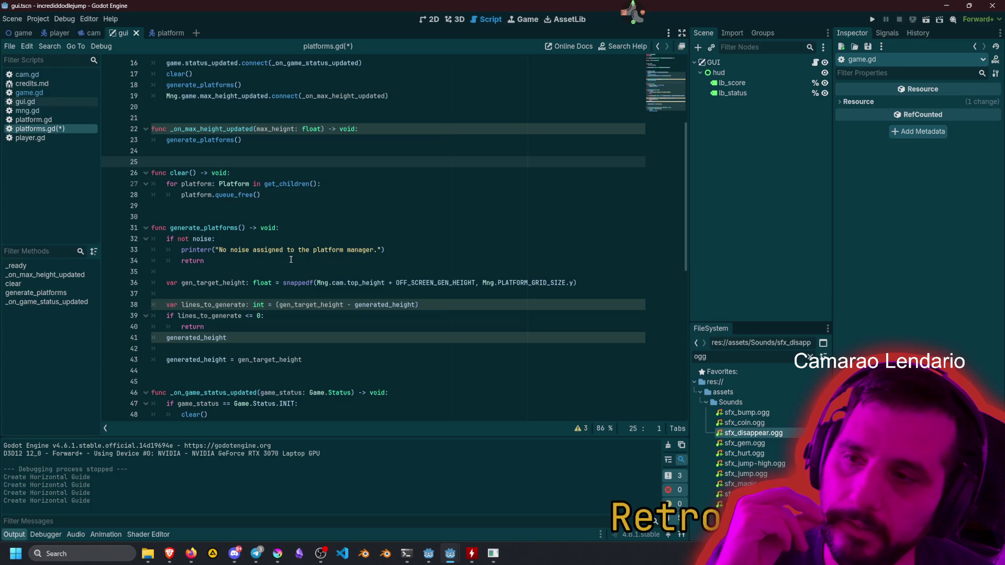
Extend line 38 after (gen_target_height - generated_height) with a division, beginning a Mng. divisor.
scroll(292, 259, "down", 3)
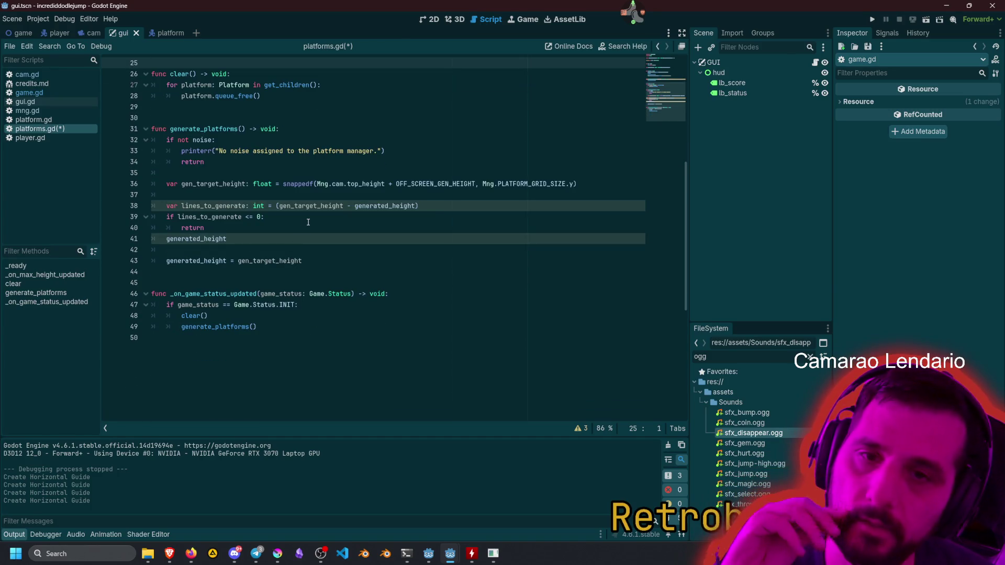
left_click(276, 206)
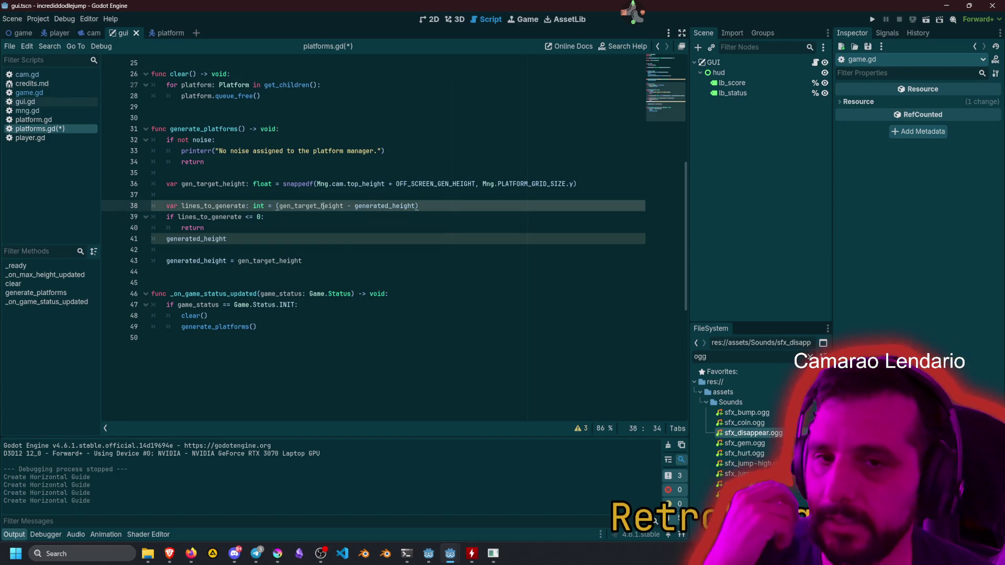
double_click(394, 206)
double_click(297, 205)
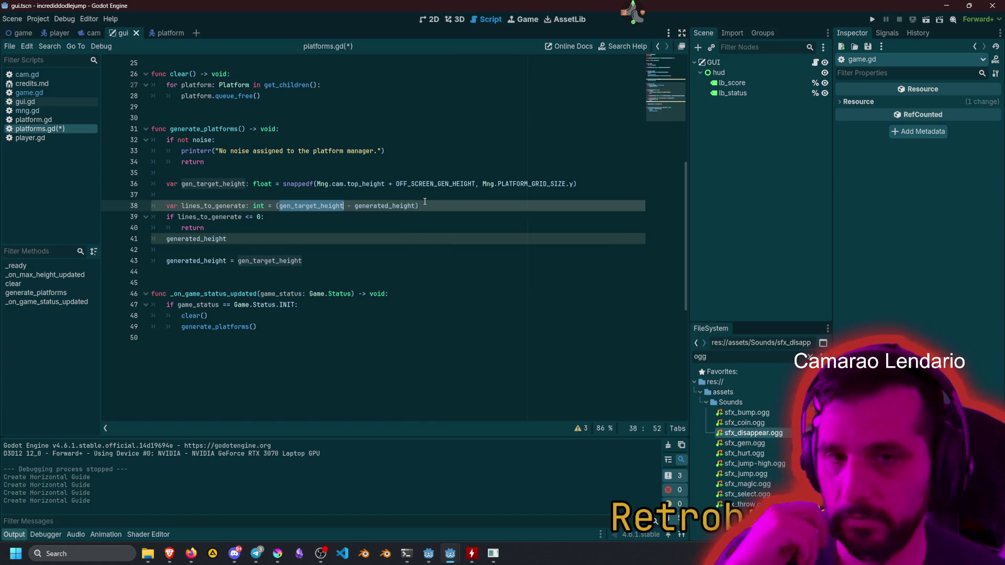
key("End")
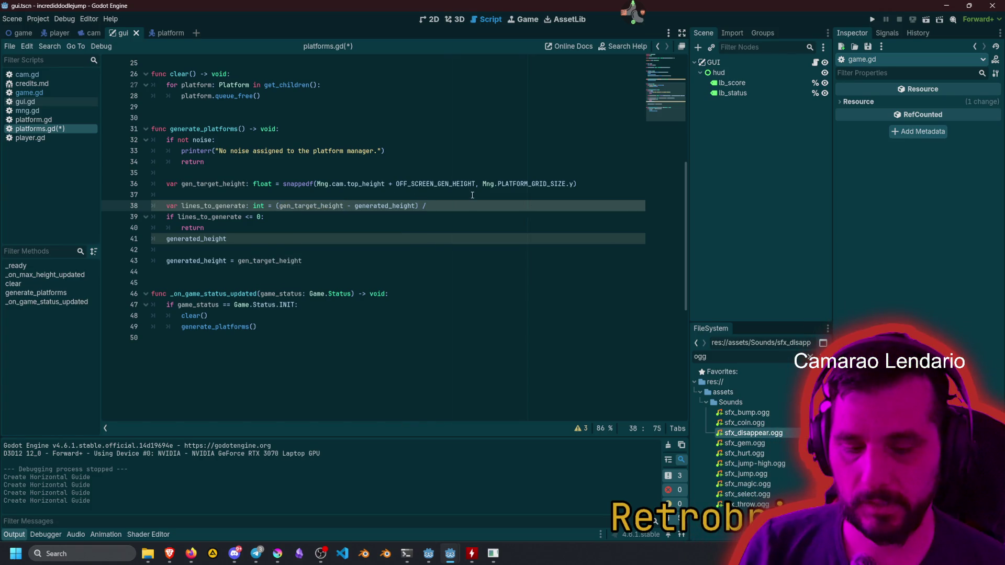
type("Mng.")
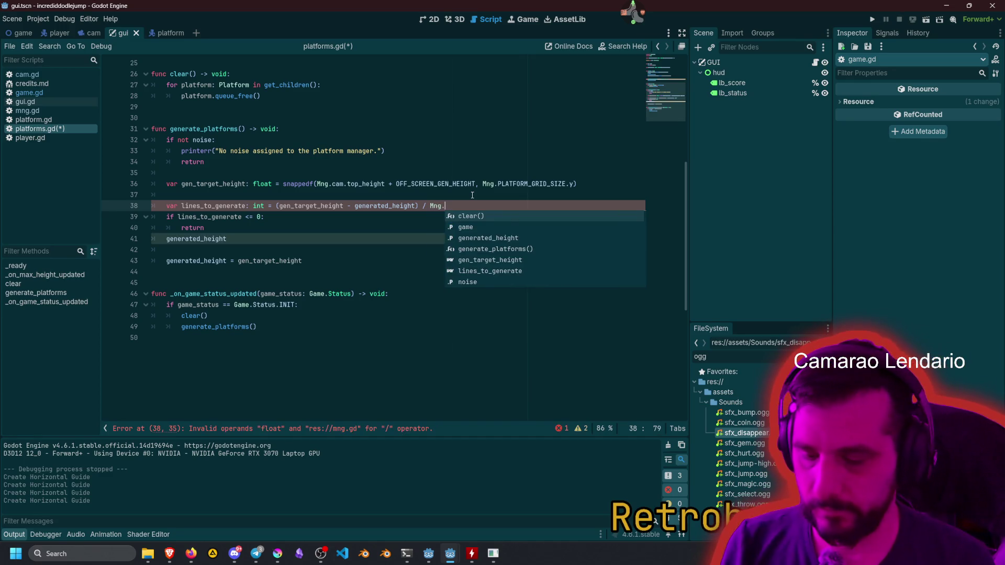
type("PL")
Make line 38 read floori((gen_target_height - generated_height) / Mng.PLATFORM_GRID_SIZE.y).
key("Return")
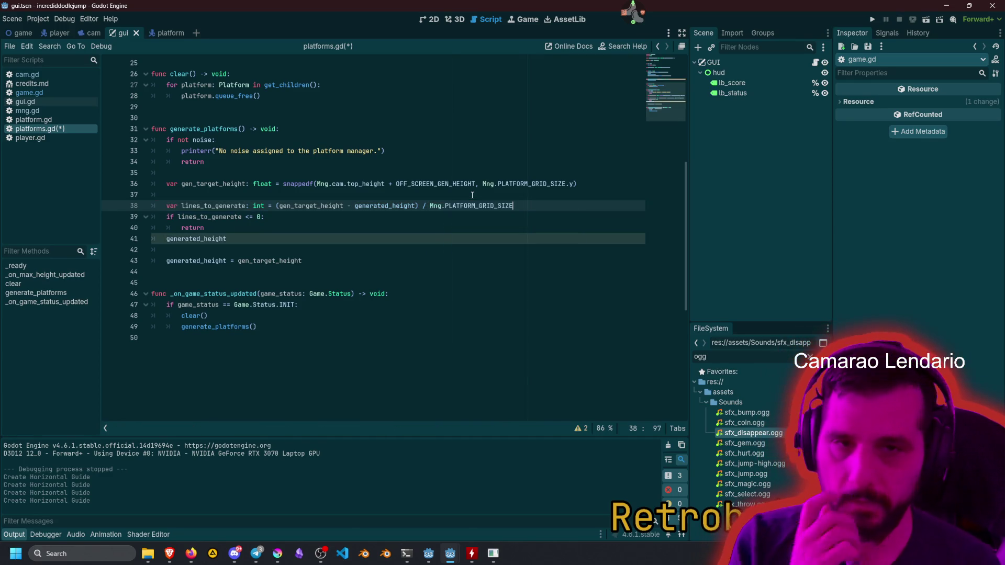
type(".y")
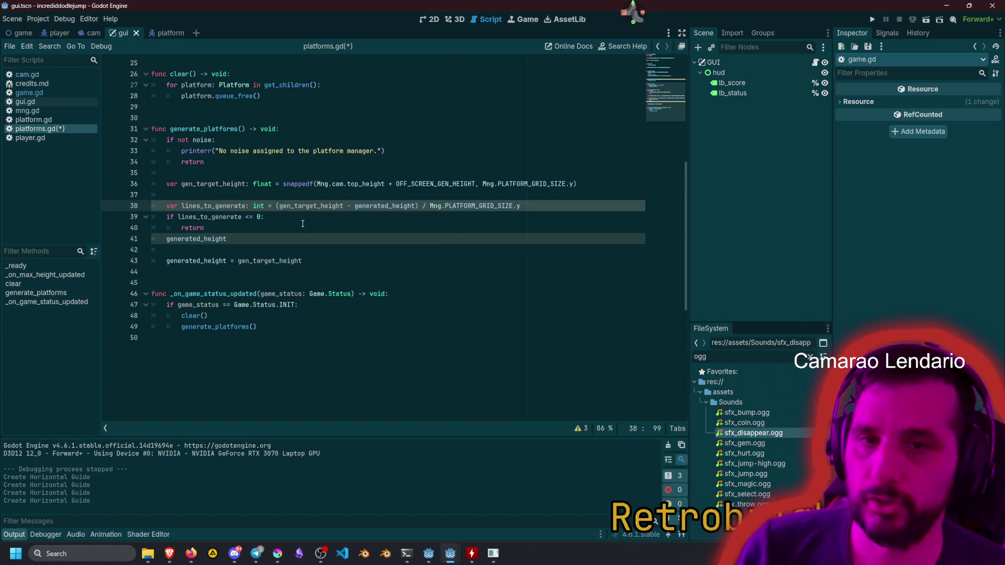
left_click(276, 205, "shift")
type("(")
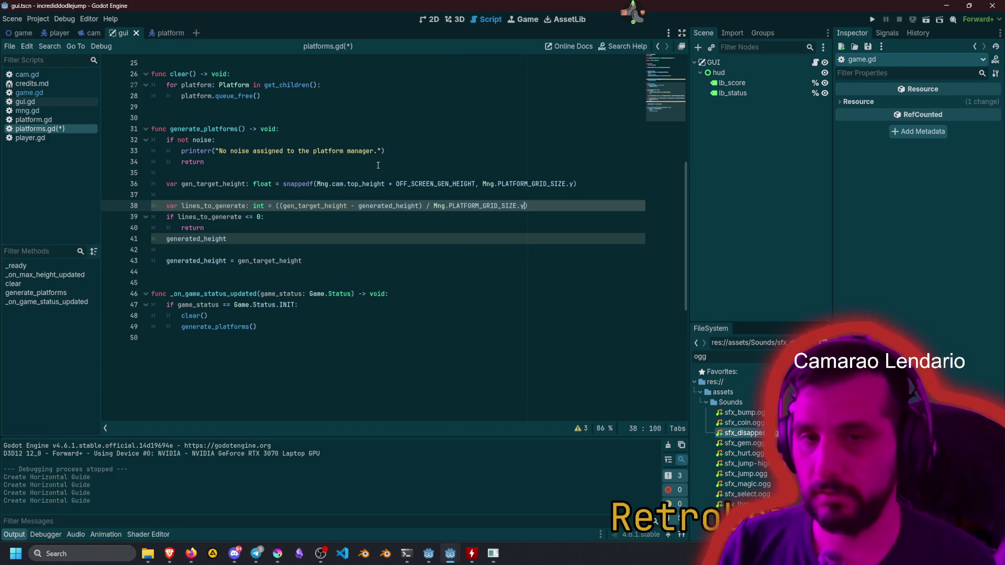
key("ctrl+Left")
key("ctrl+Left")
key("ctrl+Left")
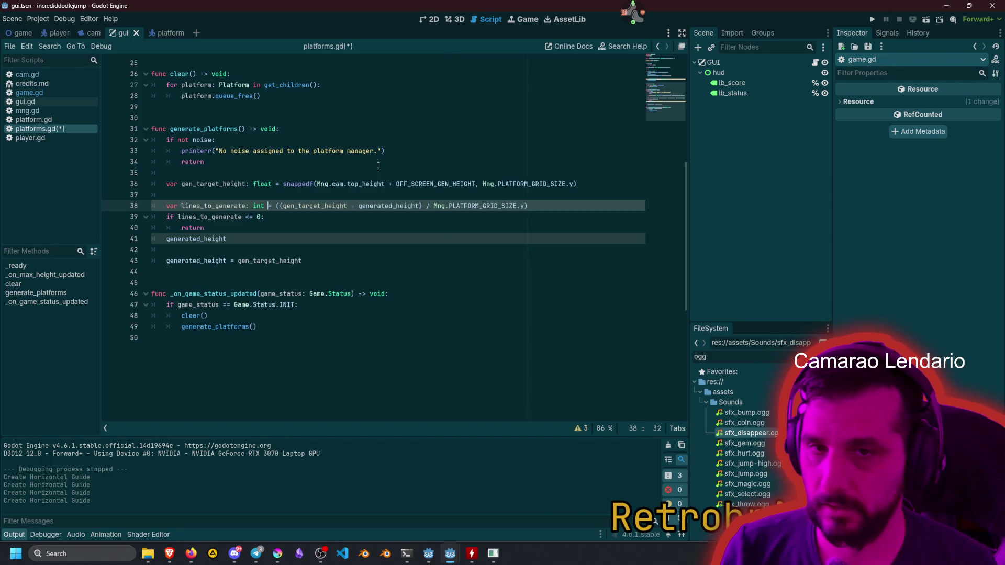
type("floor")
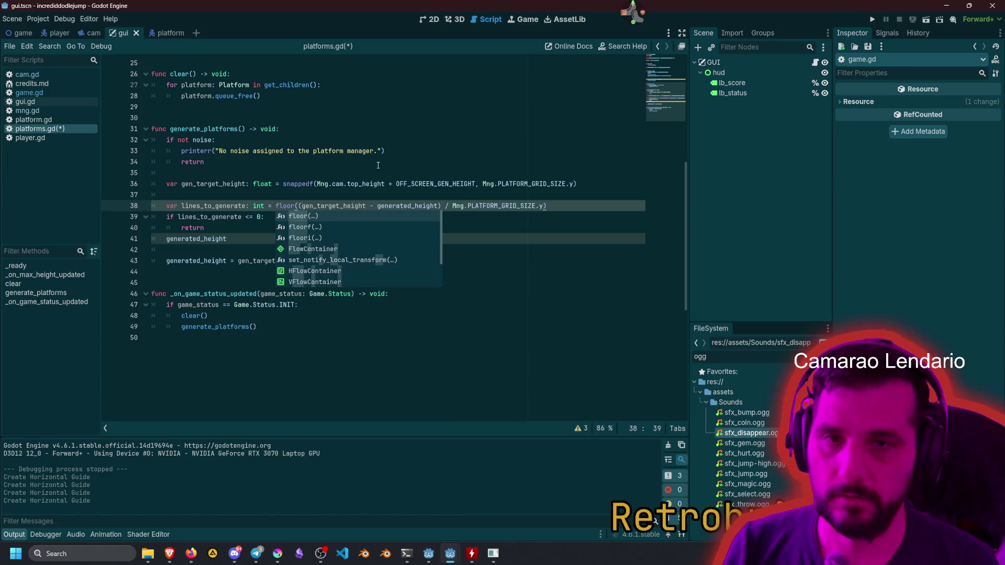
type("i")
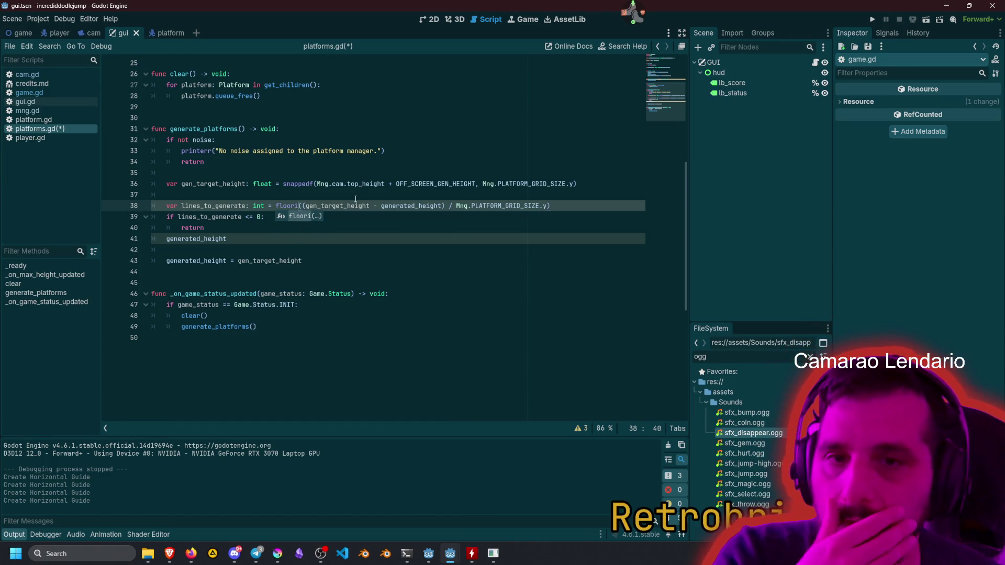
left_click(355, 198)
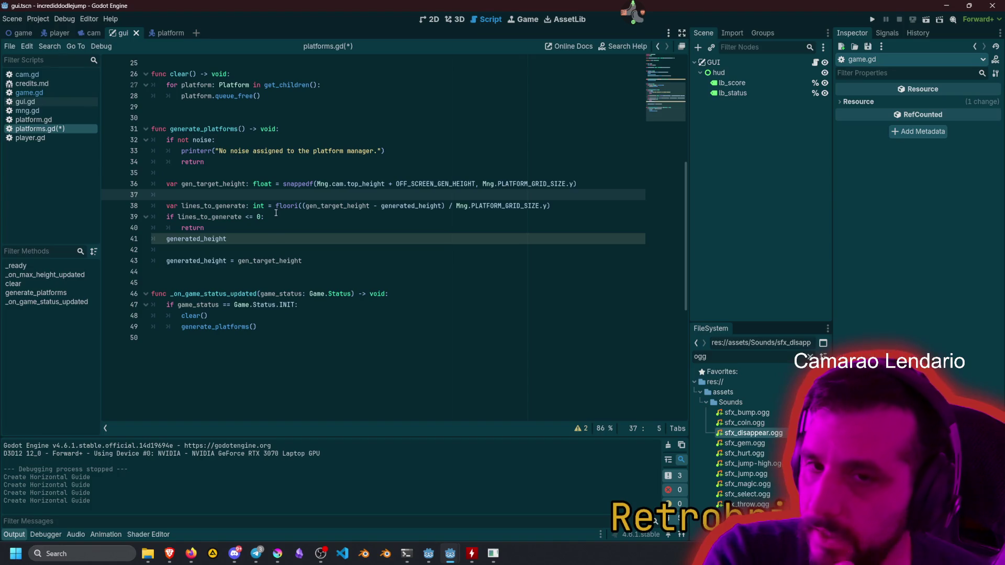
double_click(227, 206)
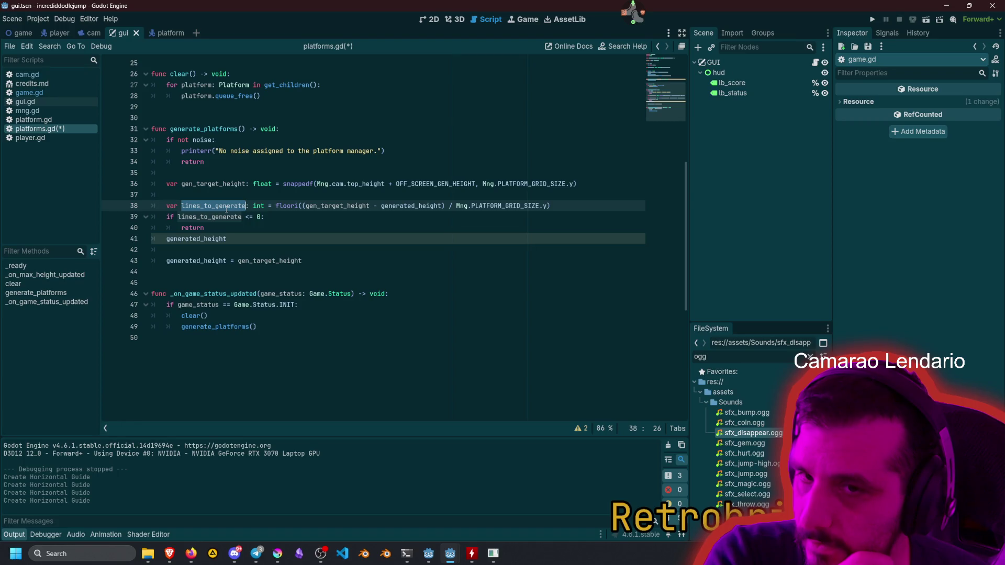
left_click(233, 240)
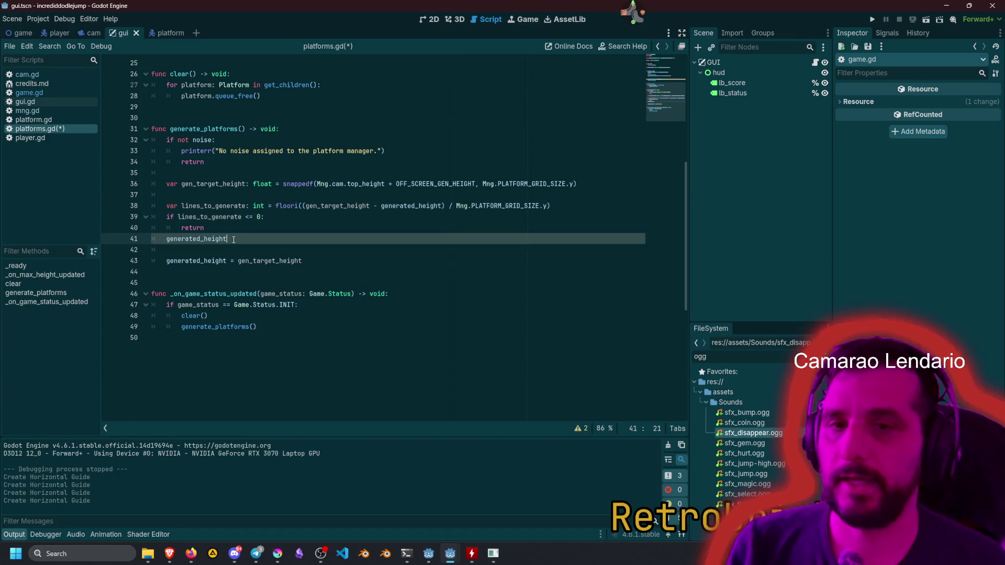
Replace the stray generated_height line with a 'for line: int in lines_to_generate:' loop header.
double_click(233, 239)
key("BackSpace")
key("Return")
type("for line: int ")
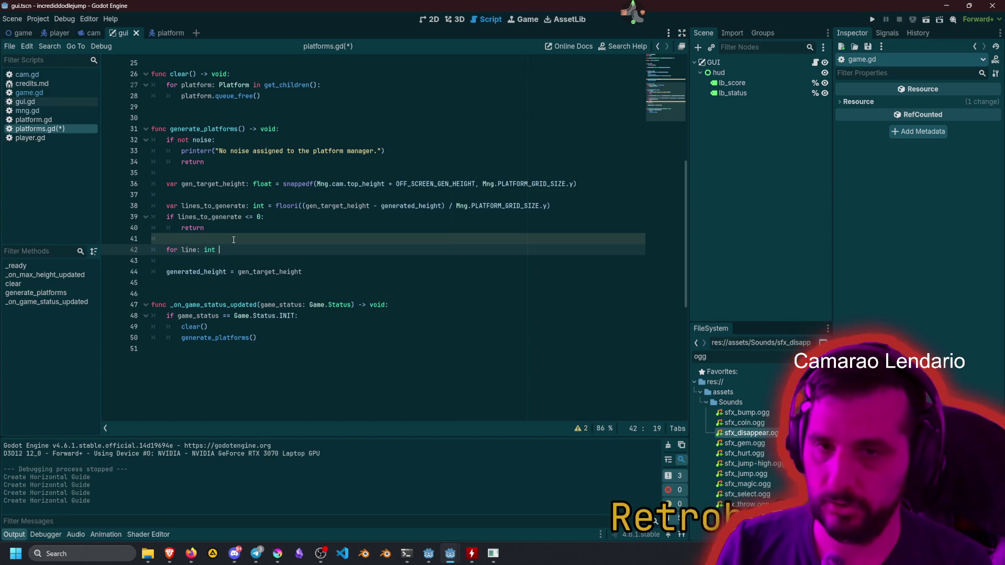
type("=")
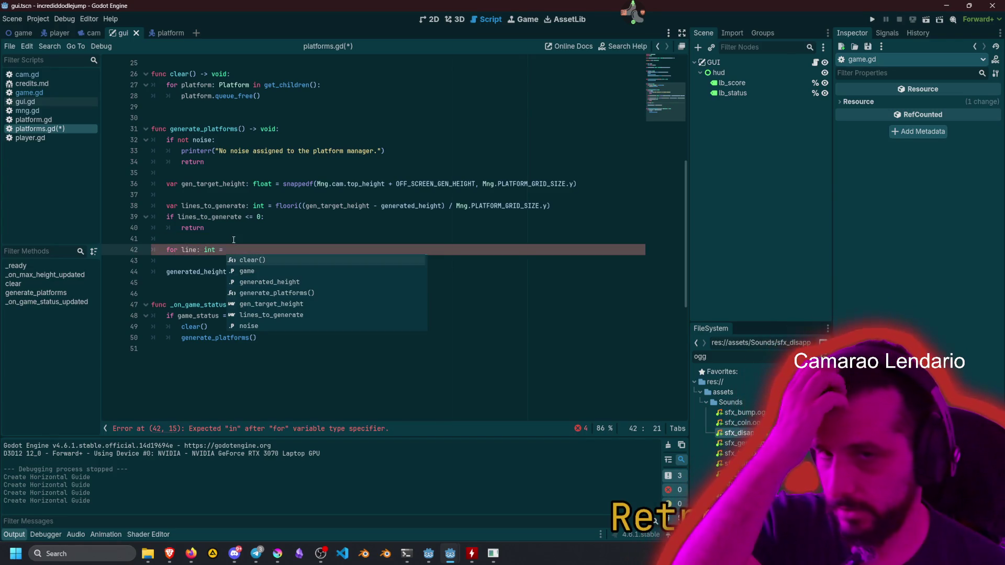
key("BackSpace")
key("BackSpace")
type("in")
double_click(213, 206)
key("ctrl+c")
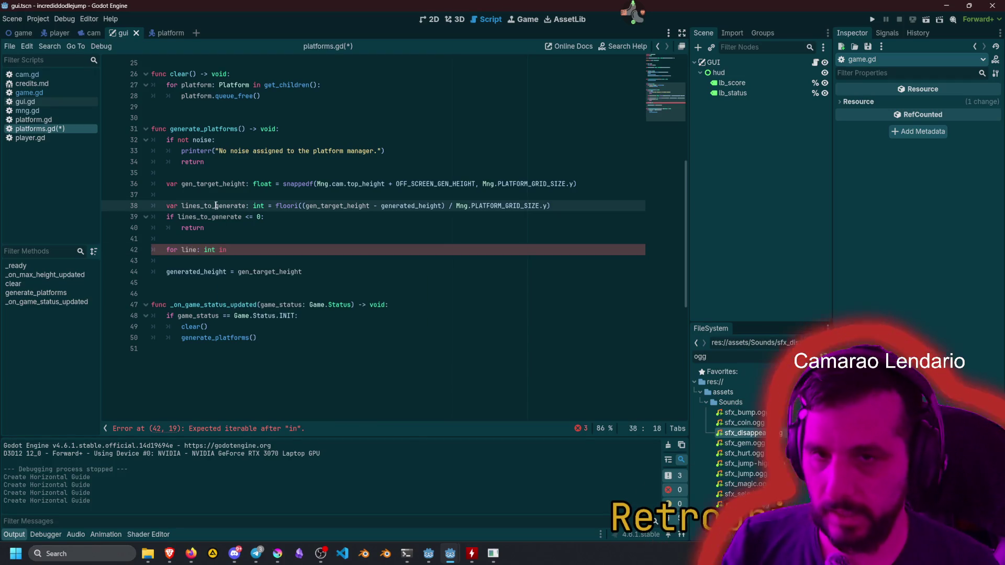
left_click(246, 254)
key("ctrl+v")
type(":")
key("Return")
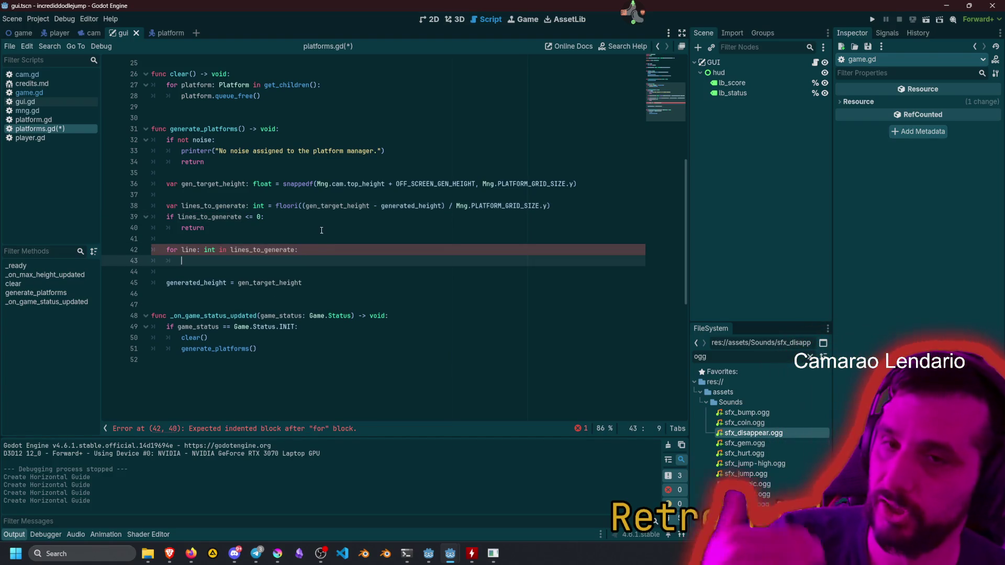
Paste generated_height as the first statement of the loop body.
mouse_move(264, 250)
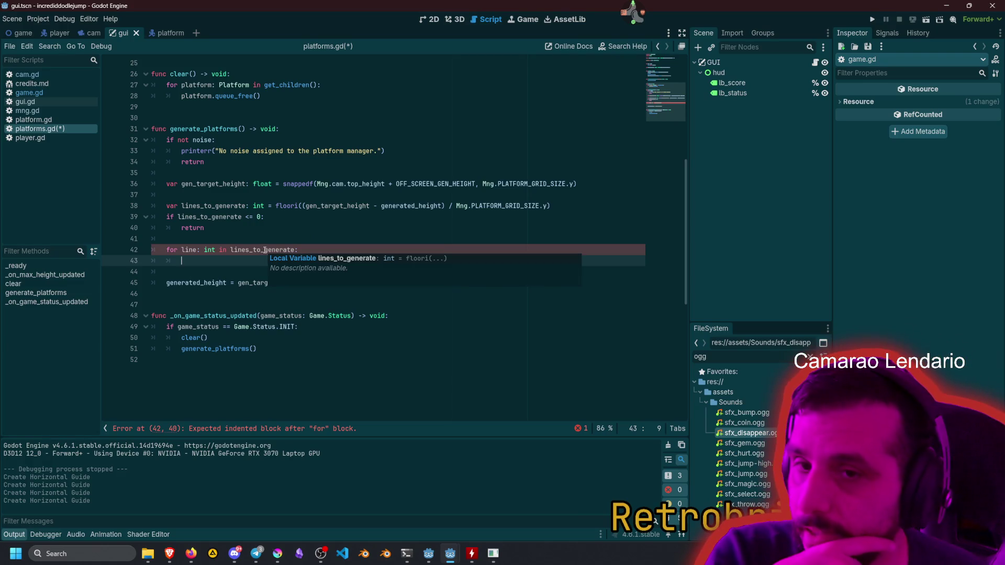
double_click(196, 282)
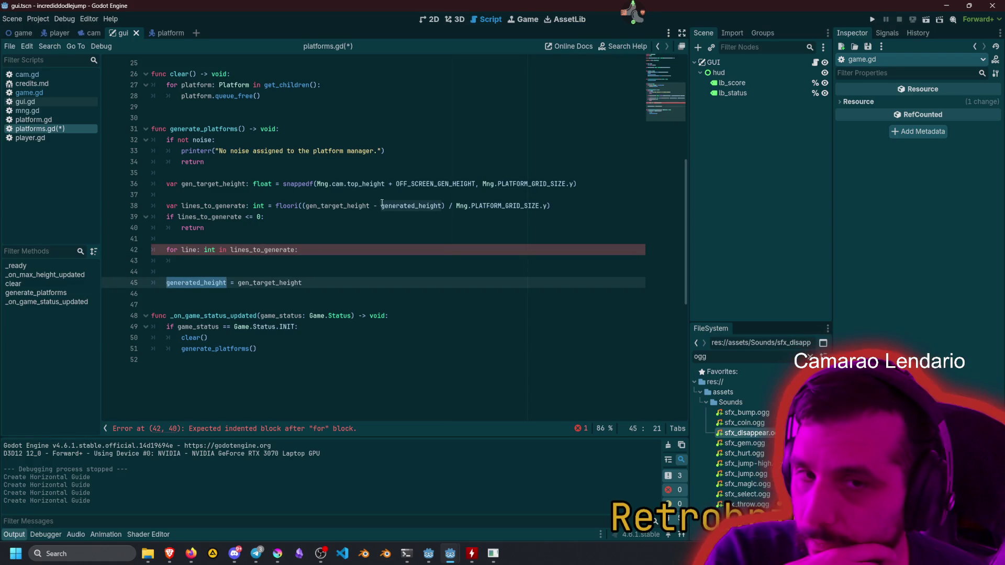
double_click(390, 205)
key("ctrl+c")
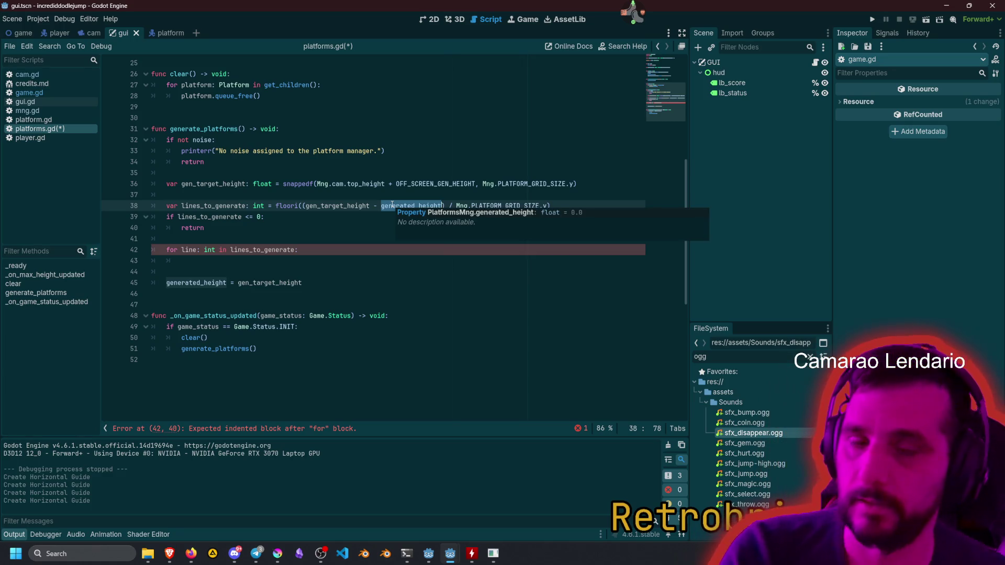
left_click(187, 257)
key("ctrl+v")
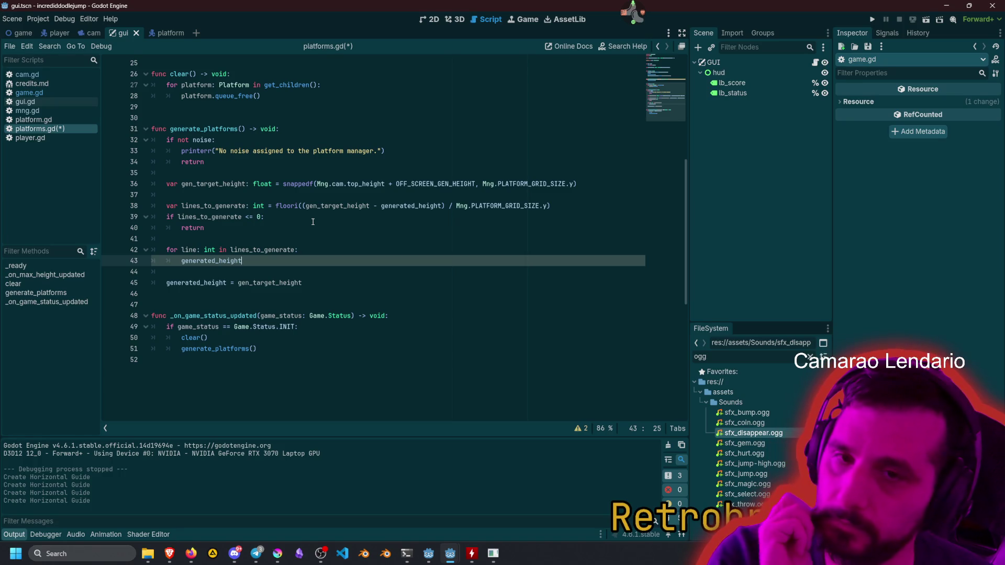
key("Home")
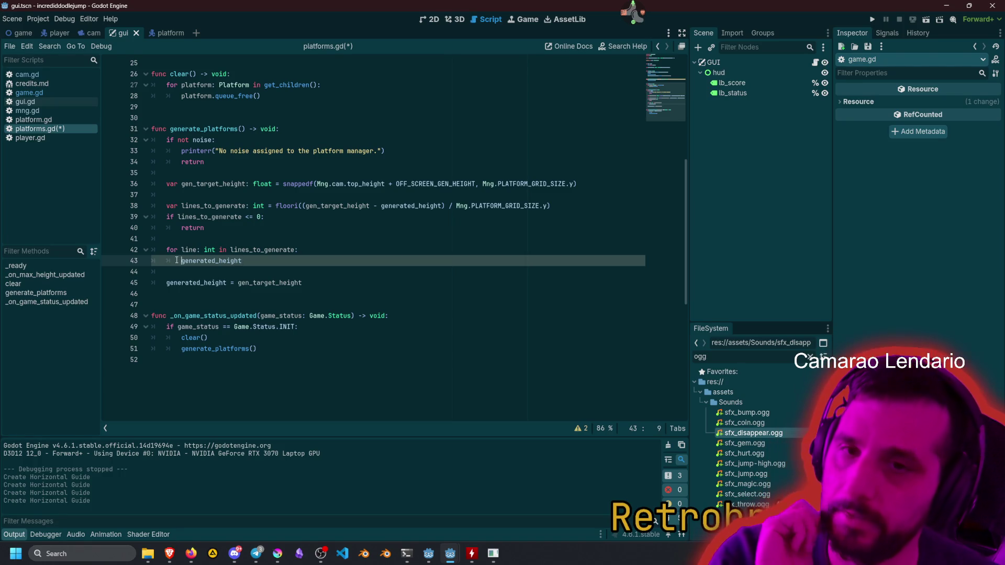
Declare var line_height: float = generated_height + line * Mng.PLATFORM_GRID_SIZE.y and add a blank line.
type("var ")
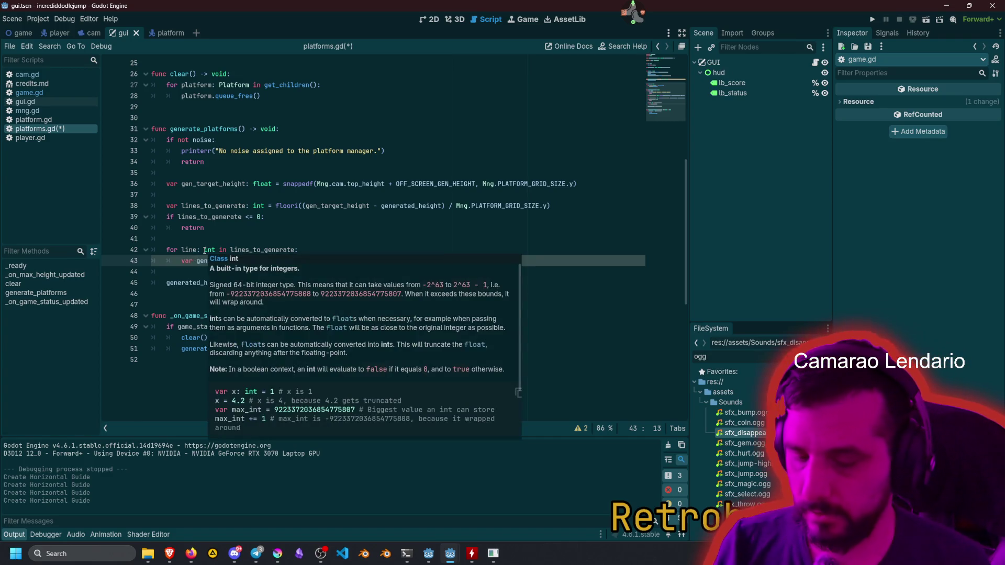
type("line_height: float =")
key("End")
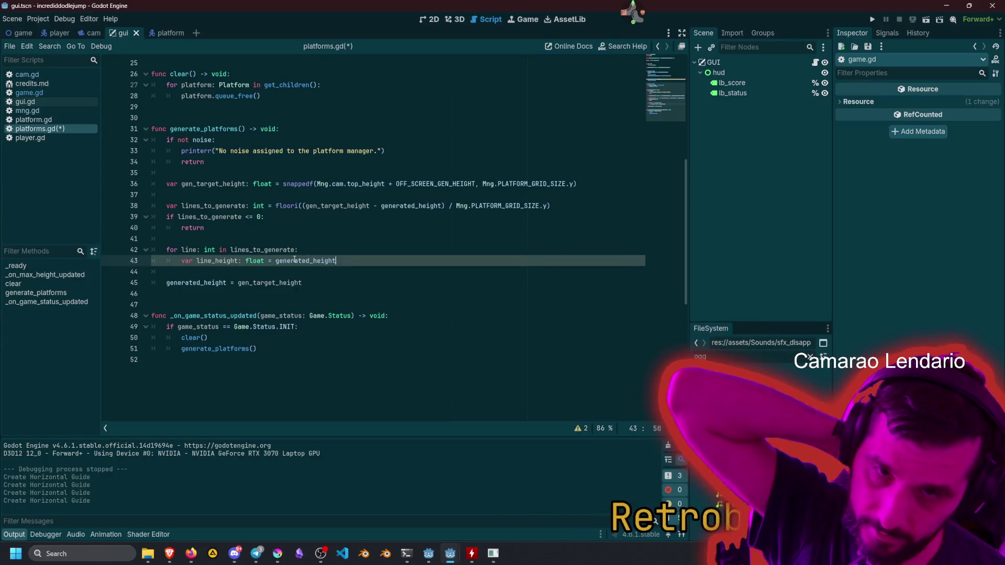
type("+ ")
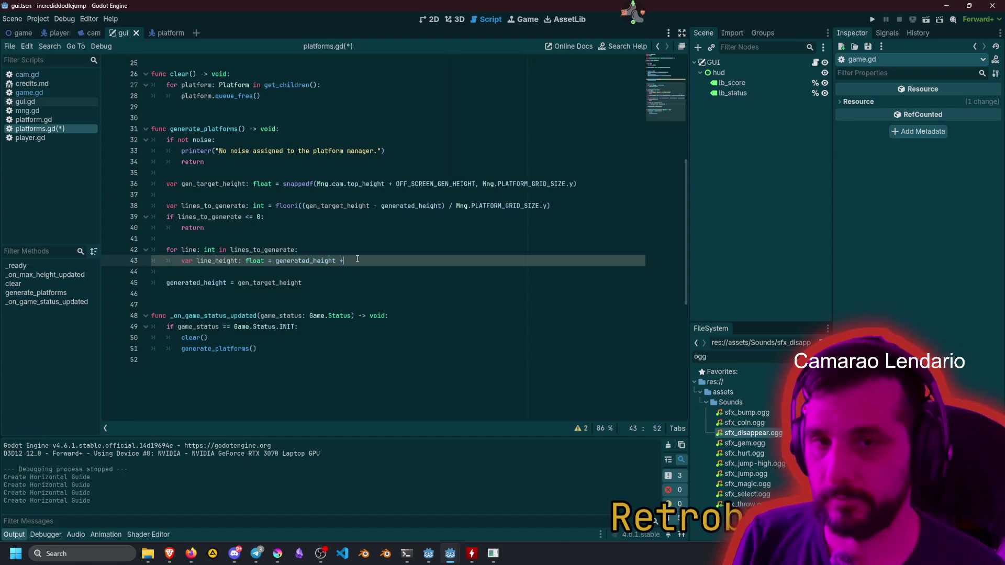
type("line")
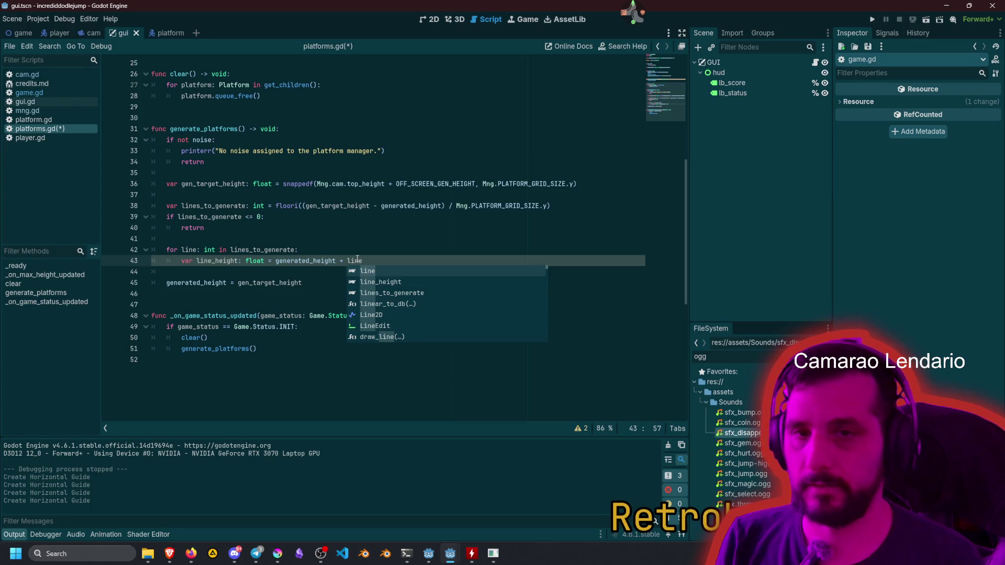
type(" *")
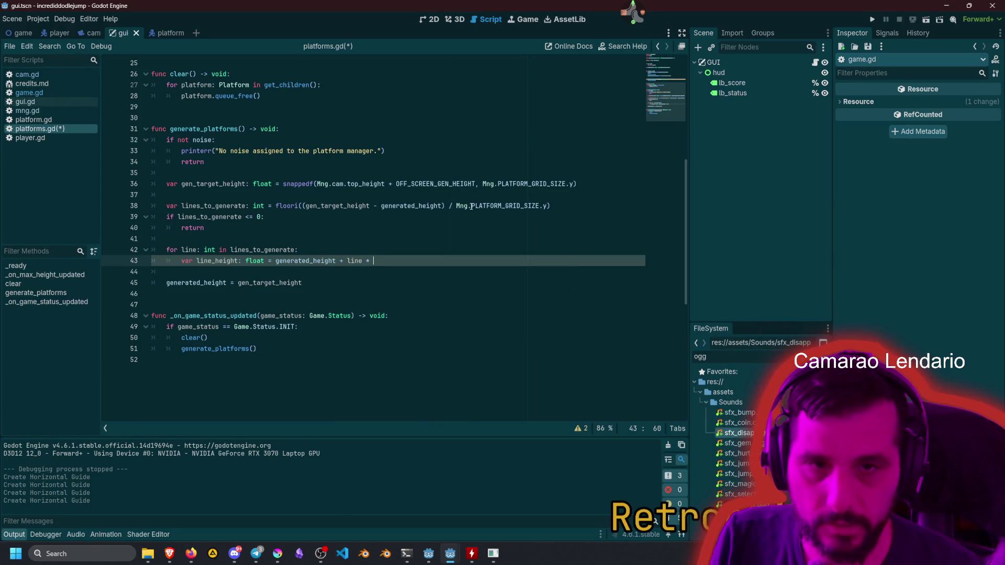
left_click(451, 205)
key("shift+End")
key("ctrl+c")
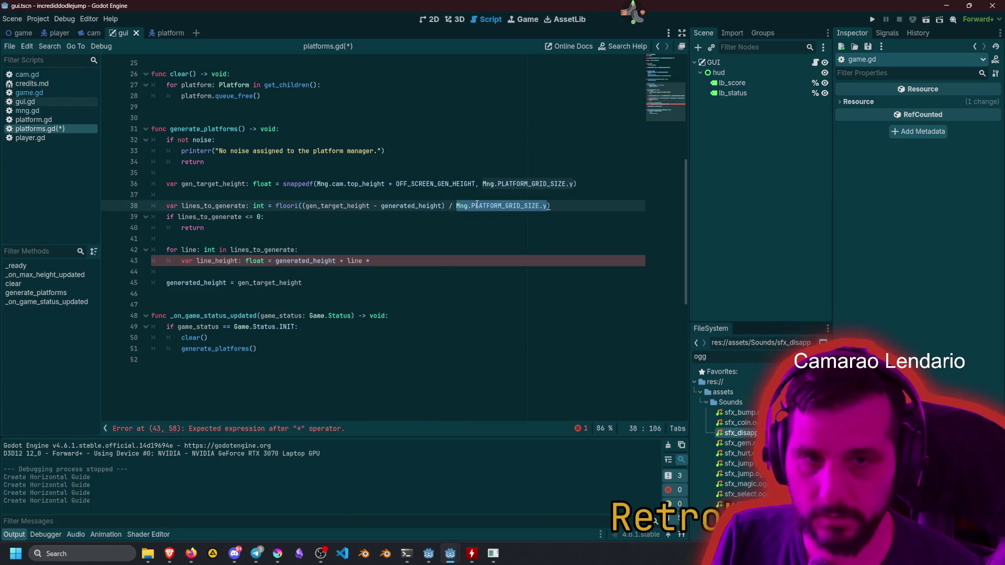
key("Down")
key("Down")
key("Down")
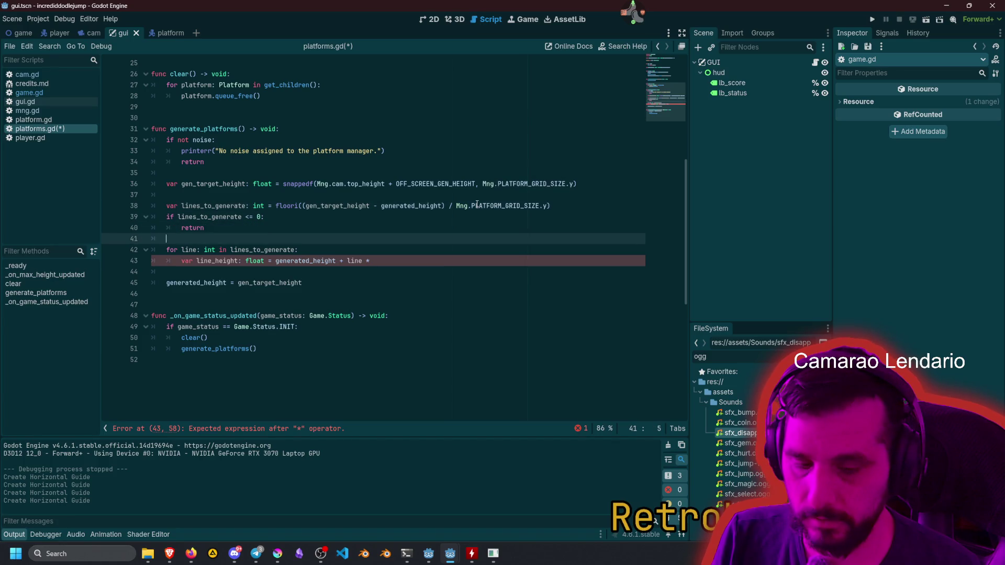
key("ctrl+v")
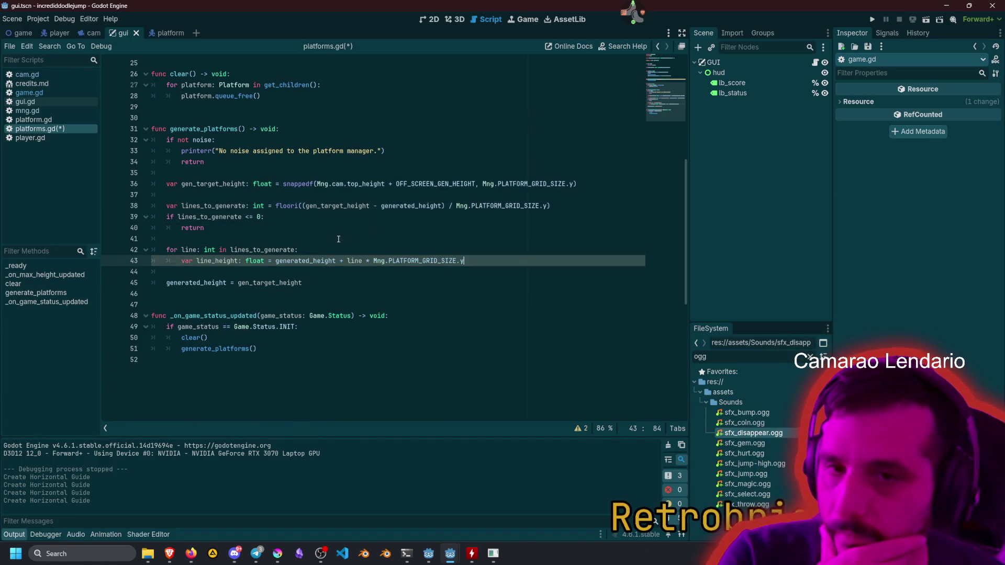
double_click(215, 261)
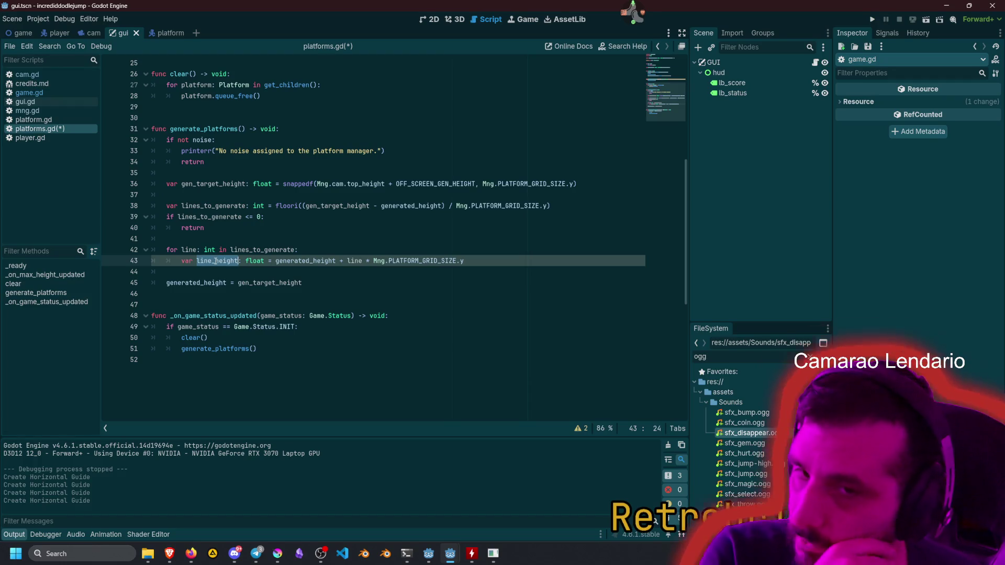
key("End")
key("Return")
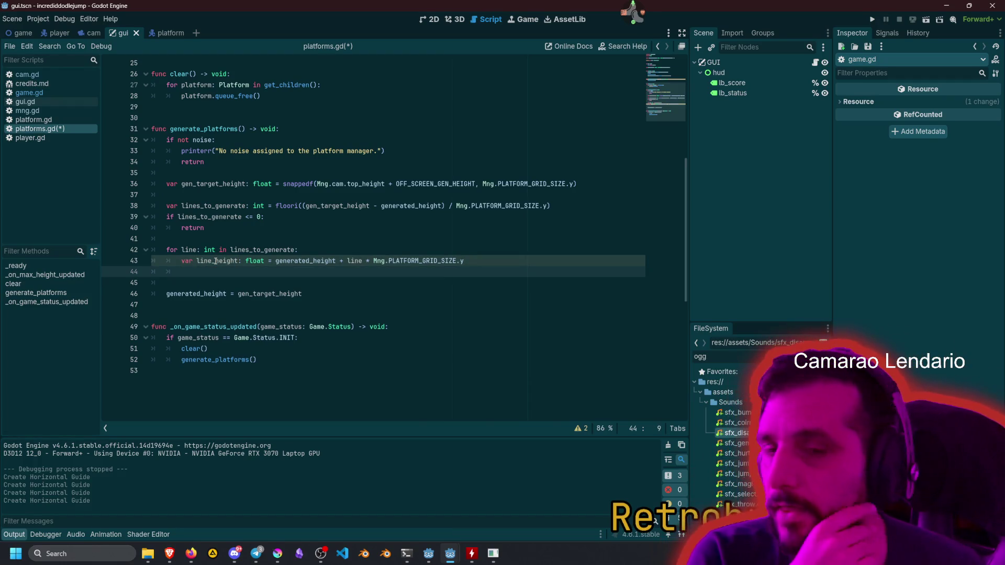
Declare var platform: Platform and add add_child(platform) below it.
type("var ")
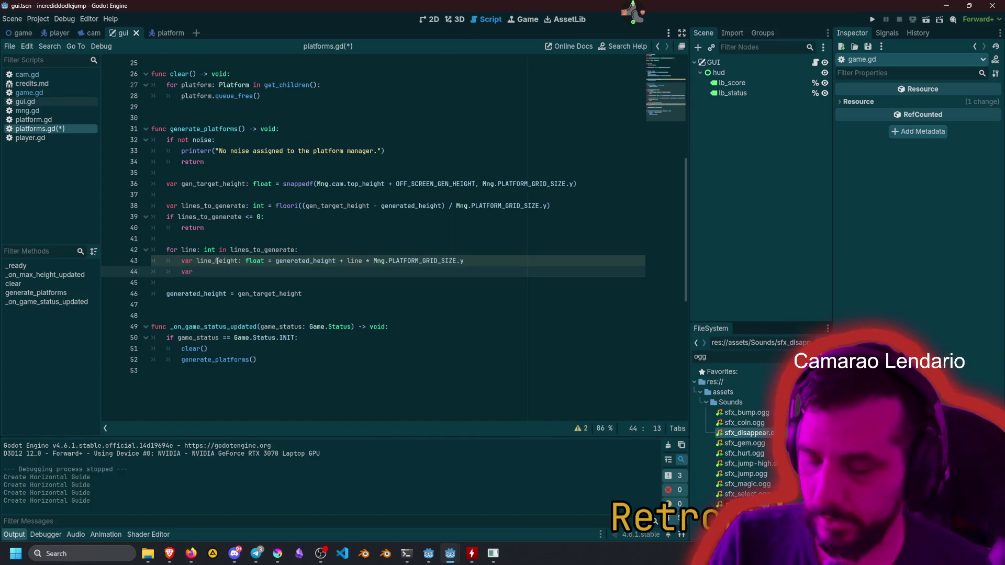
type("platform: Plat")
key("Return")
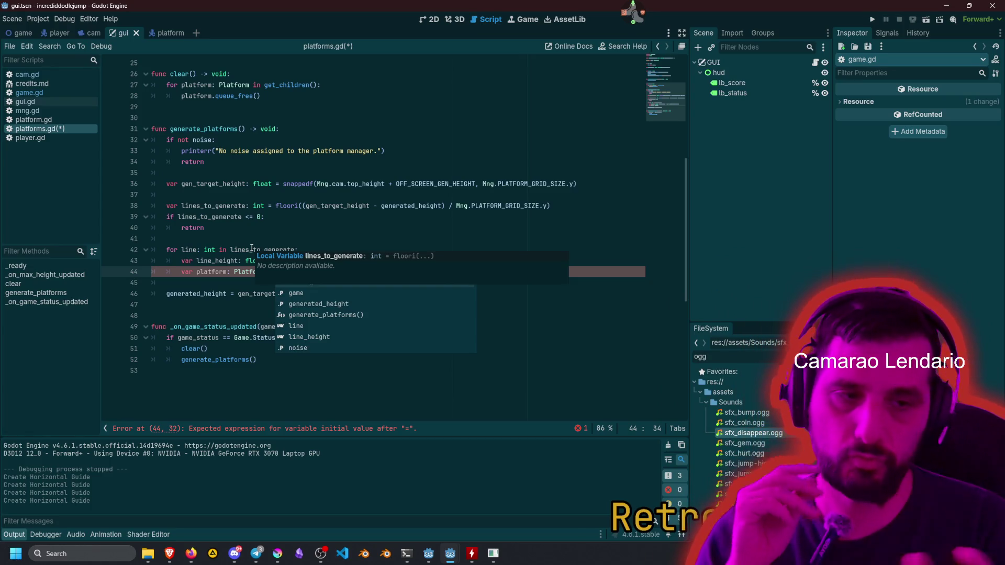
double_click(211, 272)
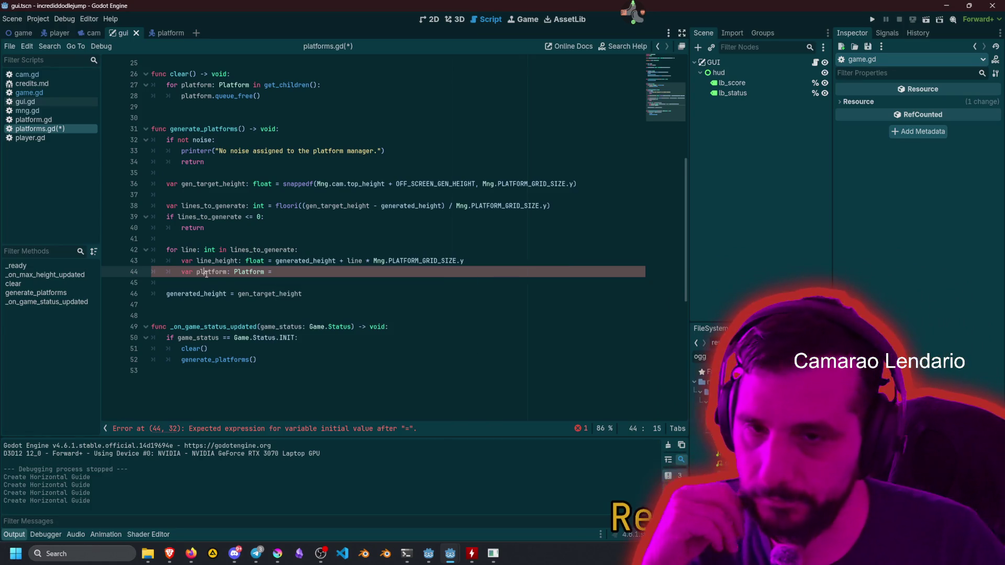
left_click(304, 269)
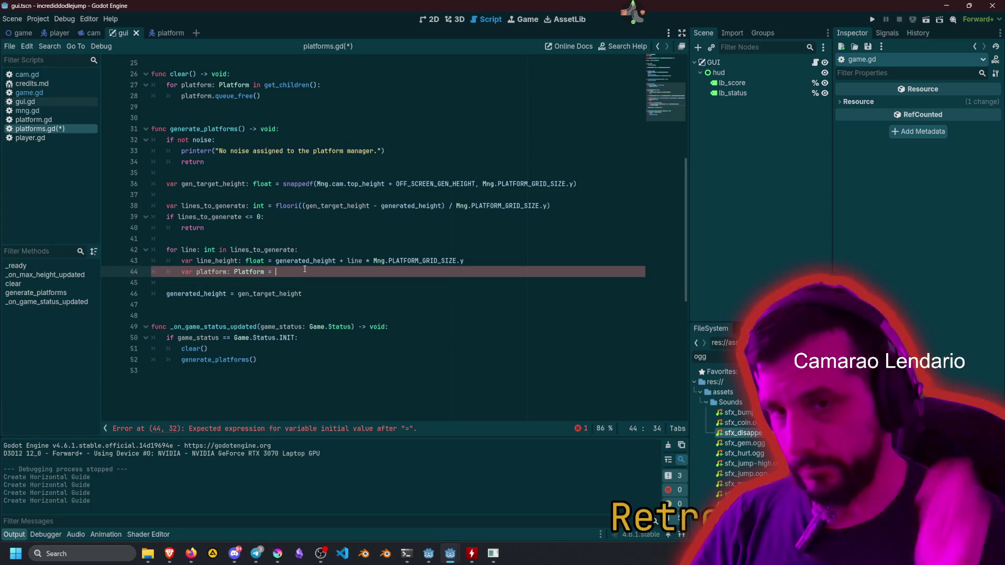
key("Return")
type("add_chi")
key("Return")
type("plat")
key("Return")
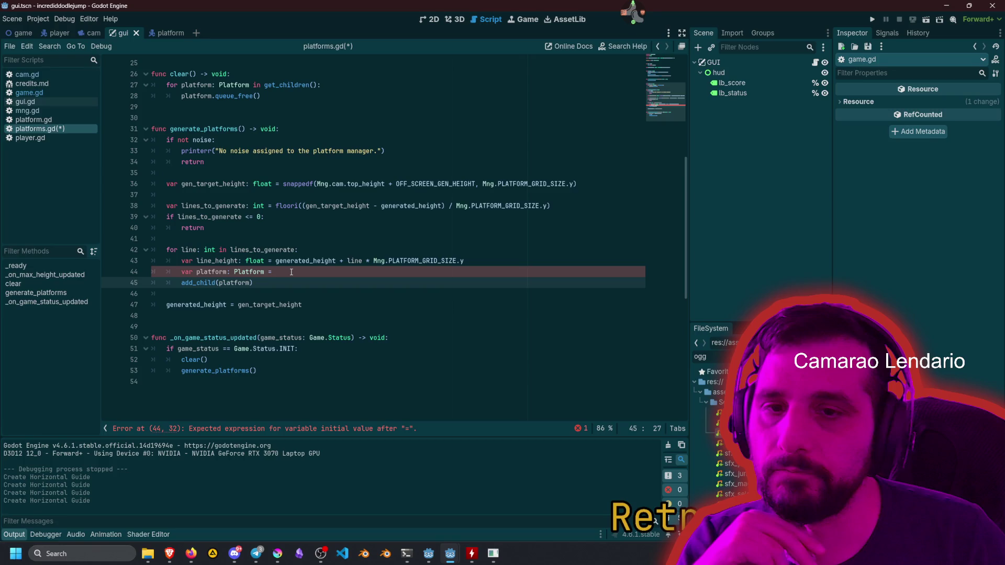
Assign platform from load() of the platform.tscn scene's UID with .instantiate() chained.
left_click(288, 271)
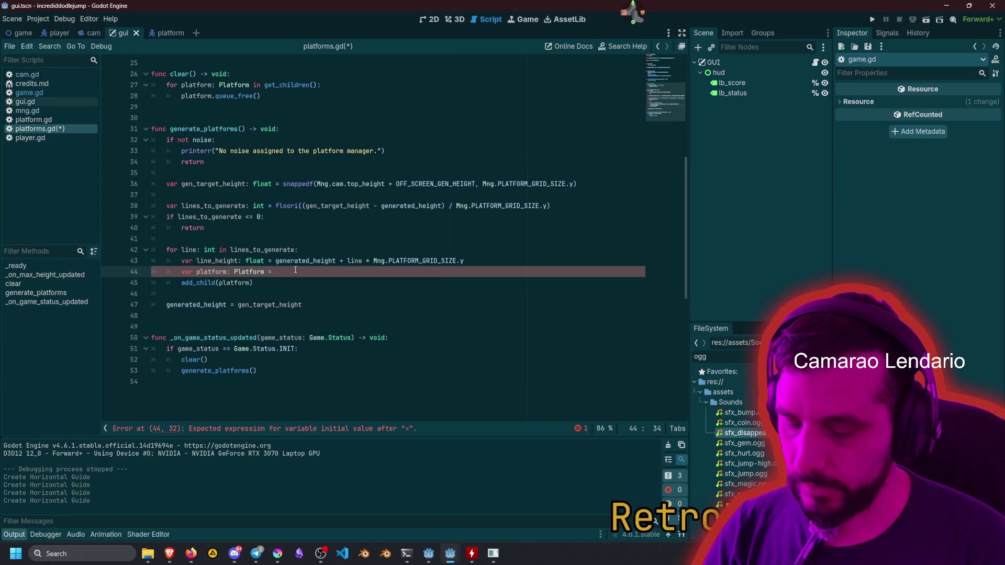
type("load(")
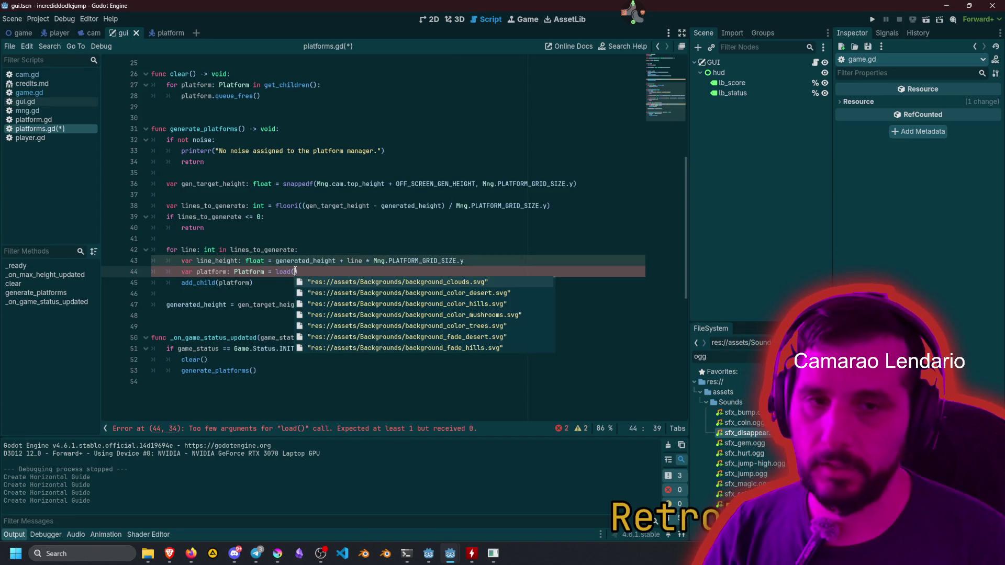
type("plat")
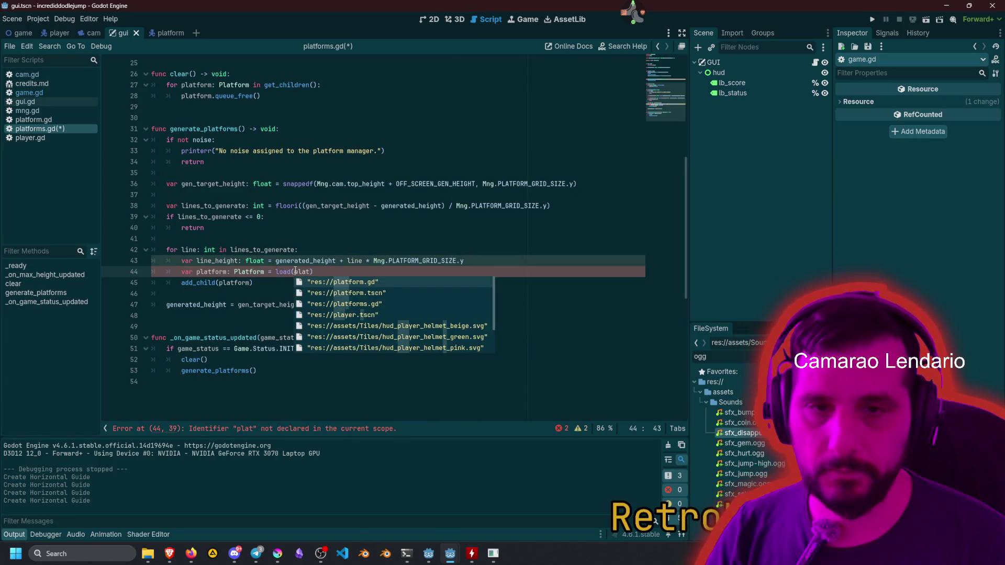
key("Return")
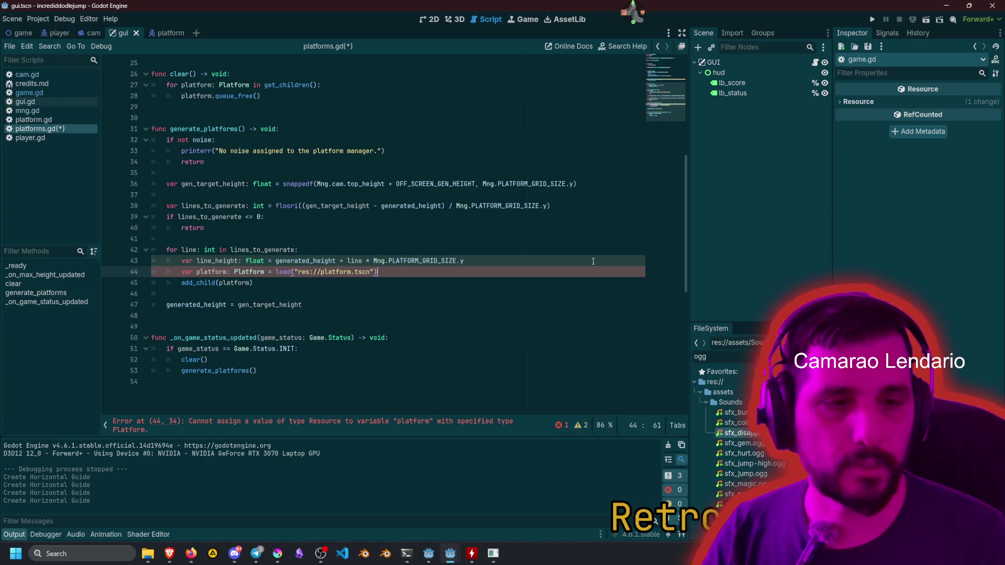
double_click(731, 359)
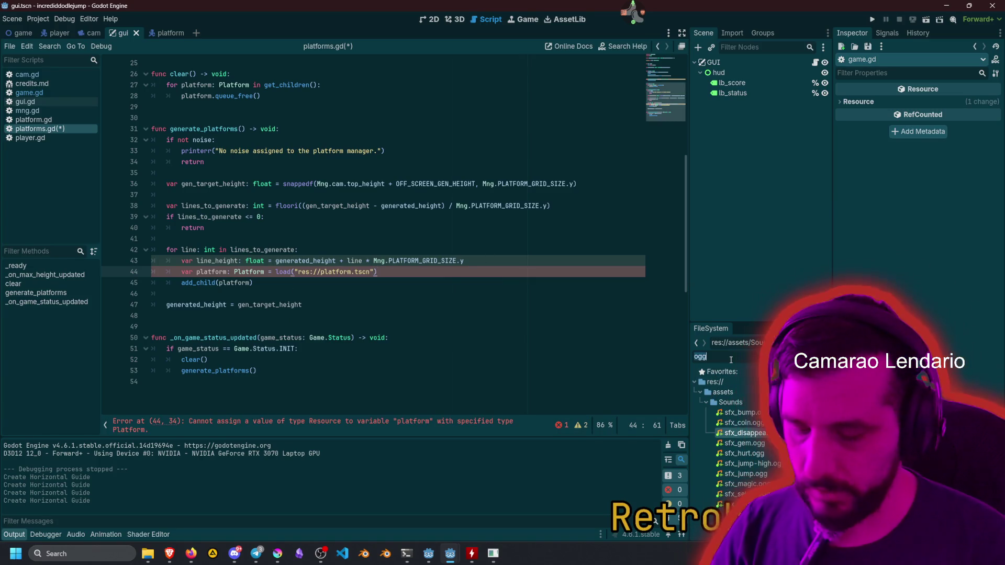
type("plat")
right_click(731, 402)
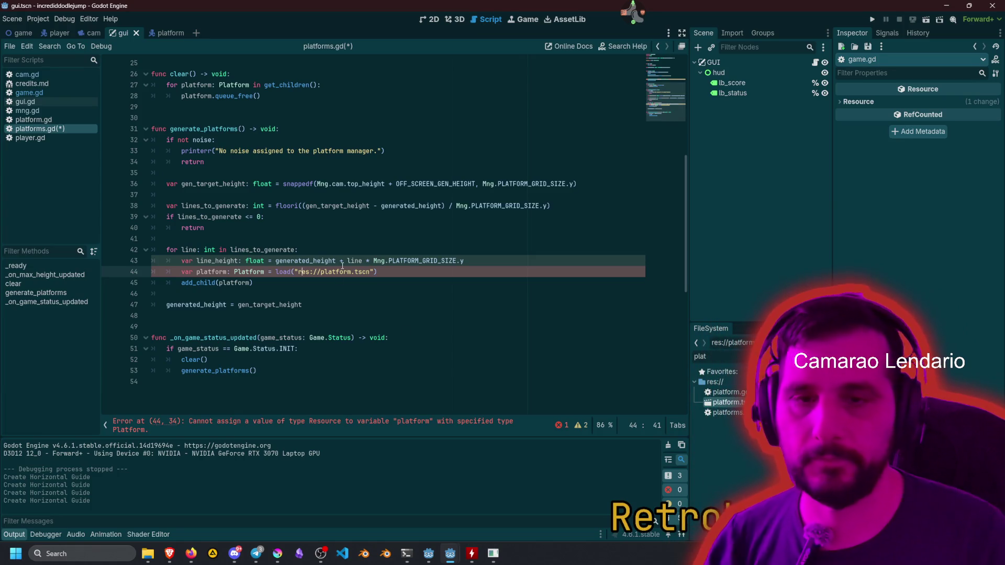
key("shift+End")
key("shift+Left")
key("shift+Left")
type("uid://bnnasjoucdkug")
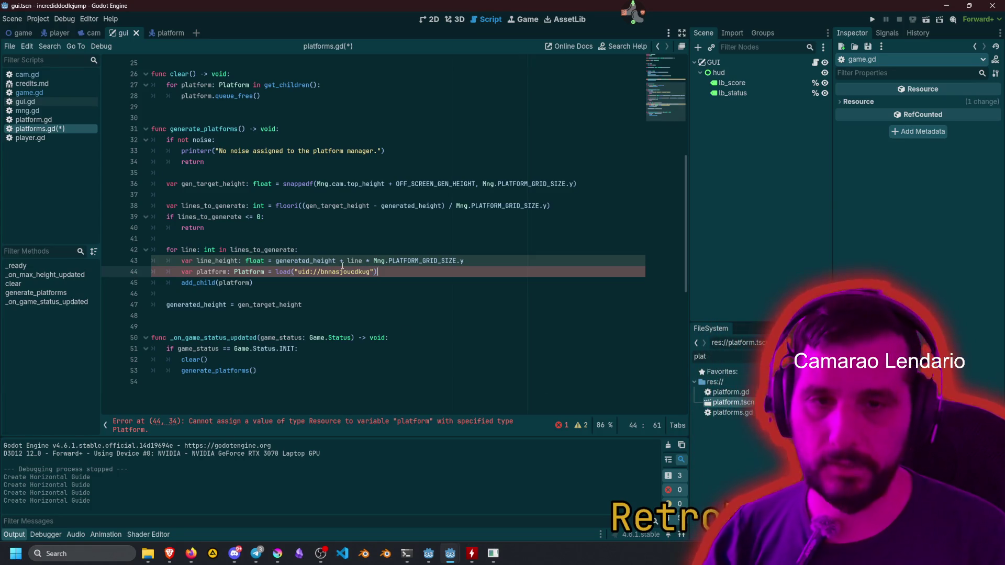
key("End")
type(".inst")
type("ant")
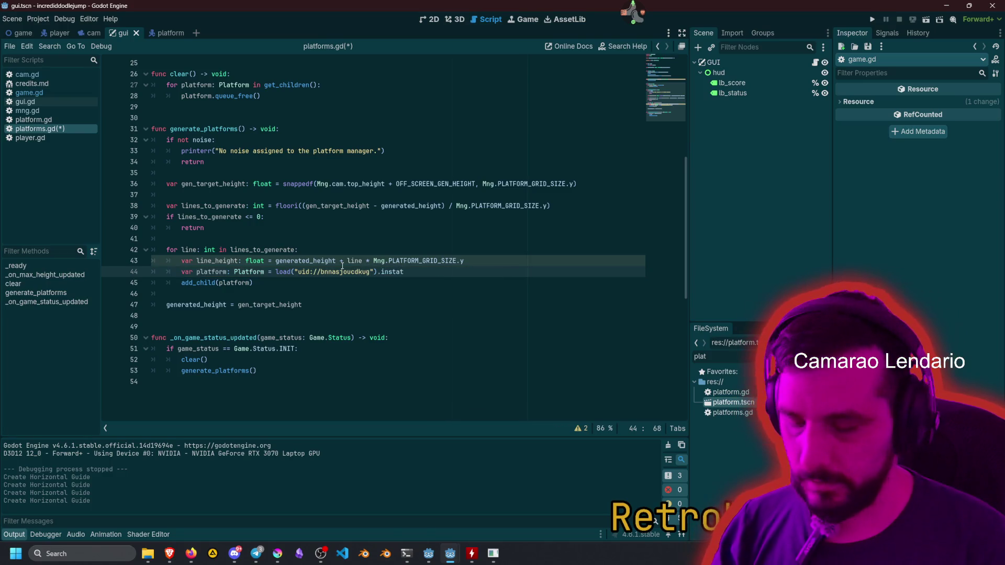
type("iate(")
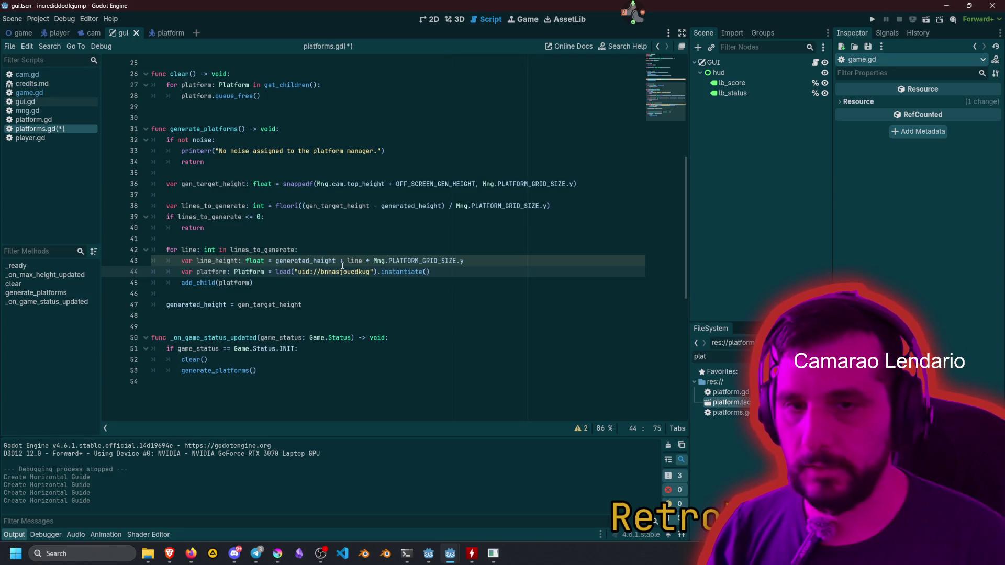
Try preload instead, then revert to load(...).instantiate() and open a new line below.
key("ctrl+Left")
key("ctrl+Left")
key("ctrl+Left")
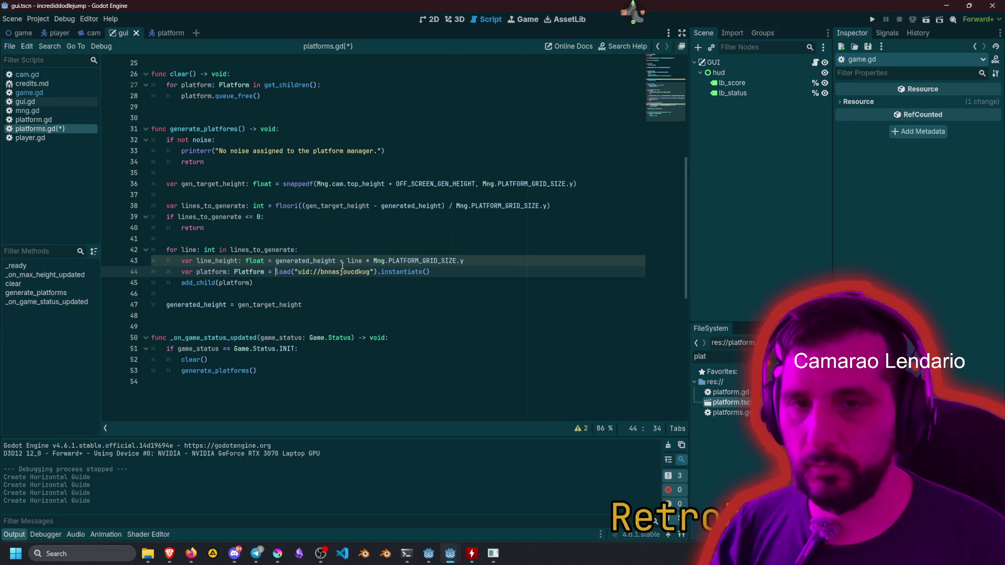
type("pre")
key("End")
key("shift+ctrl+Left")
key("shift+ctrl+Left")
key("shift+ctrl+Left")
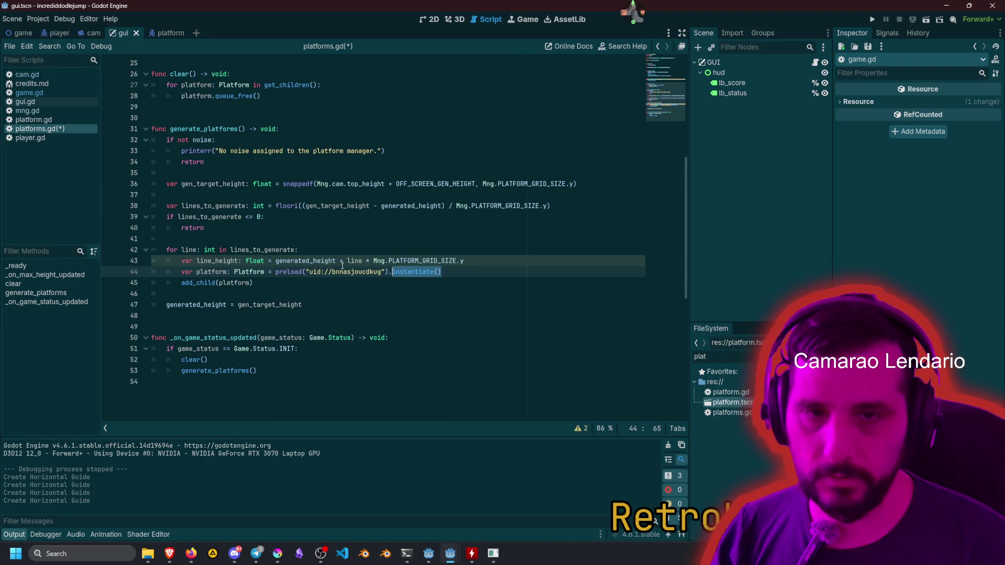
key("Delete")
type(".")
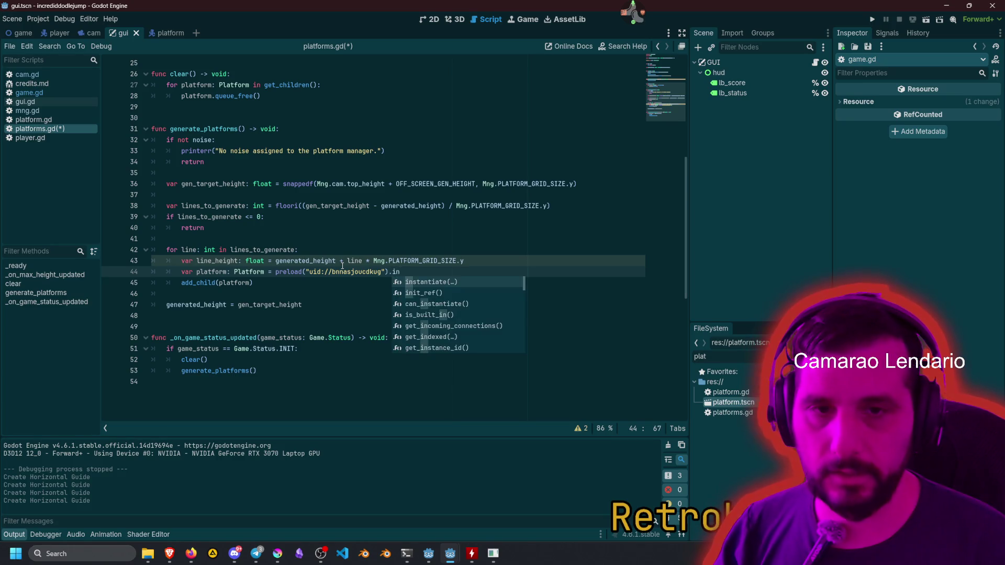
key("Return")
key("ctrl+Left")
key("ctrl+Left")
key("ctrl+Left")
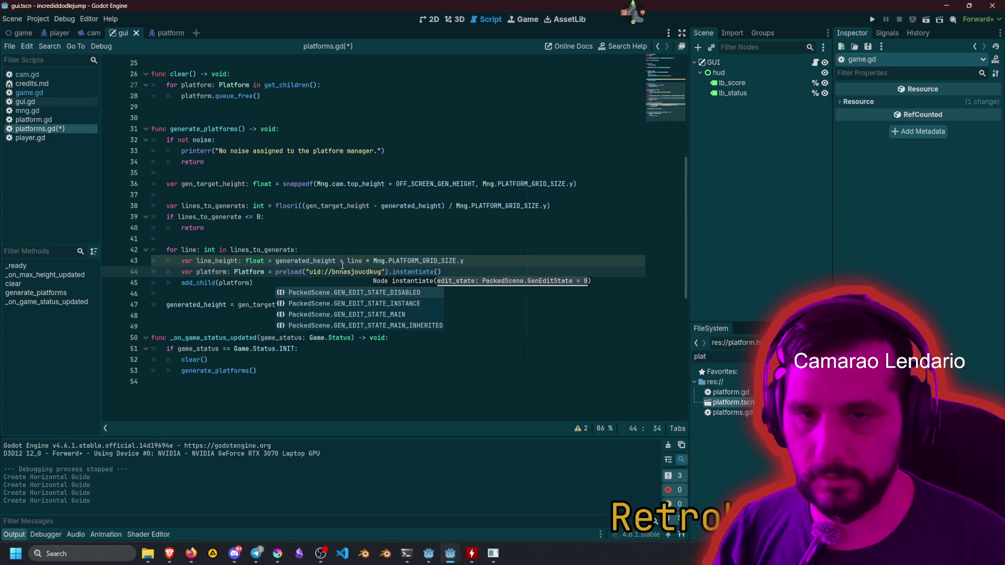
key("Delete")
key("Delete")
key("Delete")
key("End")
key("Return")
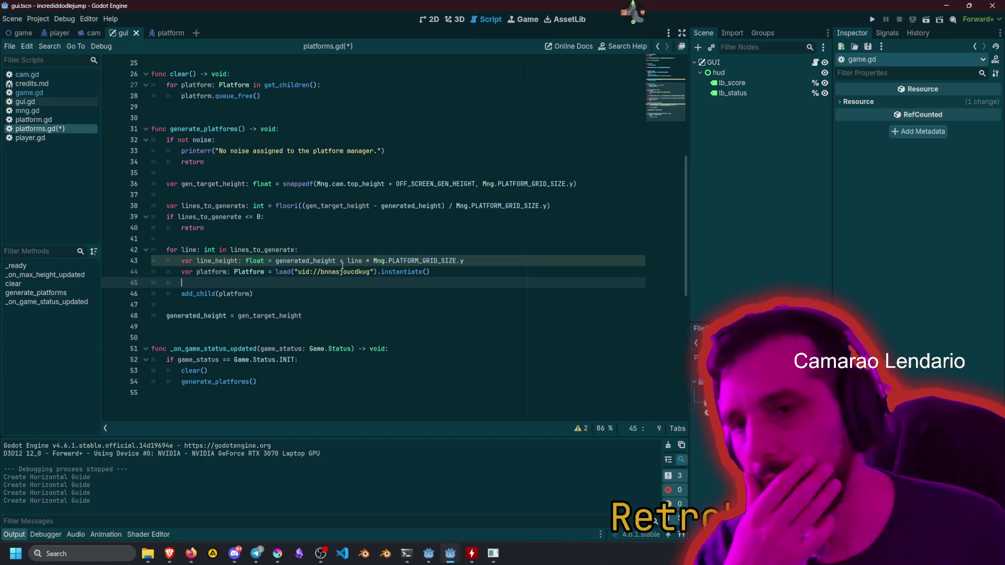
Add platform.position.y = line_height on the new loop line.
key("Up")
key("ctrl+Right")
key("Right")
key("ctrl+shift+Right")
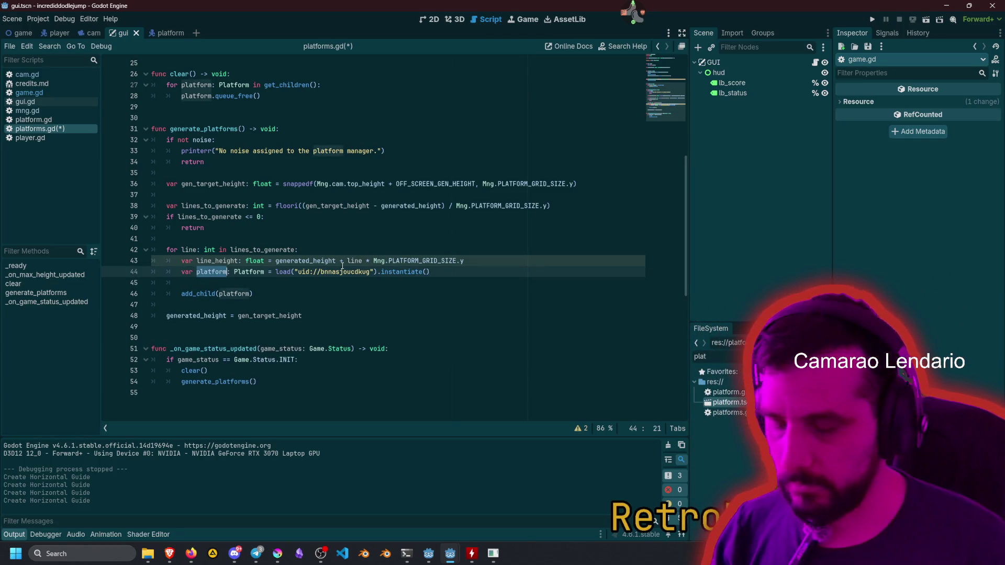
key("ctrl+c")
key("Down")
key("ctrl+v")
type("pos")
key("Return")
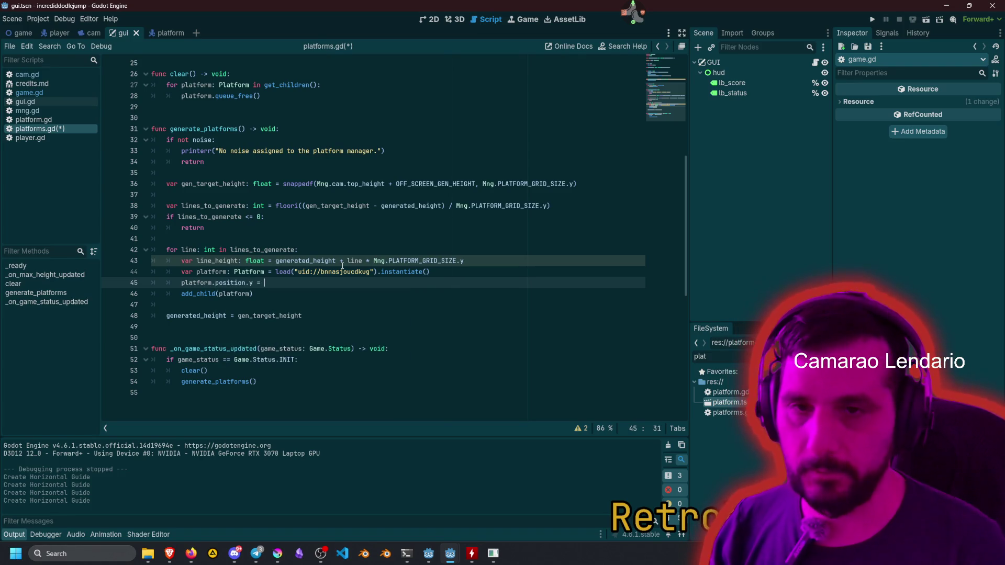
left_click(222, 267)
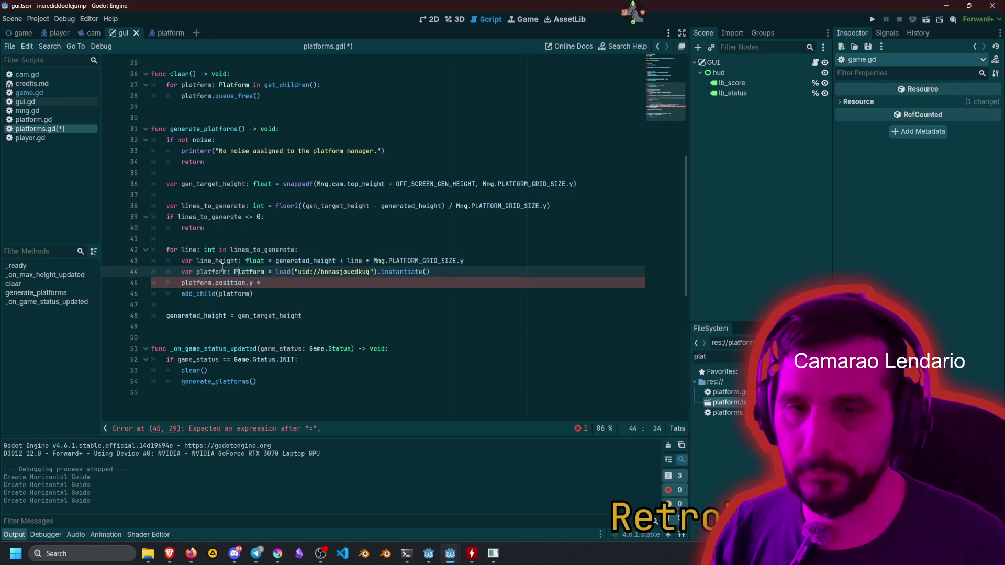
key("Down")
type("line_height")
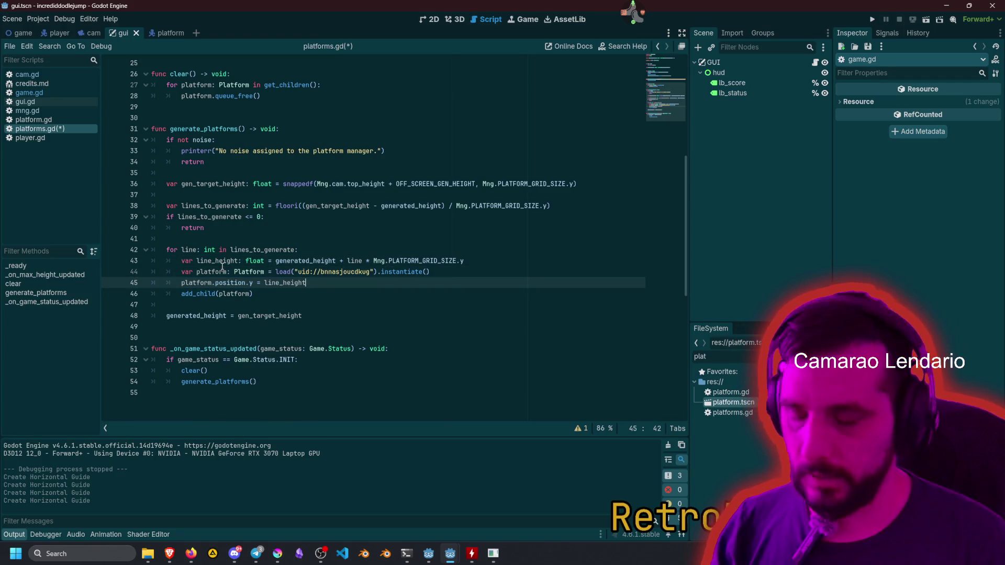
Duplicate that line as platform.position.x = line_height.
key("ctrl+shift+d")
key("shift+Right")
type("x")
key("Right")
key("Right")
key("Right")
key("ctrl+shift+Right")
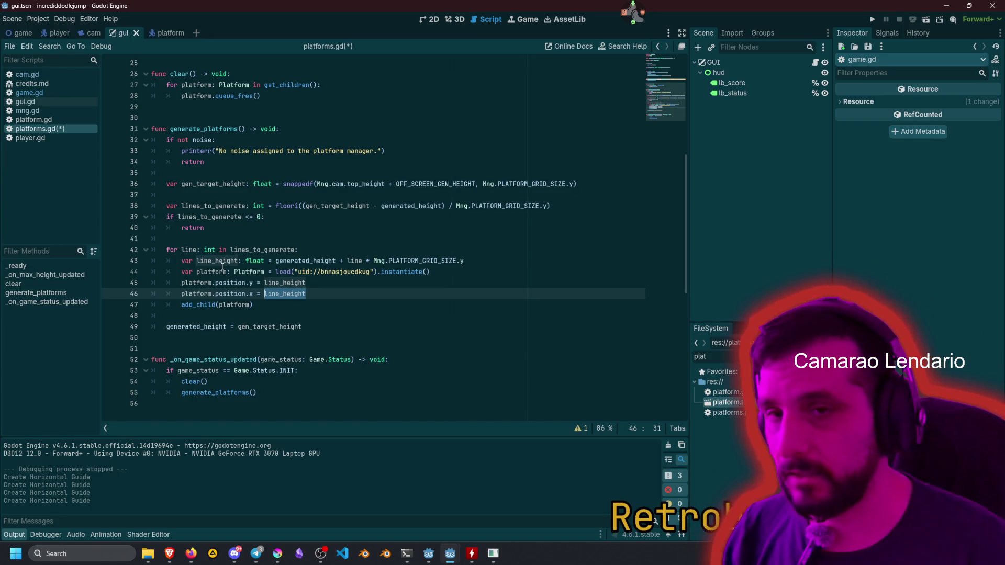
Comment out the noise check on lines 32–34 and the exported noise variable, then save.
double_click(203, 140)
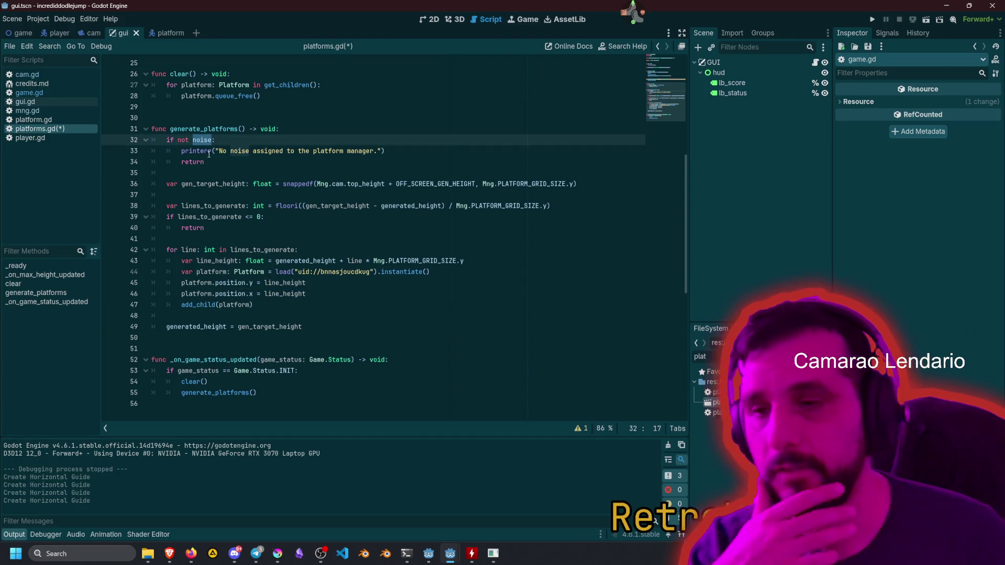
left_click(209, 154)
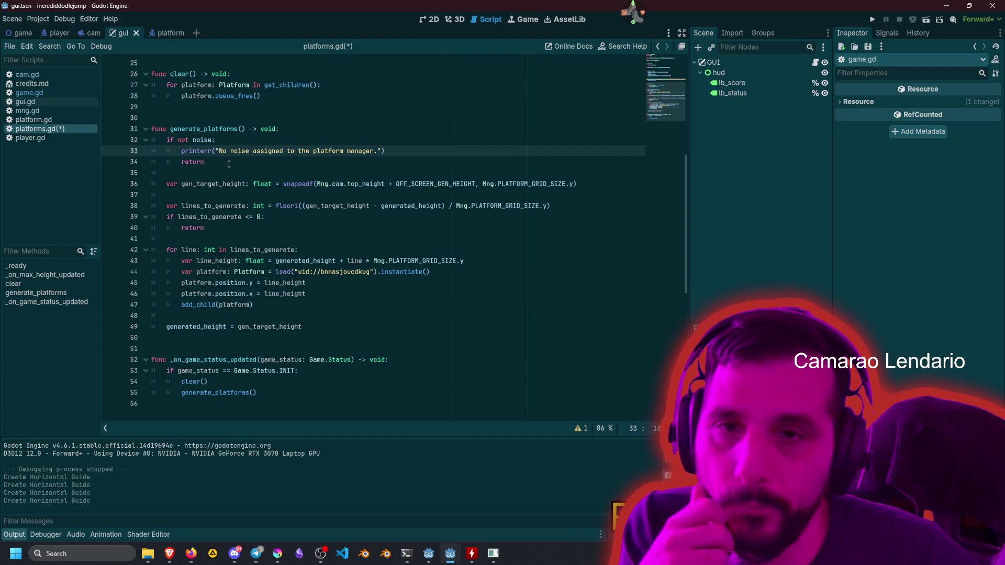
left_click_drag(229, 164, 184, 142)
key("ctrl+k")
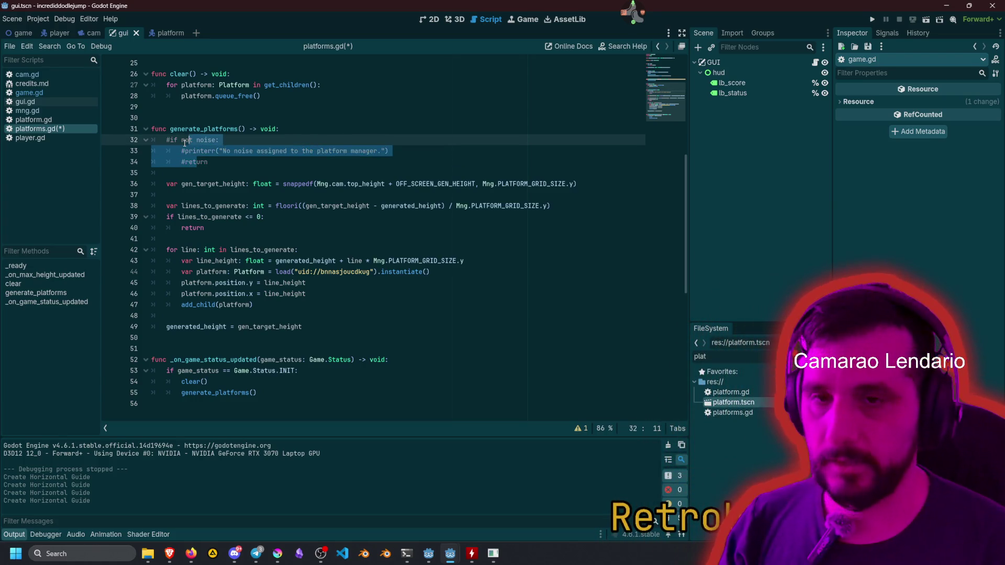
scroll(184, 141, "up", 8)
left_click(186, 140)
left_click(187, 118)
key("ctrl+k")
key("ctrl+s")
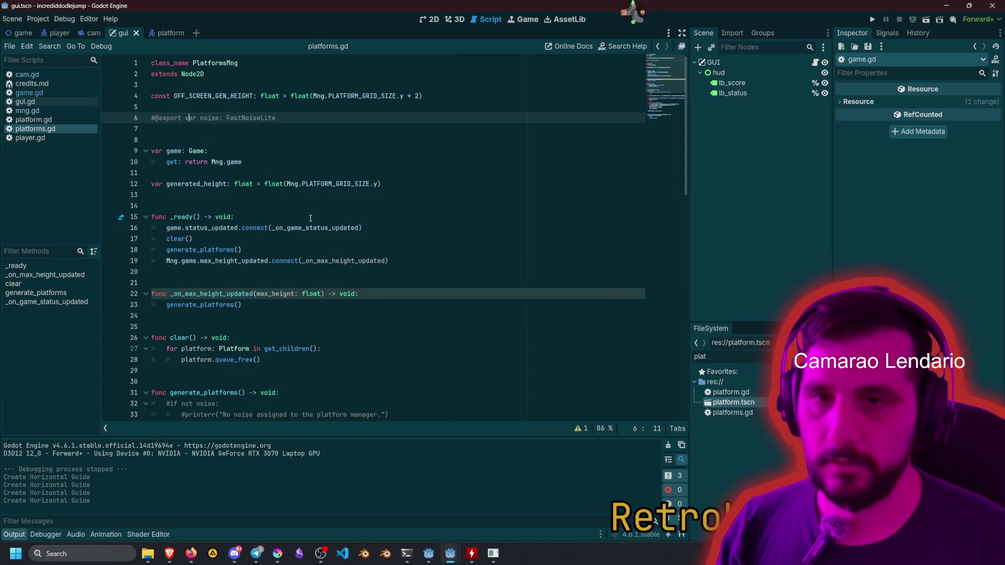
Rename the _on_max_height_updated parameter to _max_height and save platforms.gd.
left_click(298, 228)
scroll(297, 228, "down", 6)
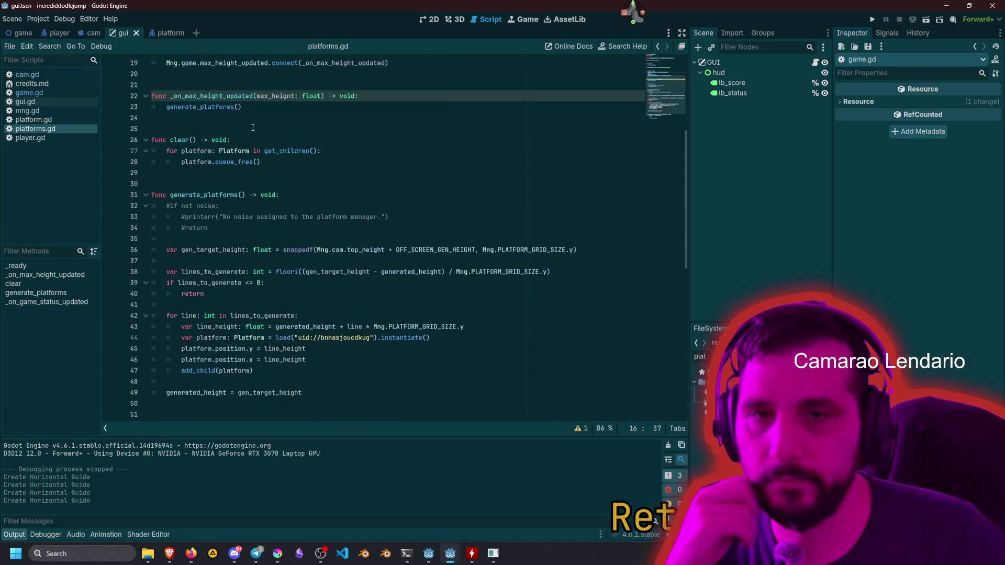
left_click(283, 96)
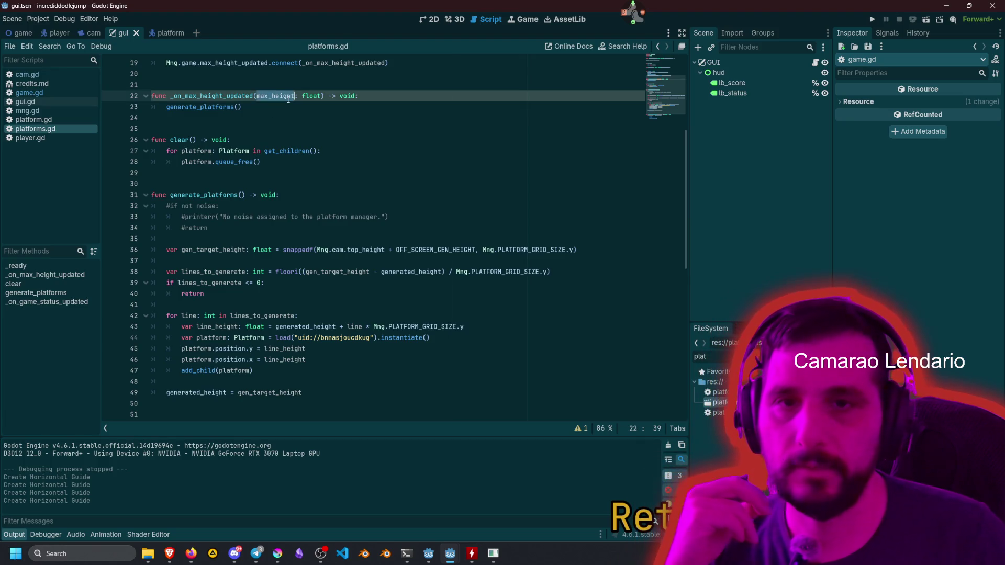
left_click(331, 88)
scroll(314, 120, "up", 2)
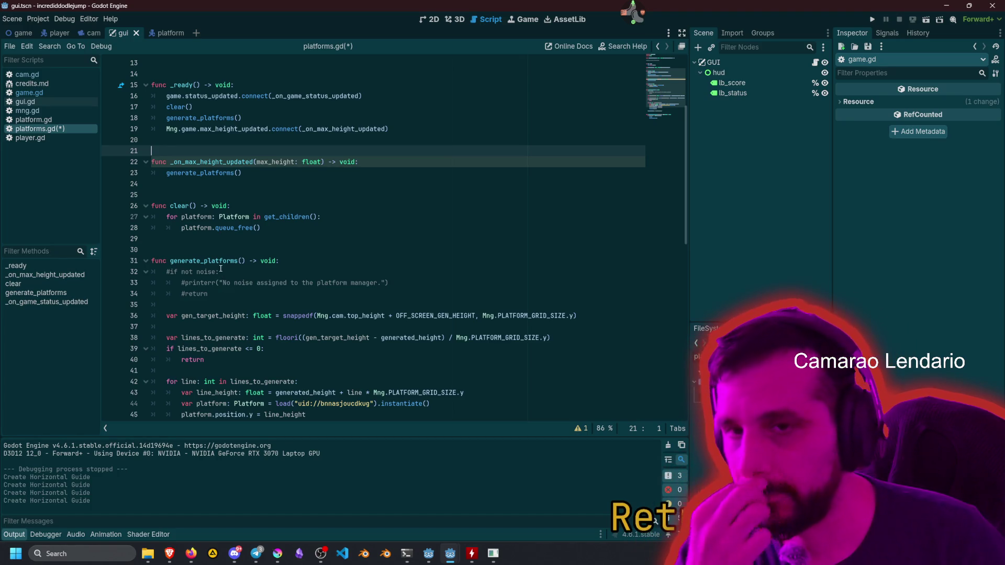
left_click(254, 162)
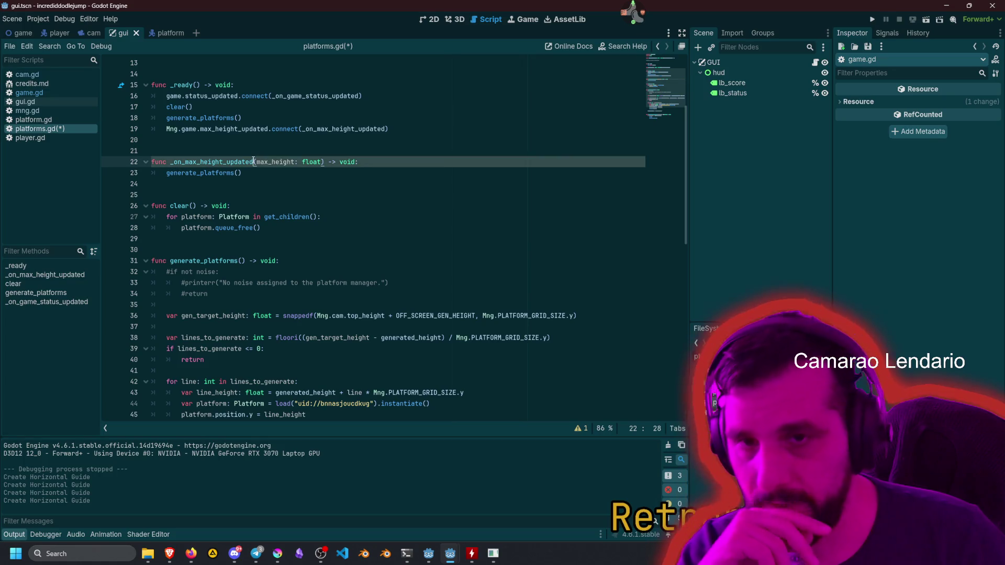
type("_")
left_click(340, 207)
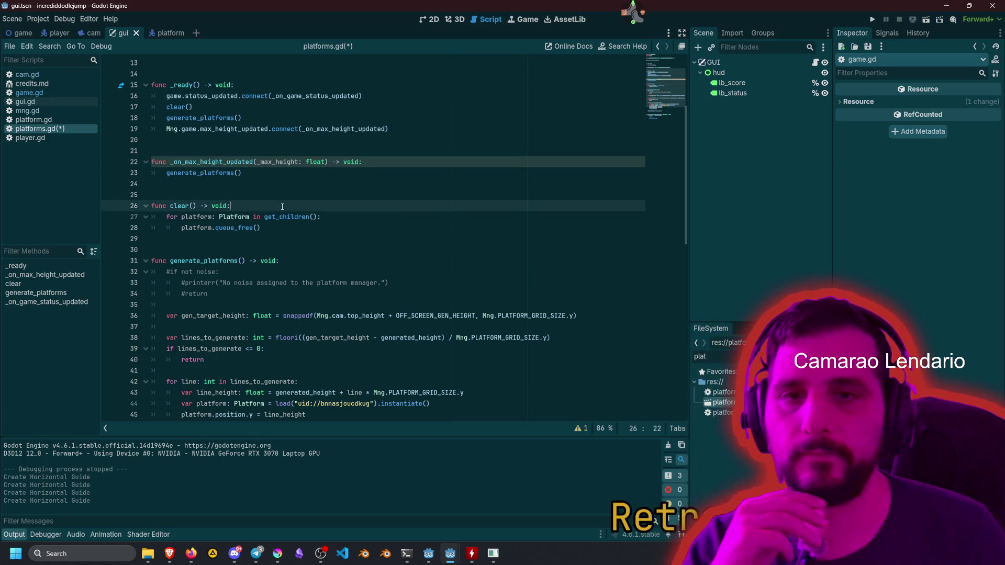
scroll(340, 213, "down", 5)
scroll(340, 213, "up", 3)
key("ctrl+s")
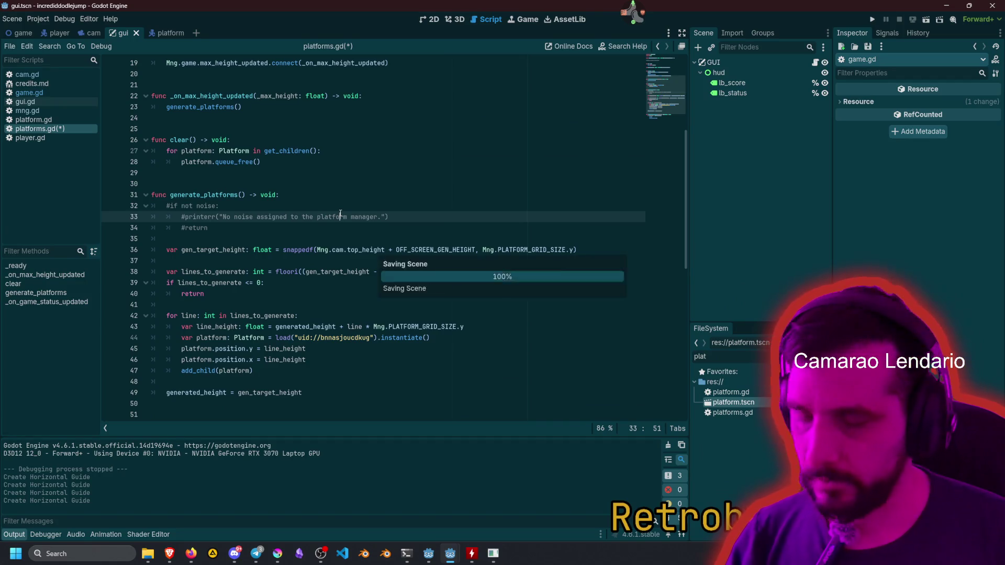
left_click(329, 276)
scroll(328, 272, "down", 4)
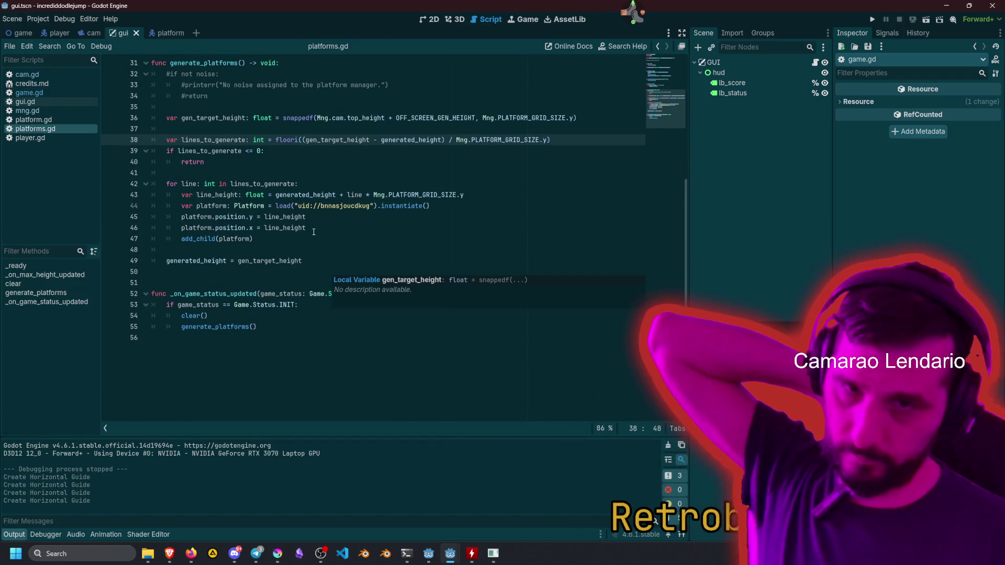
left_click(332, 224)
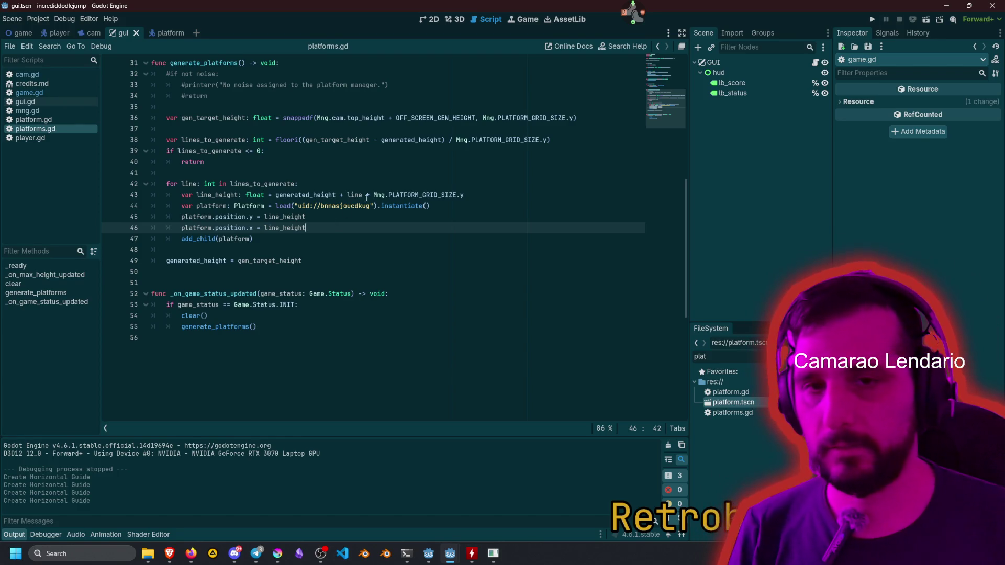
Replace line_height in the x position with randi_range(-3, 3) *.
double_click(304, 194)
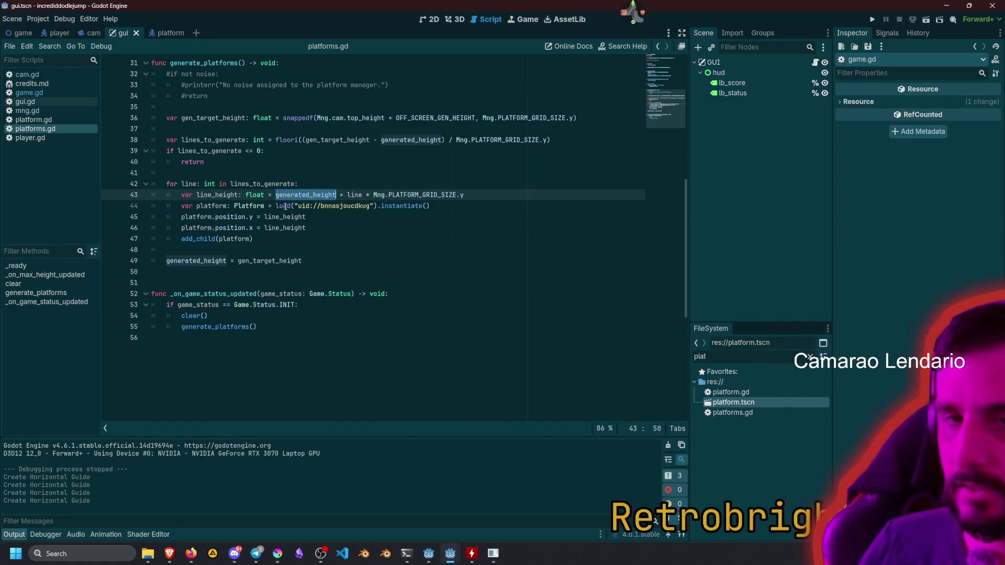
left_click(313, 229)
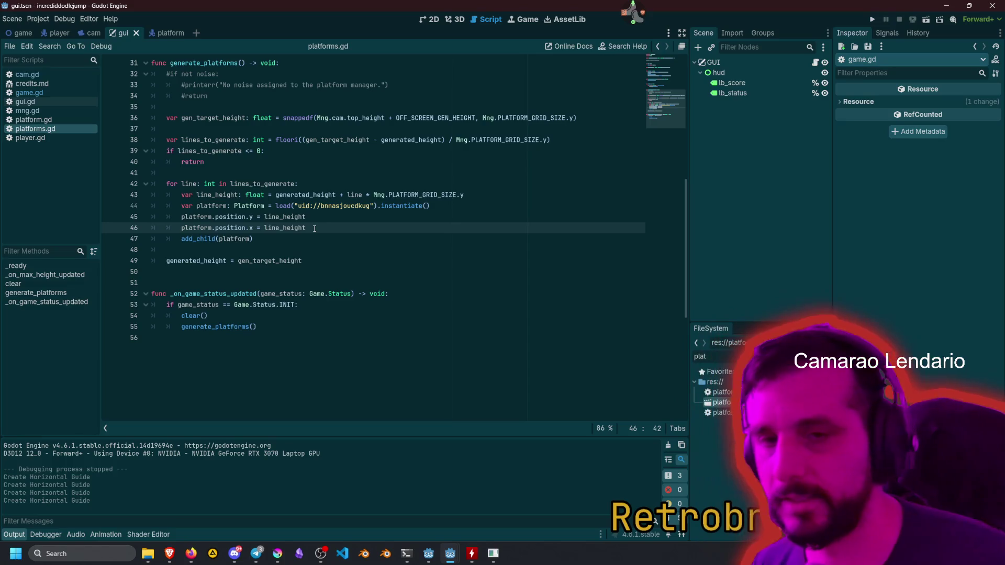
key("ctrl+BackSpace")
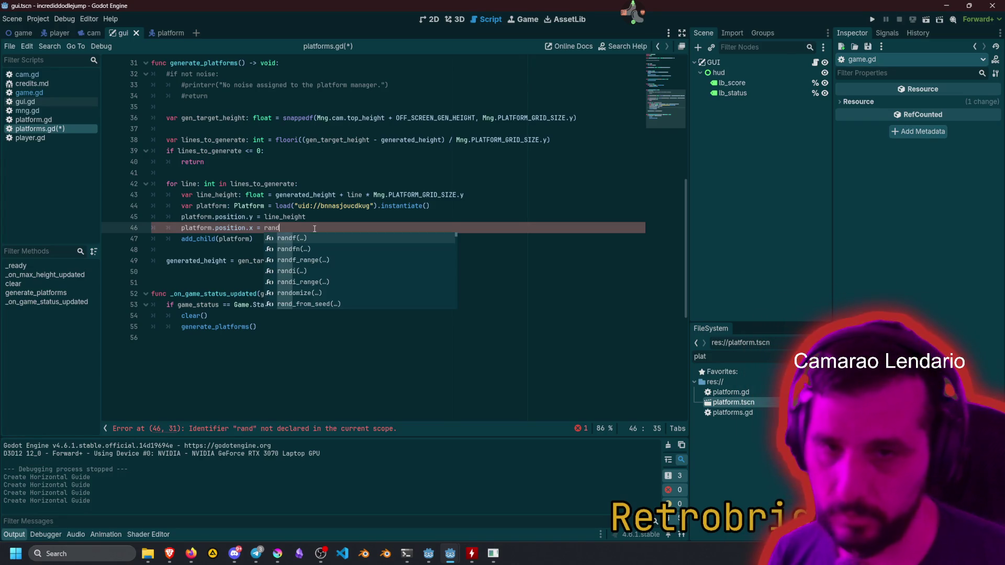
key("Down")
key("Down")
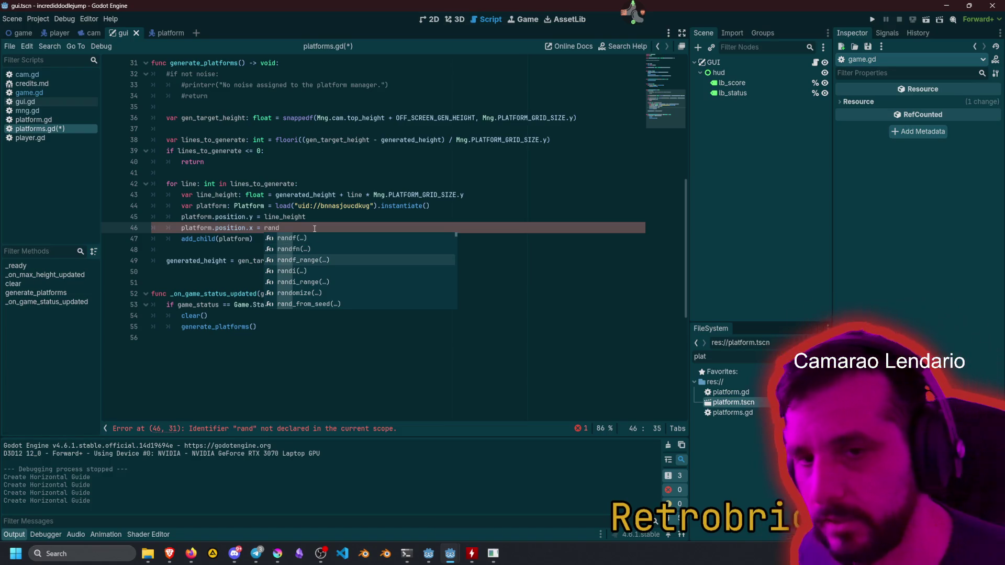
key("Down")
key("Down")
key("Return")
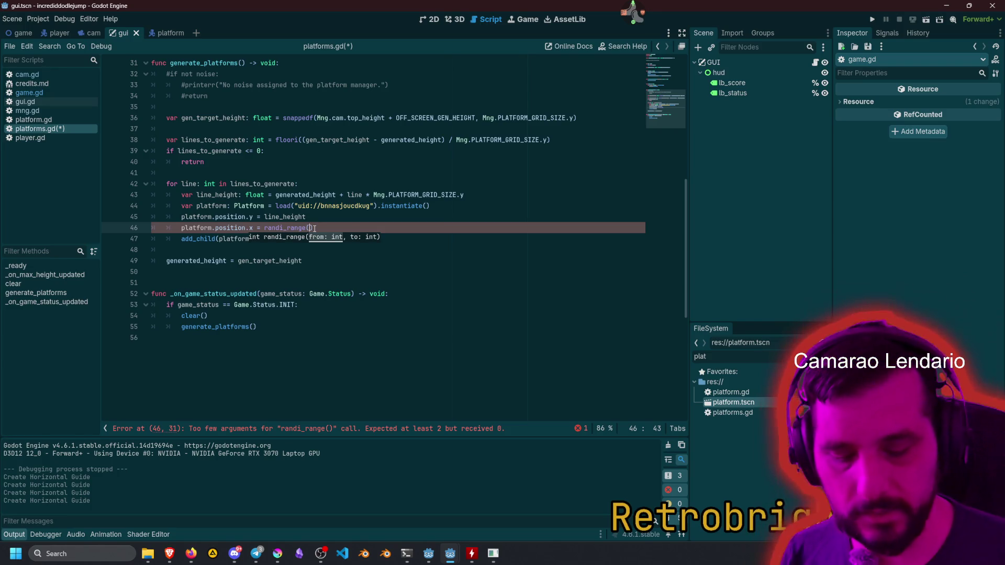
type("-")
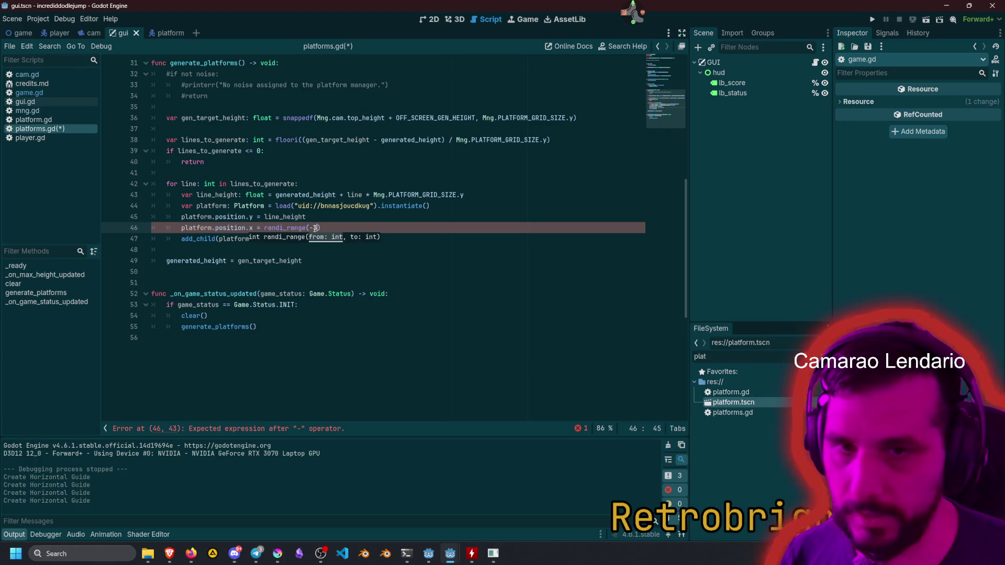
type("3, 3)")
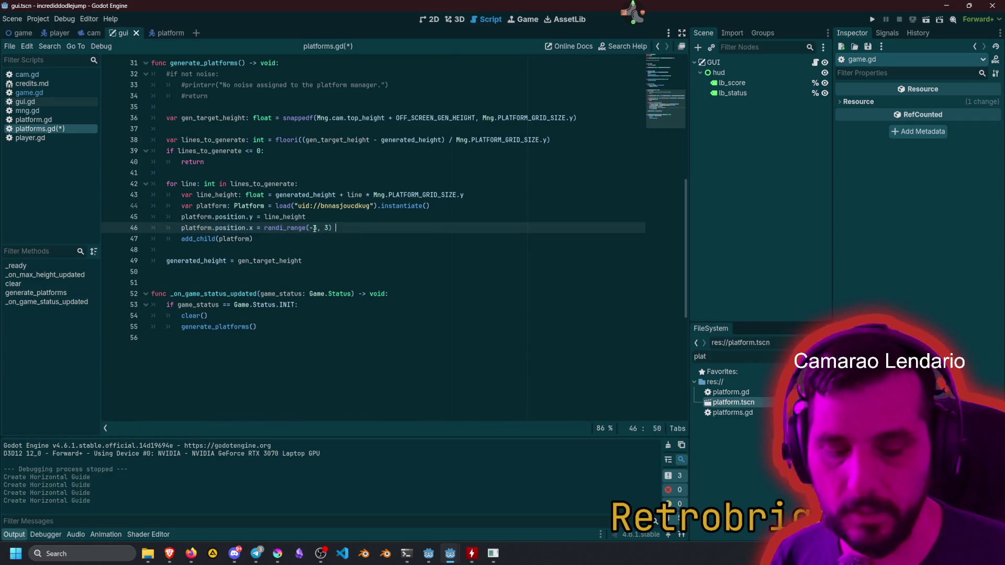
type(" *")
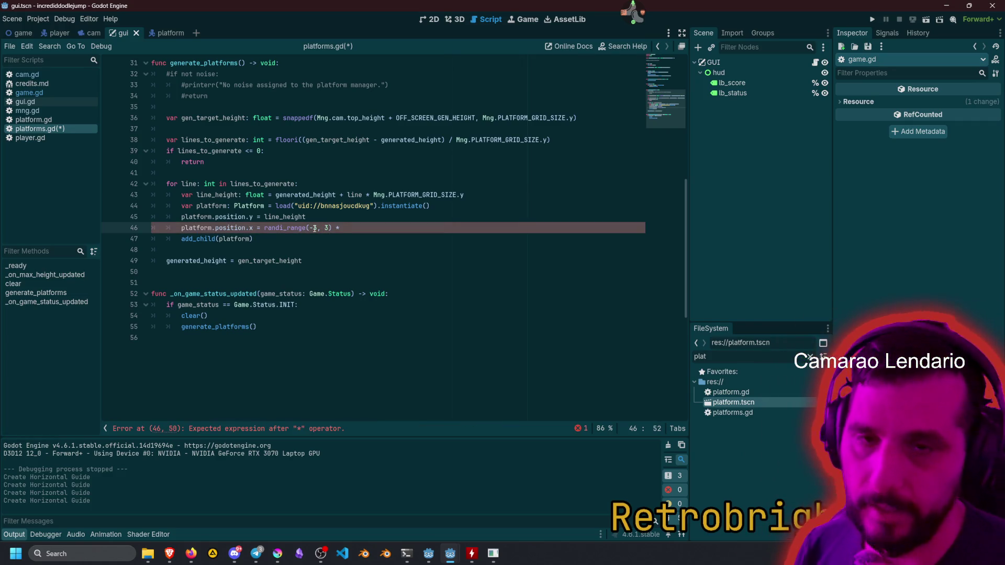
Append Mng.PLATFORM_GRID_SIZE.x after the multiplication, reusing the grid size term from line 38.
scroll(458, 242, "up", 3)
left_click(458, 241)
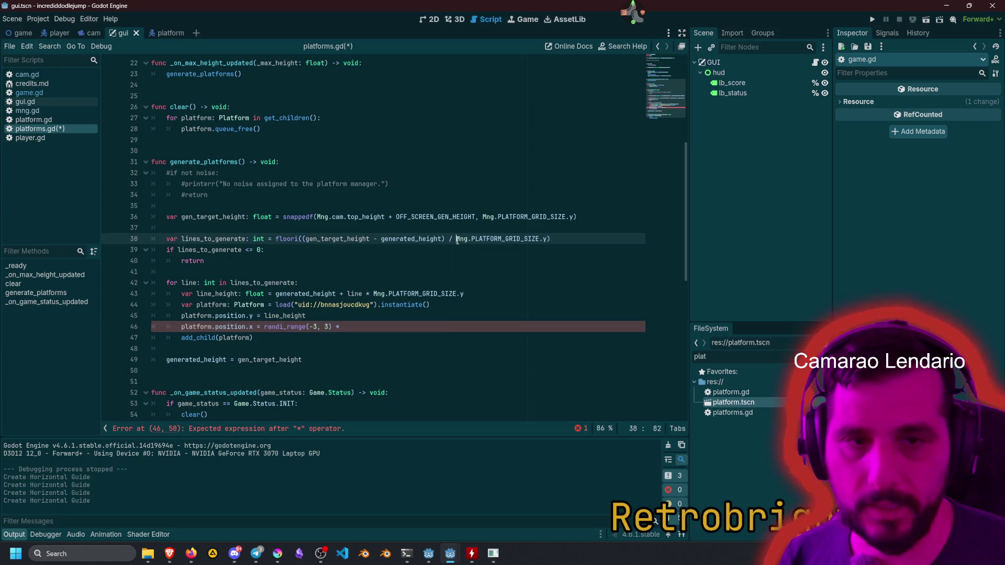
key("shift+End")
key("ctrl+c")
key("Down")
key("Down")
key("Down")
key("Down")
key("End")
key("ctrl+v")
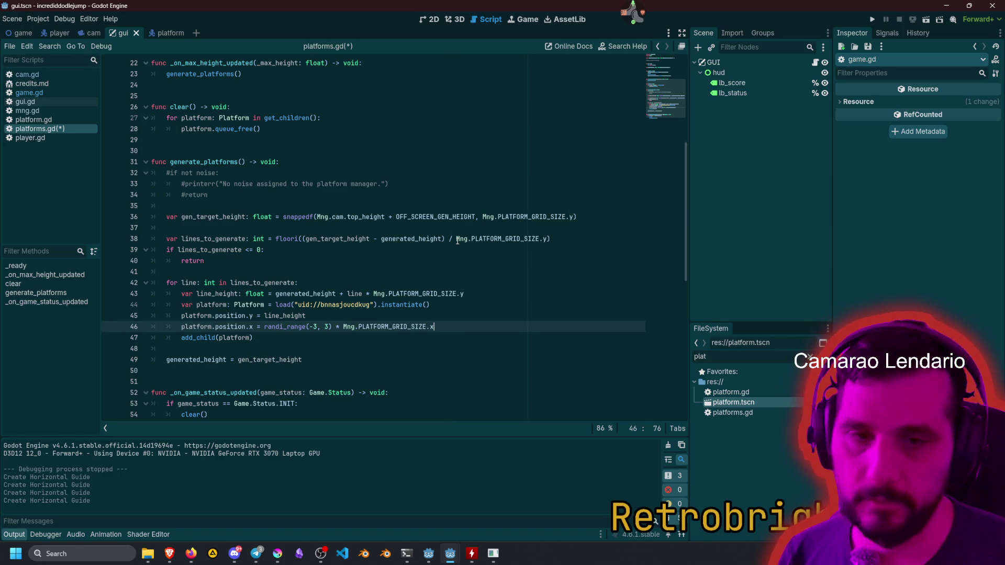
key("BackSpace")
type("x")
left_click(302, 221)
scroll(302, 321, "down", 1)
scroll(302, 321, "down", 2)
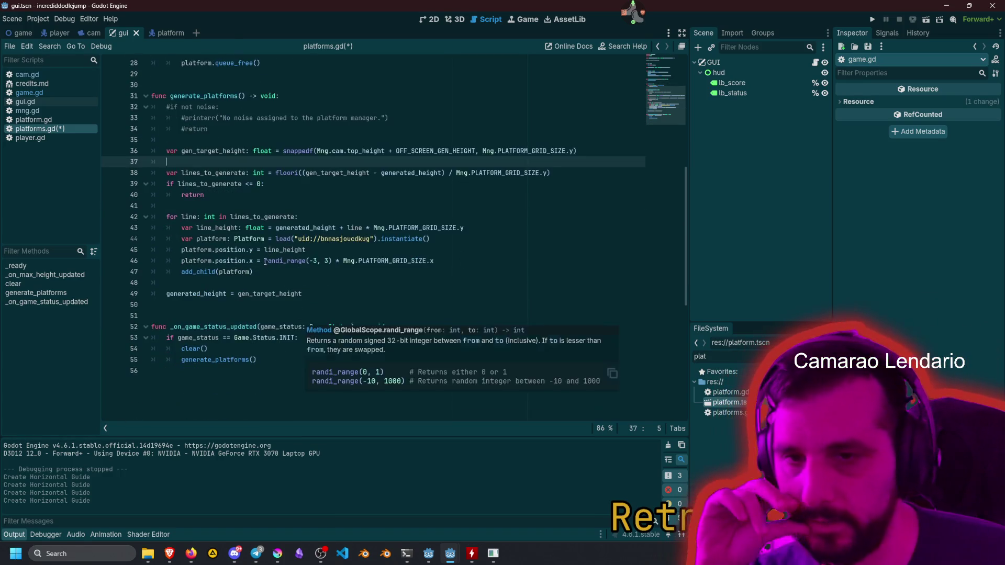
Run the game with F5, play briefly in its window, then stop it with F8.
left_click(274, 262)
key("Down")
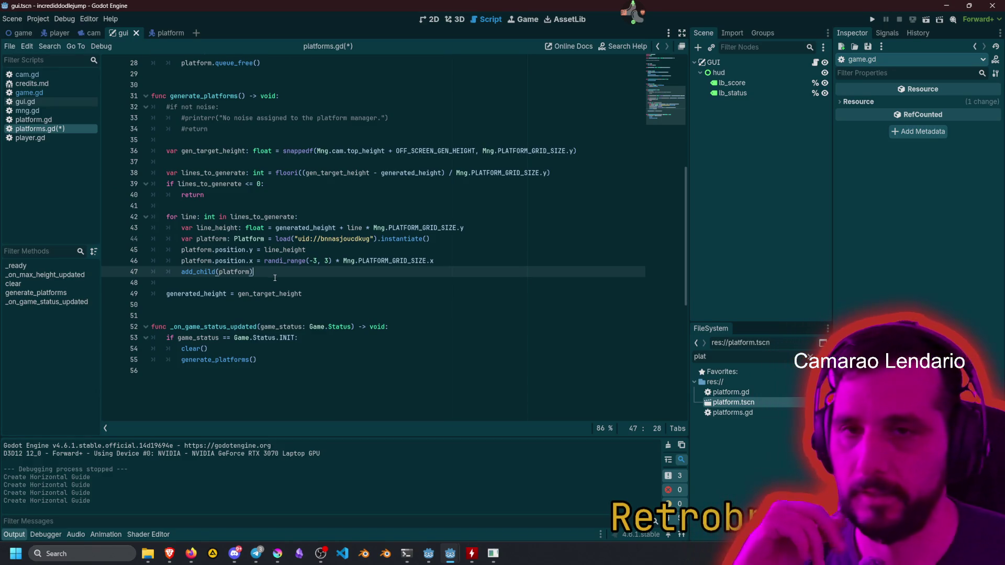
scroll(283, 246, "up", 4)
left_click(292, 217)
key("F5")
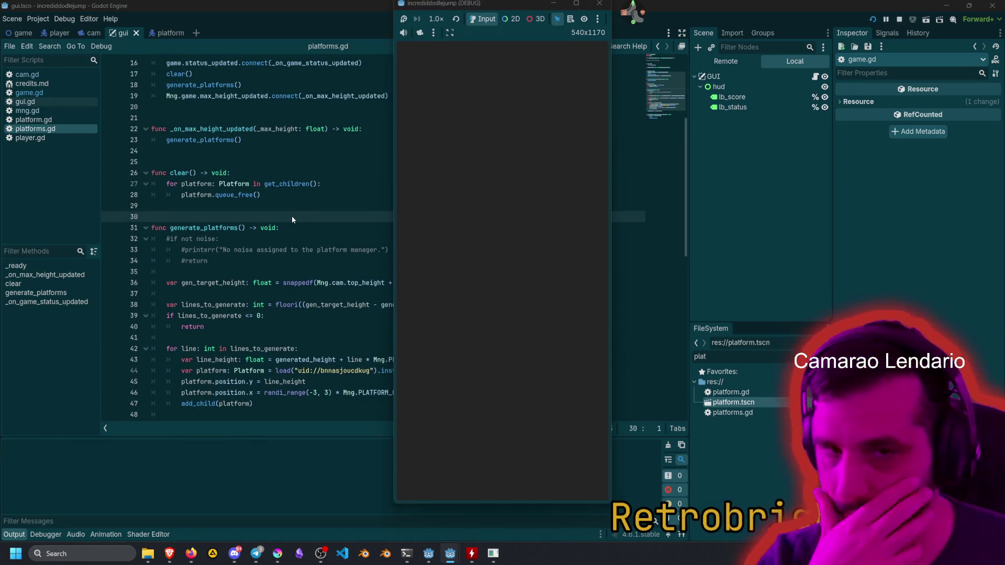
left_click(541, 292)
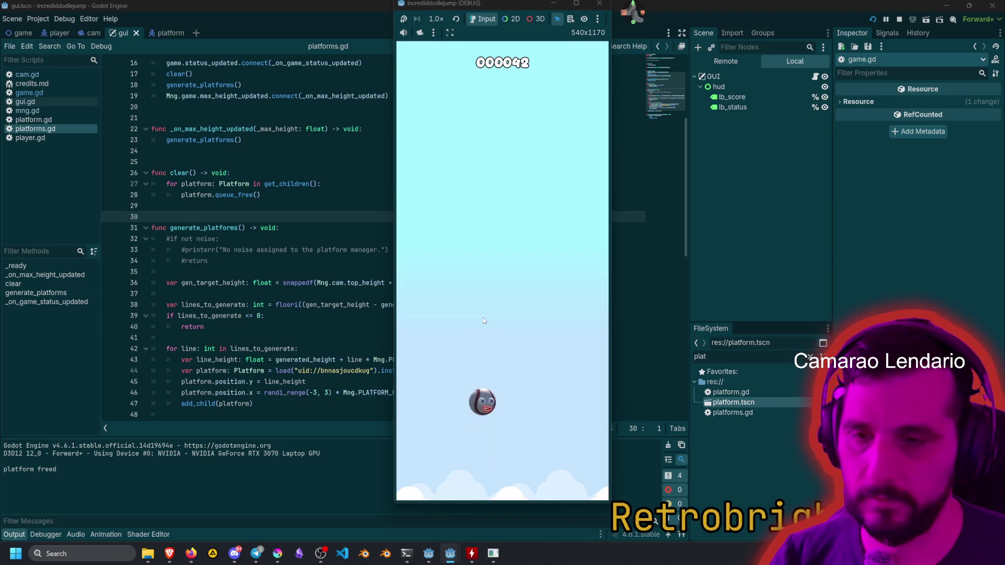
key("F8")
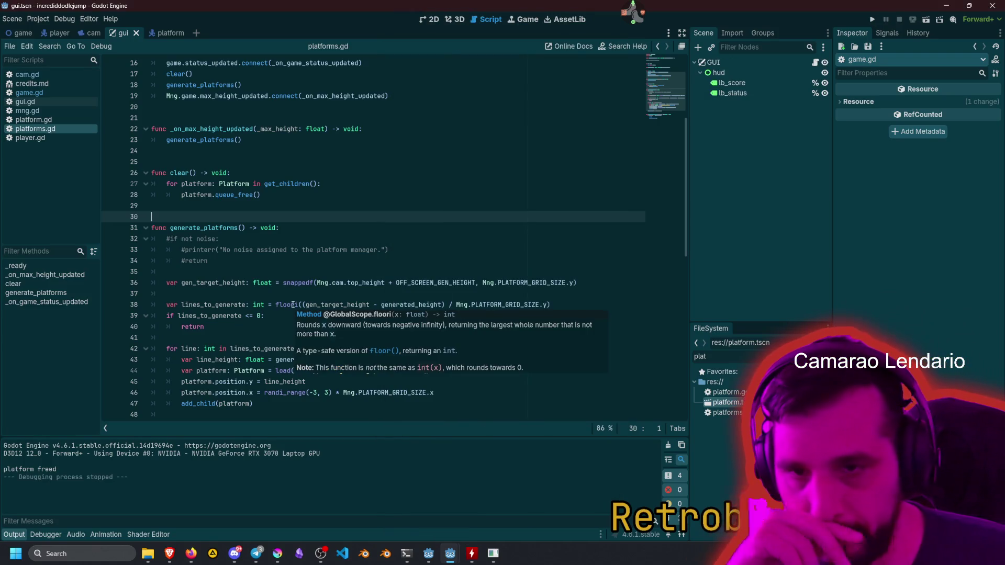
scroll(310, 293, "down", 3)
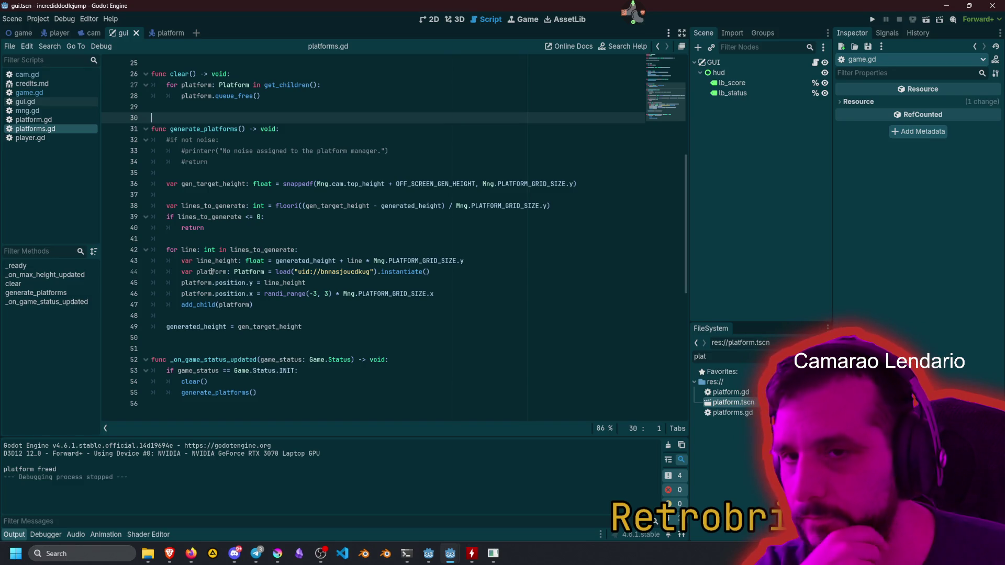
double_click(204, 129)
scroll(276, 242, "up", 5)
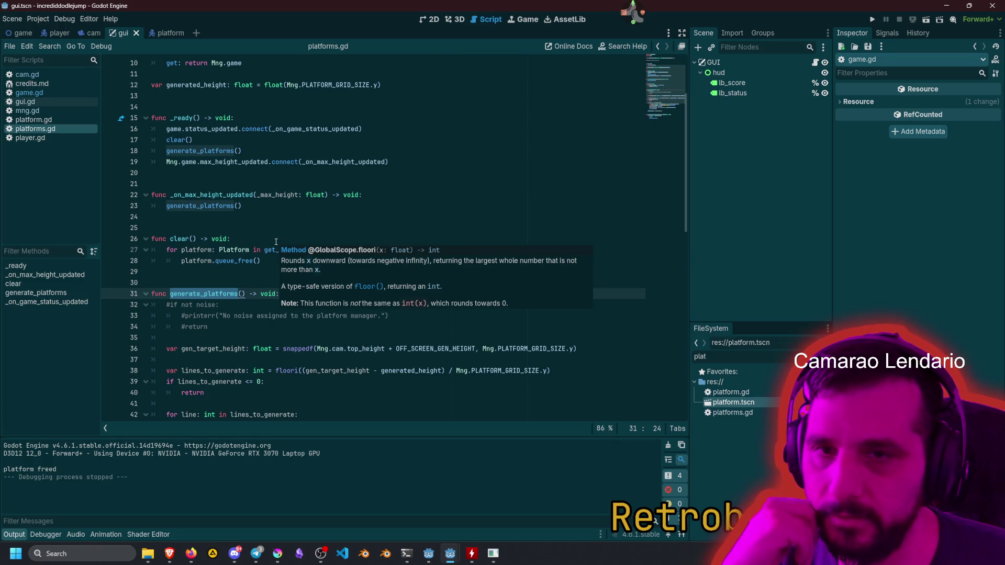
double_click(181, 140)
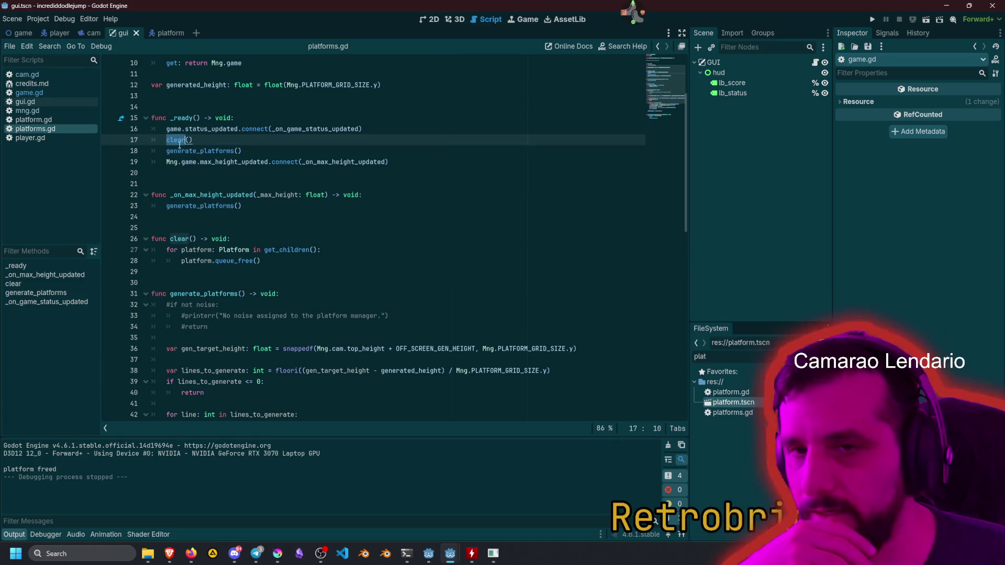
double_click(184, 152)
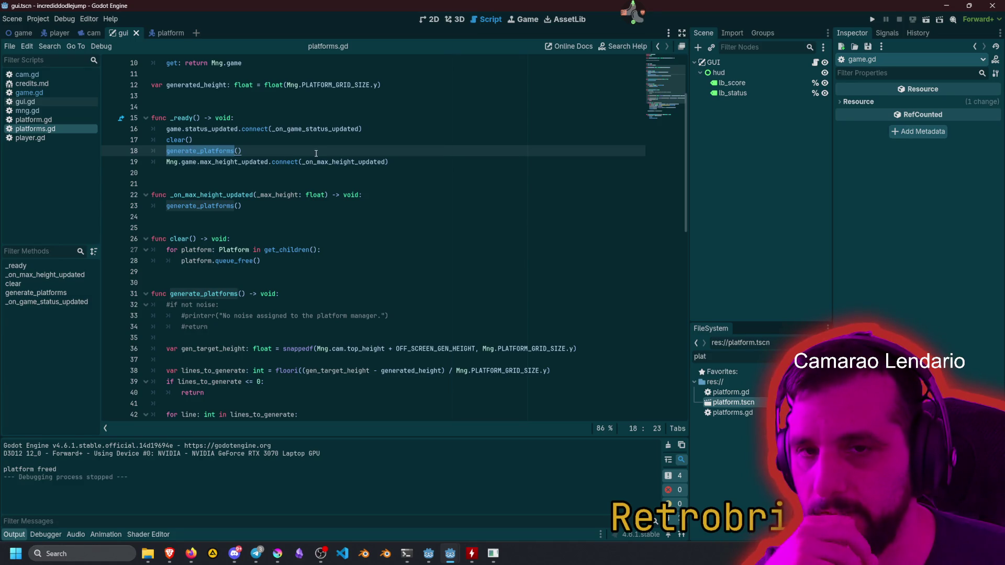
double_click(330, 162)
key("alt+Left")
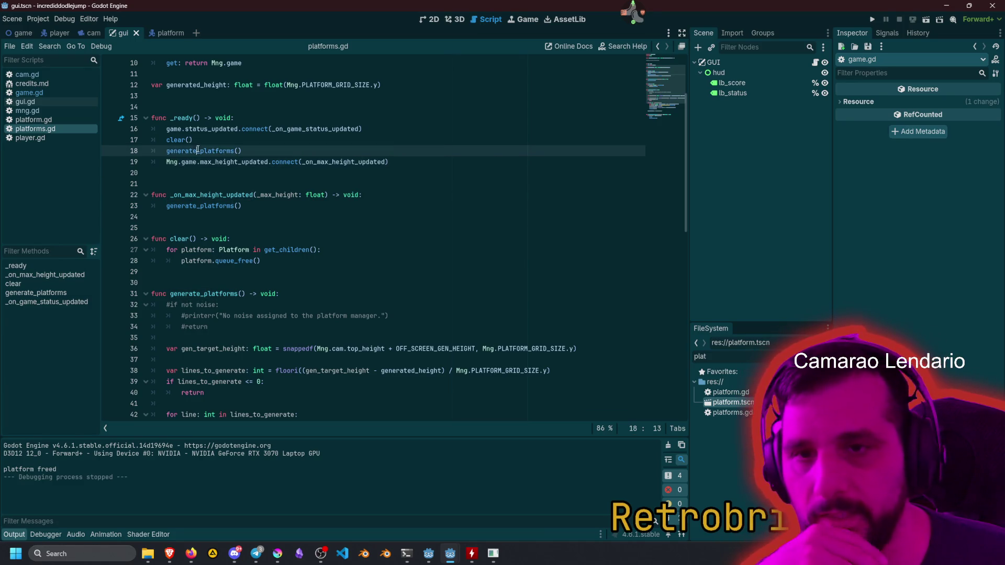
scroll(222, 231, "down", 4)
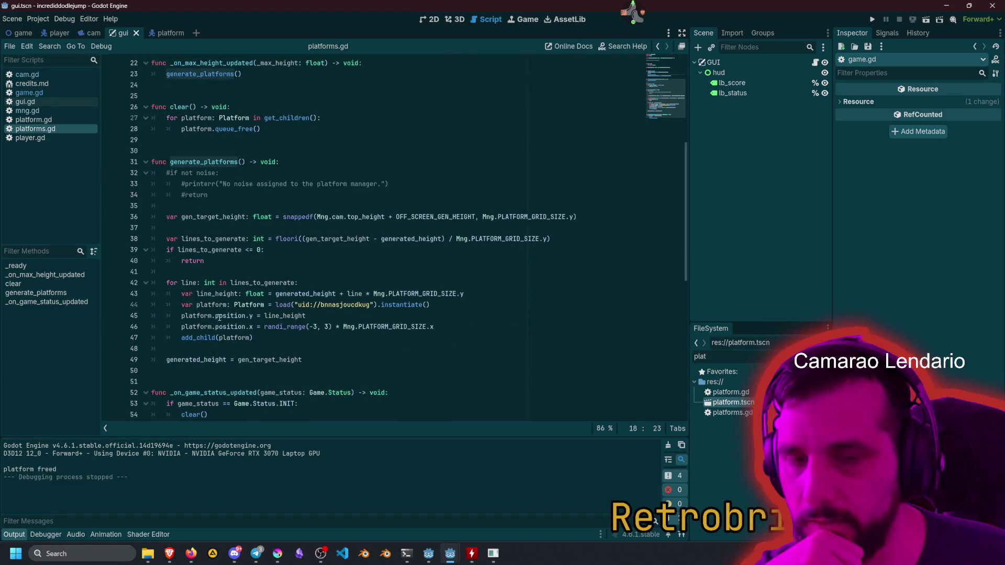
scroll(228, 303, "down", 2)
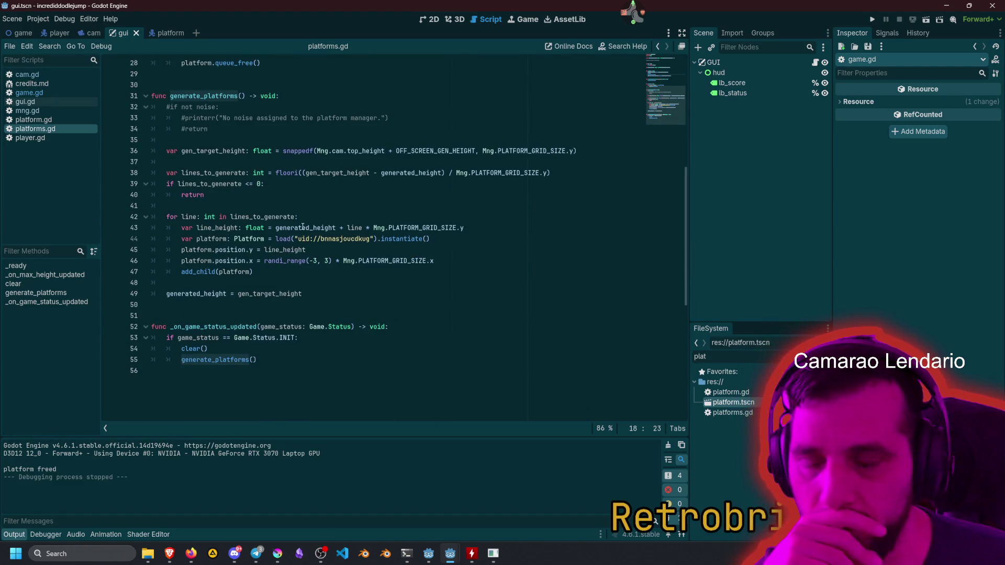
left_click(232, 193)
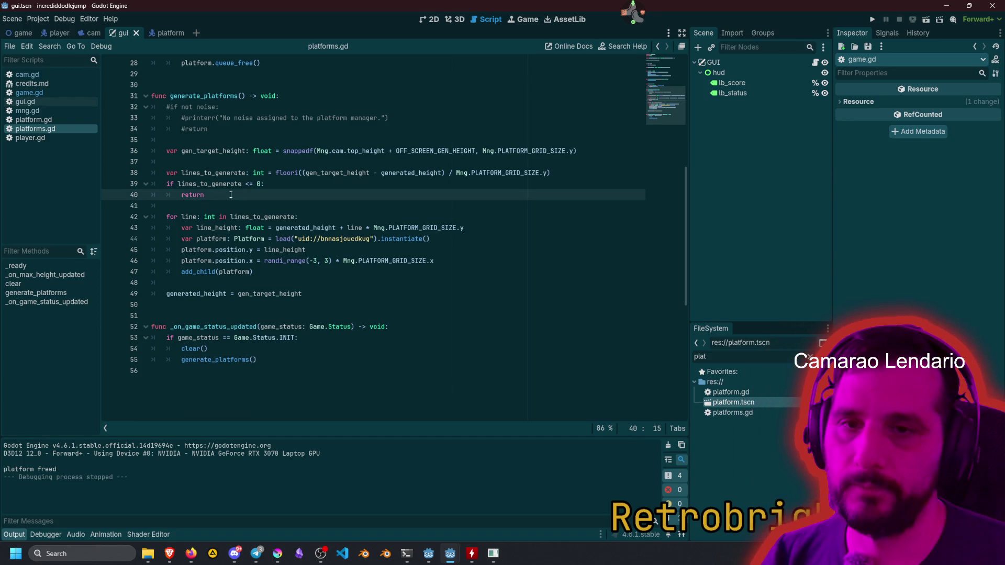
Add a dashed header print line above the return on line 40.
key("ctrl+shift+Return")
type("print(")
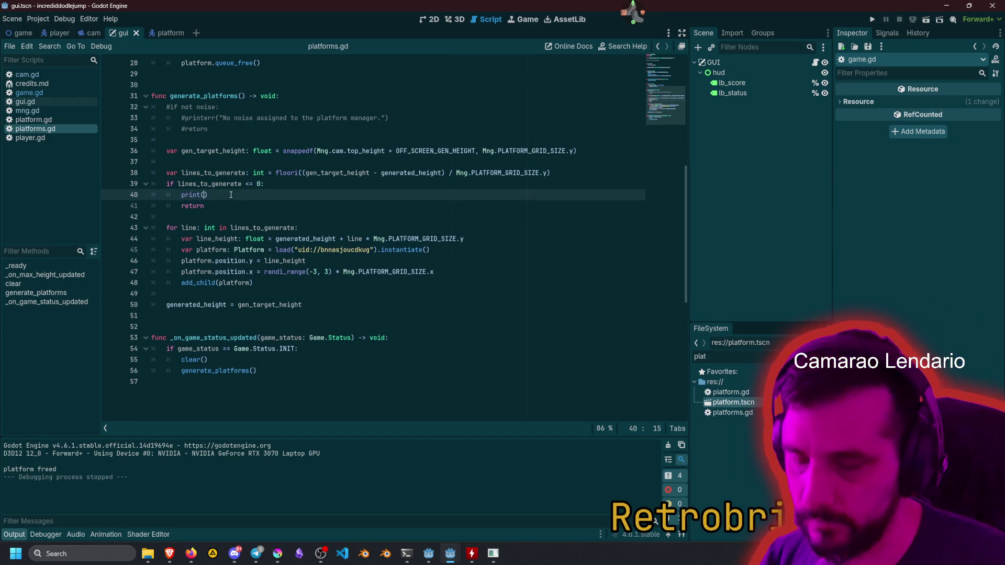
type("\"")
type("lines to genear")
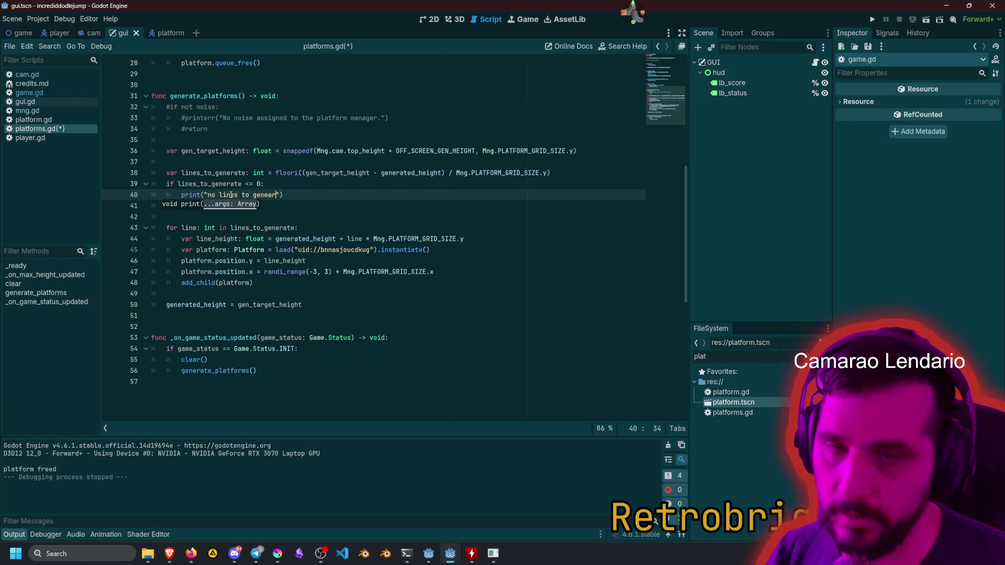
type("rat")
type("---")
key("End")
key("Left")
key("Left")
type("-")
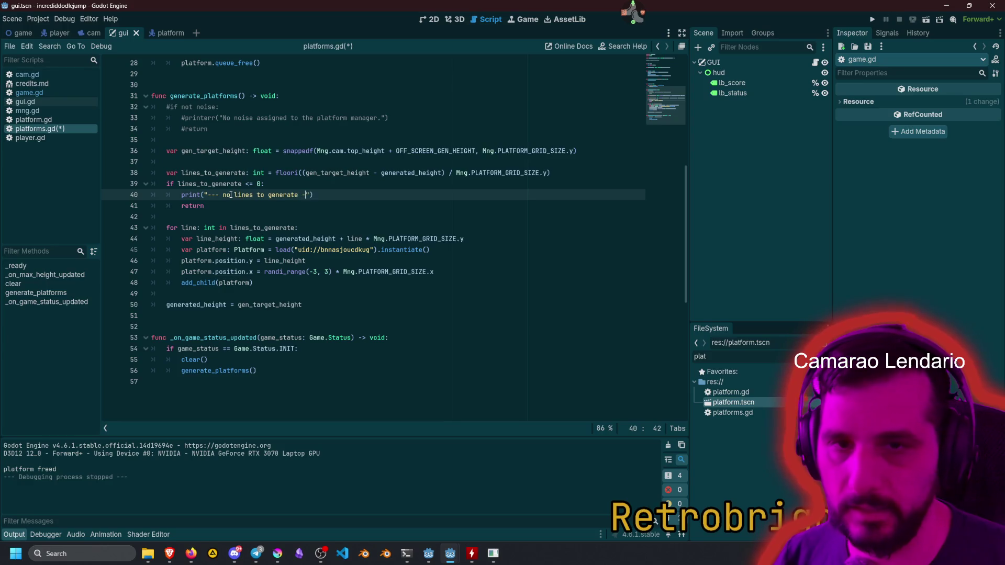
type("--")
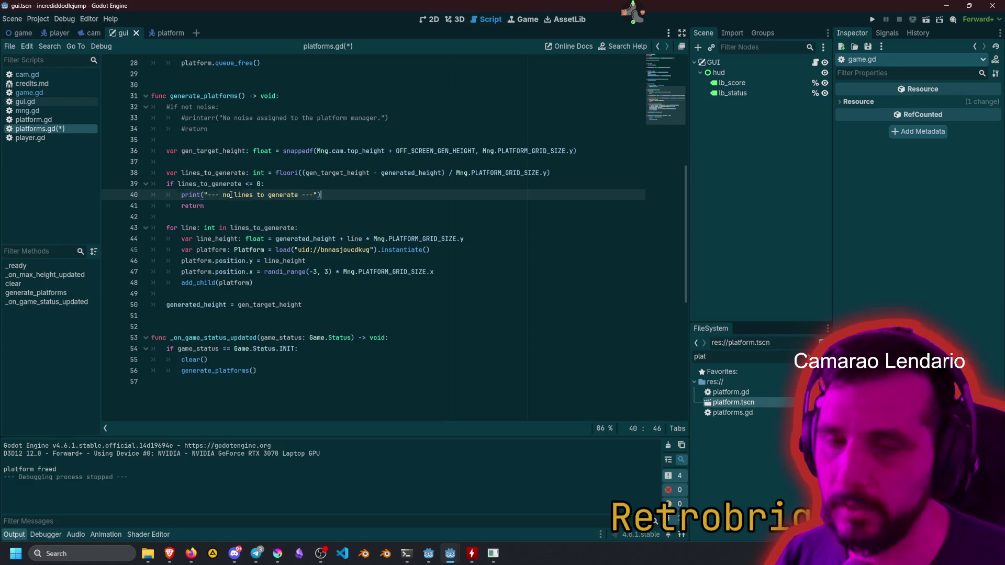
Duplicate the print and turn the copy into a lines_to_generate debug print.
key("ctrl+shift+d")
key("ctrl+shift+d")
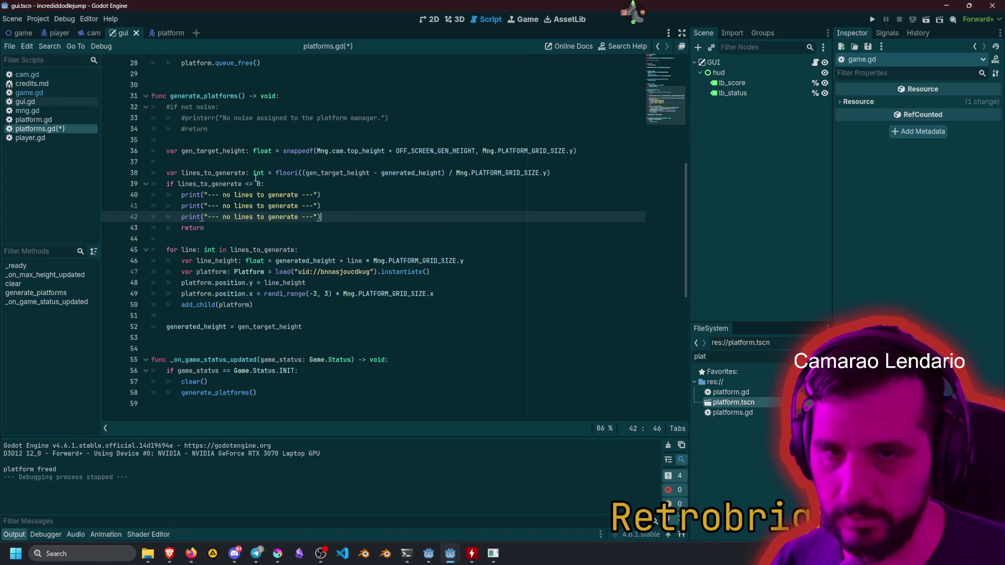
double_click(226, 175)
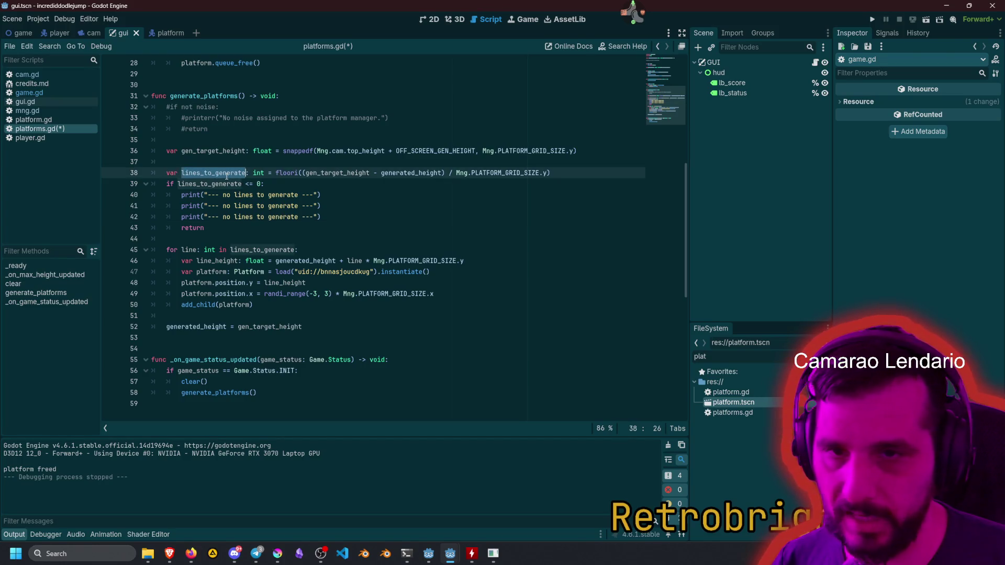
left_click(207, 207)
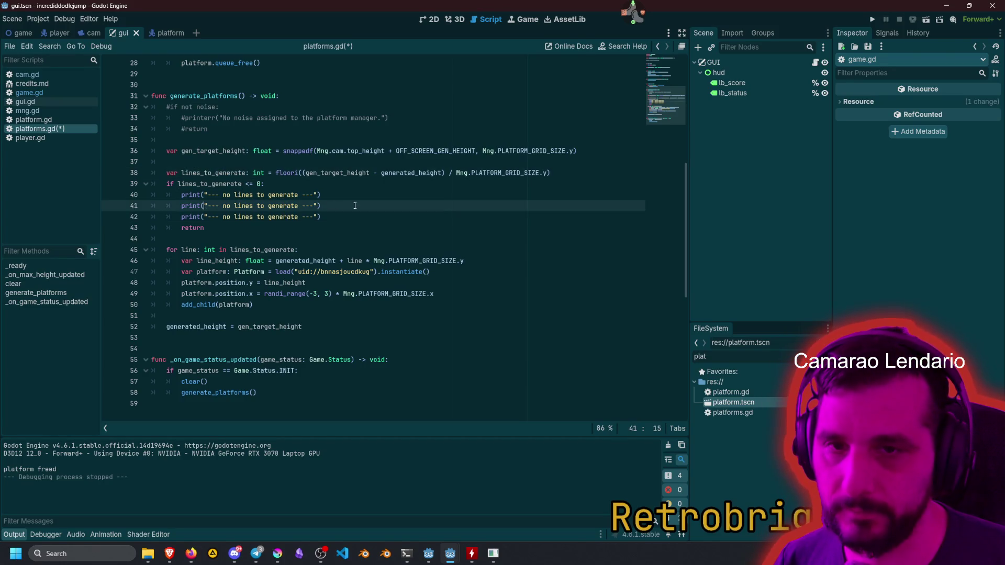
key("ctrl+shift+Right")
key("ctrl+shift+Right")
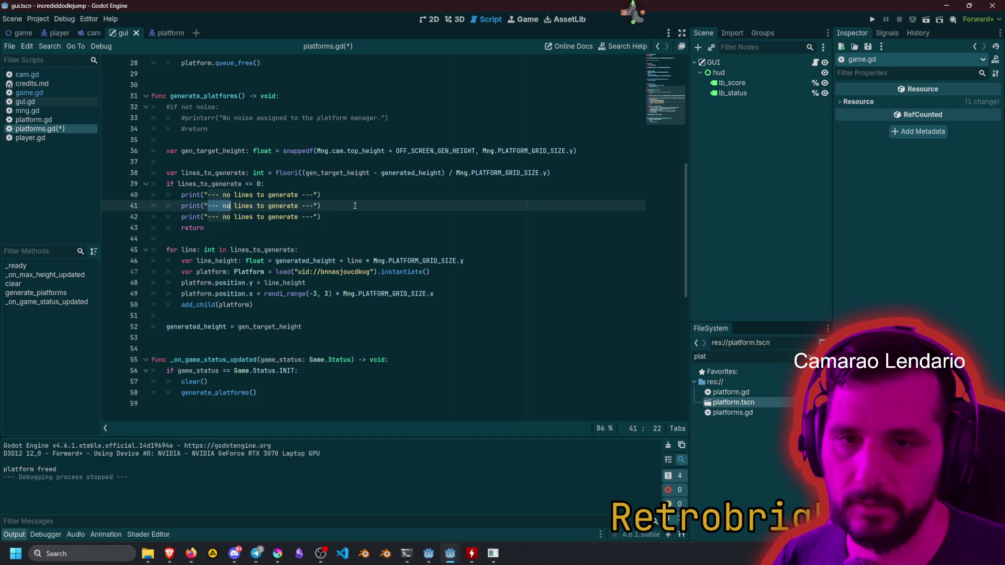
key("Delete")
key("shift+End")
key("BackSpace")
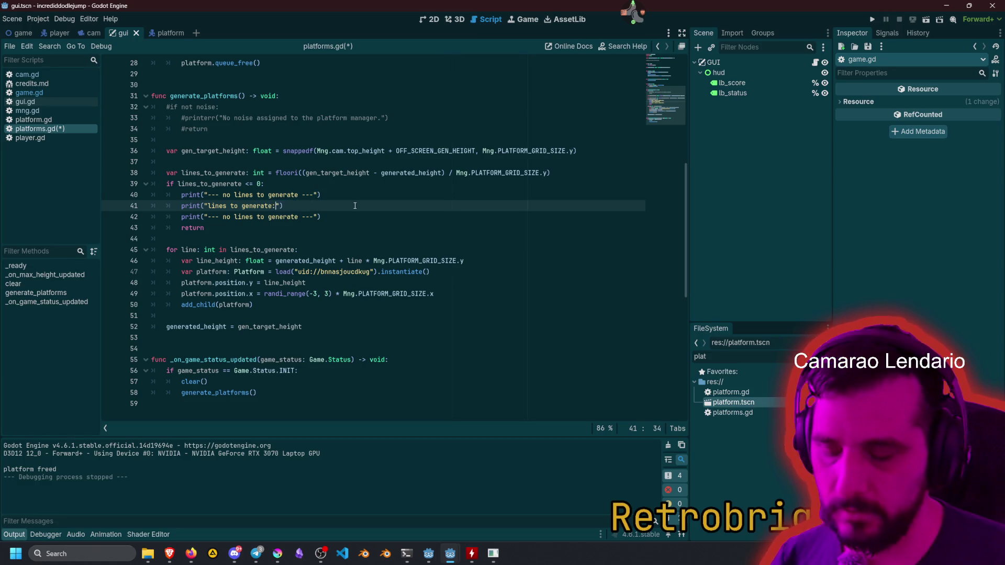
type("\"")
type("lines_to_generate")
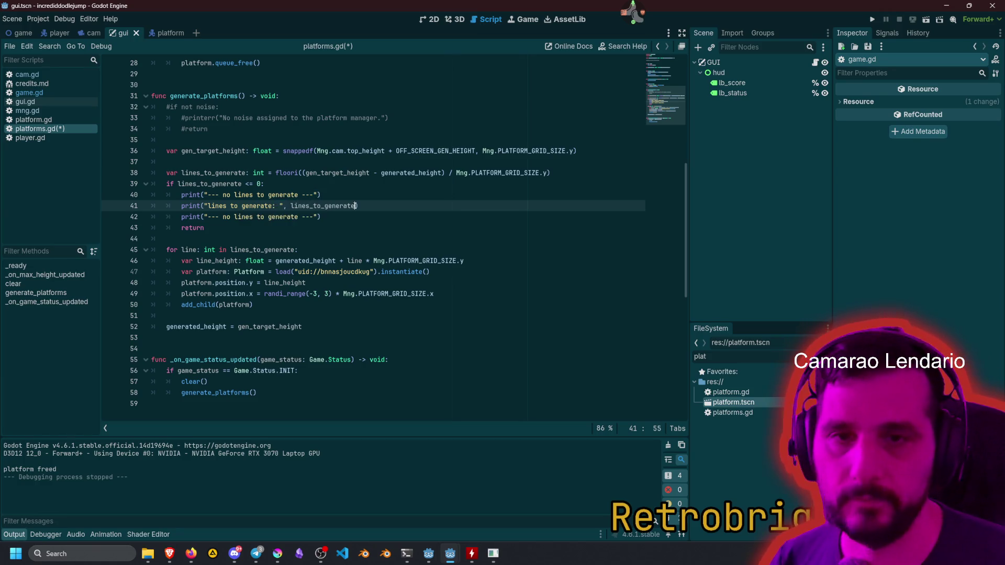
key("Down")
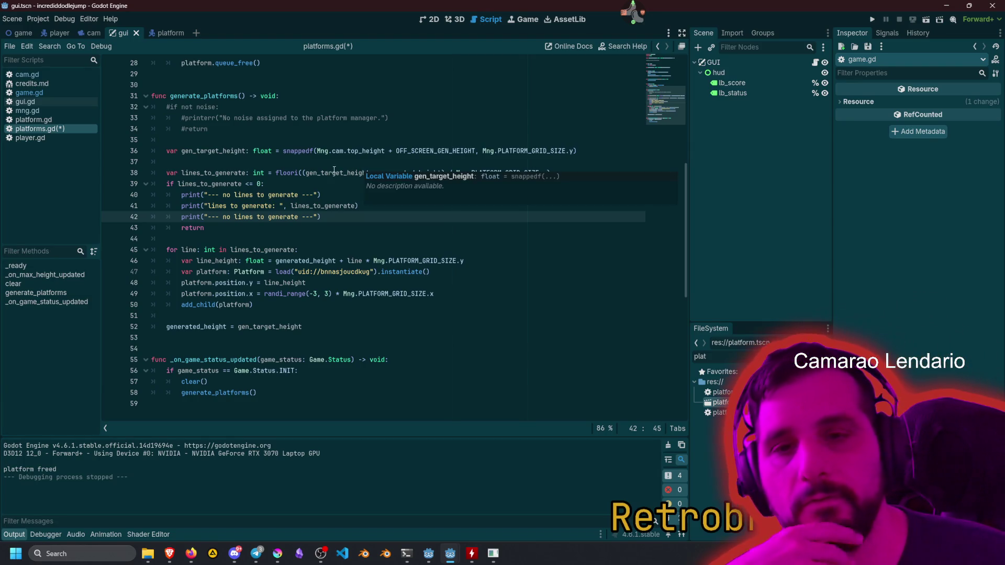
Make the third print output gen_target_height, then save.
double_click(223, 152)
key("ctrl+c")
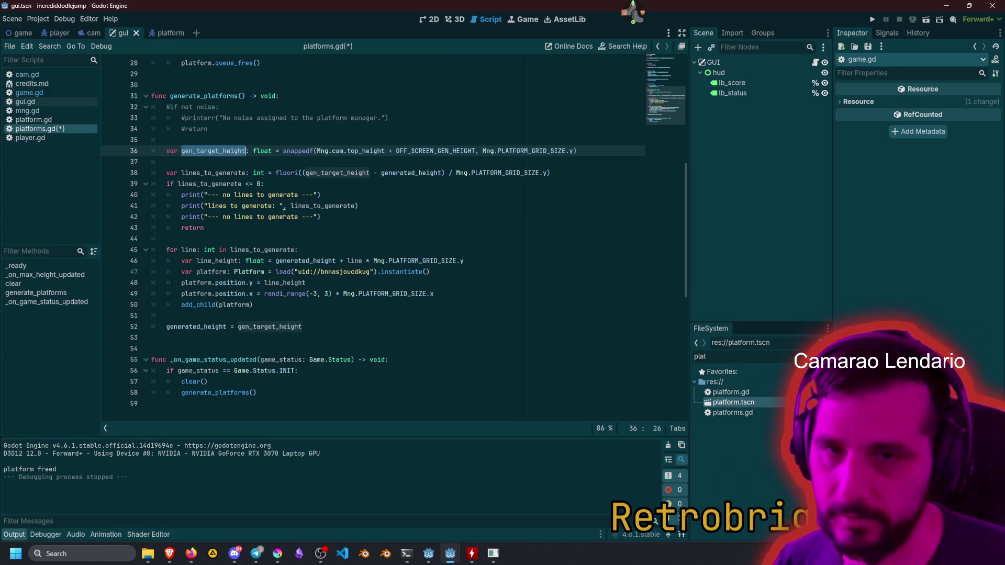
left_click_drag(208, 217, 316, 217)
key("ctrl+v")
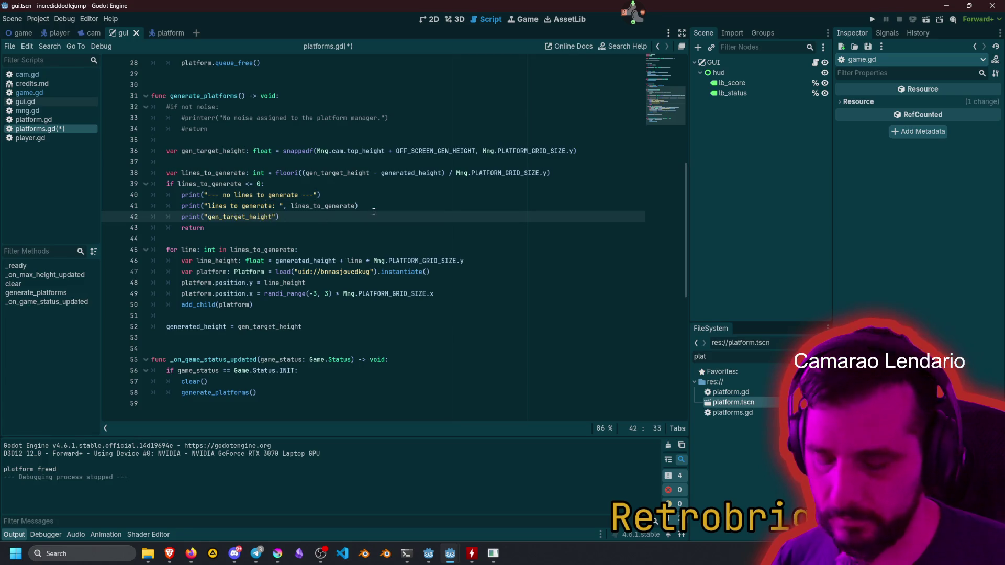
type(": \", gen_target_height")
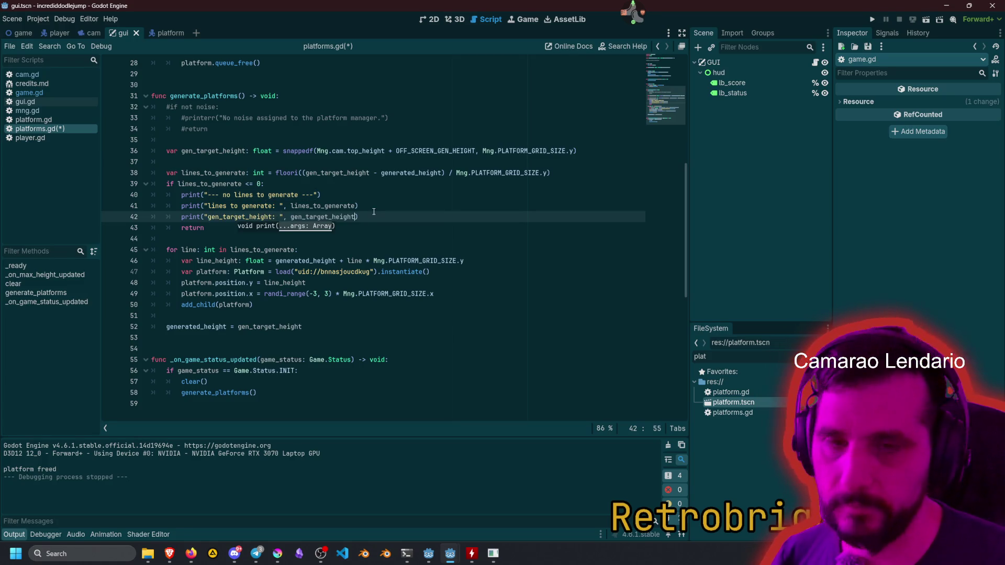
left_click(374, 205)
key("ctrl+s")
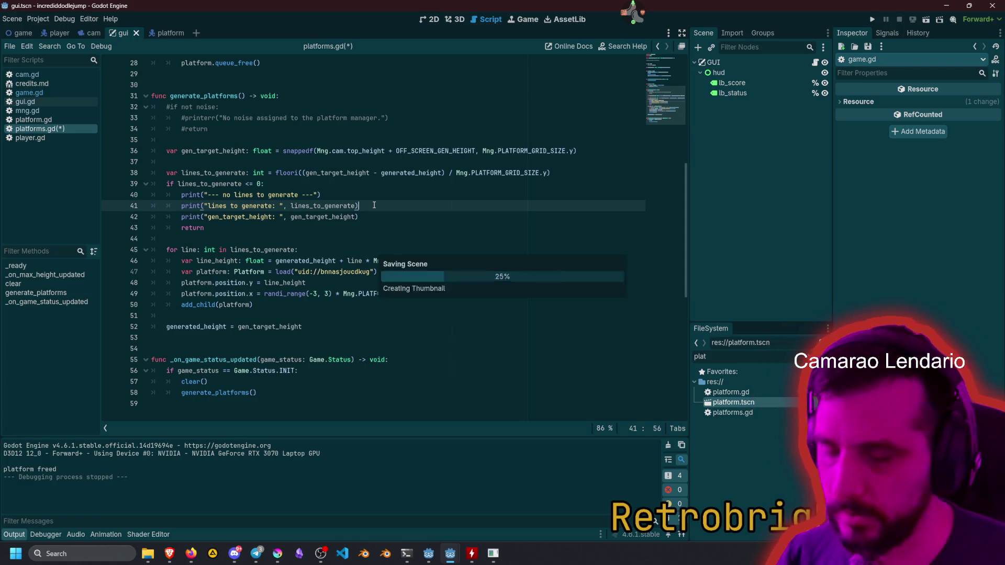
Stop the test run after it logs lines to generate: 0 and gen_target_height: 1536.0.
left_click(372, 197)
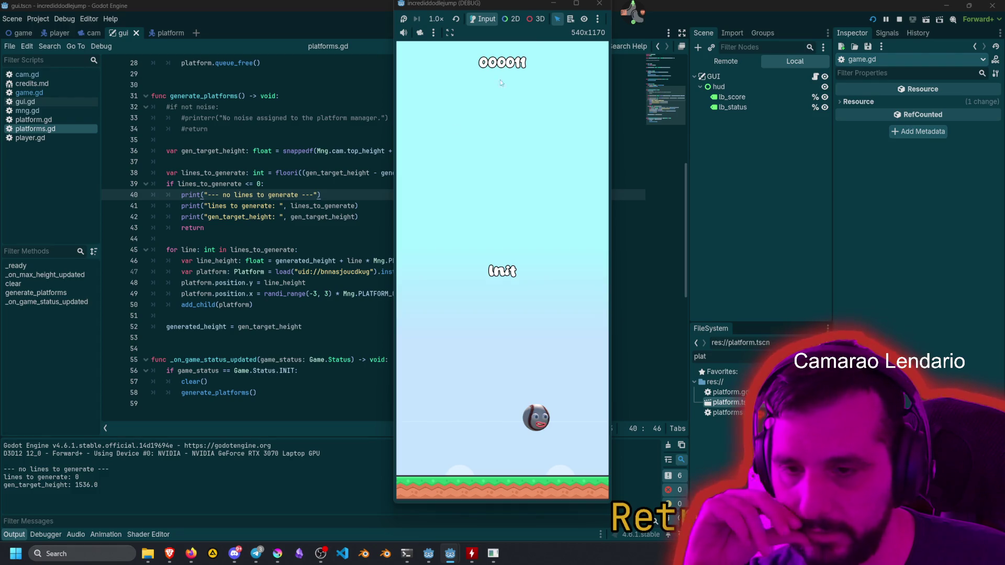
left_click(286, 226)
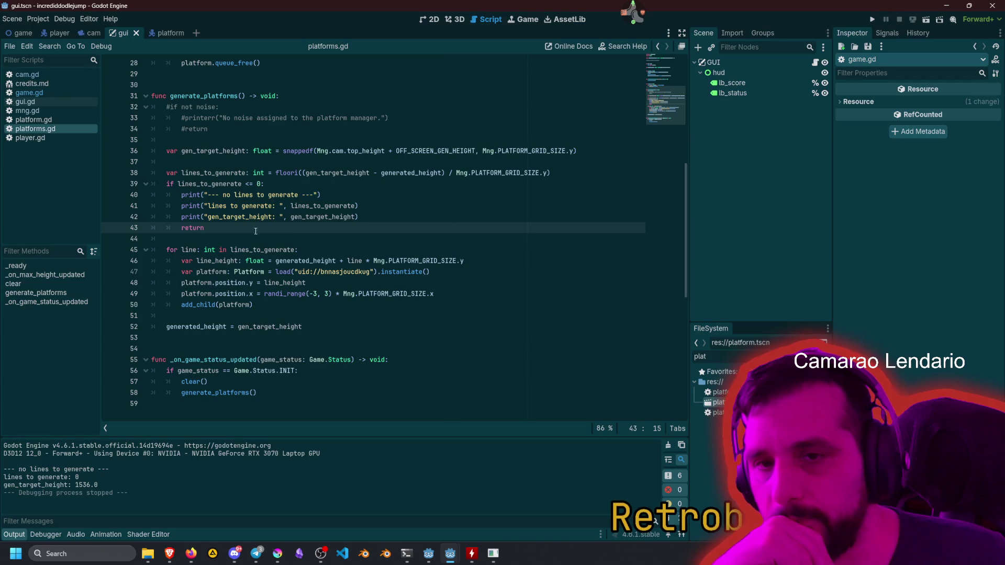
Trace gen_target_height and line_height uses, undoing a trial parenthesis edit on line 46.
double_click(307, 217)
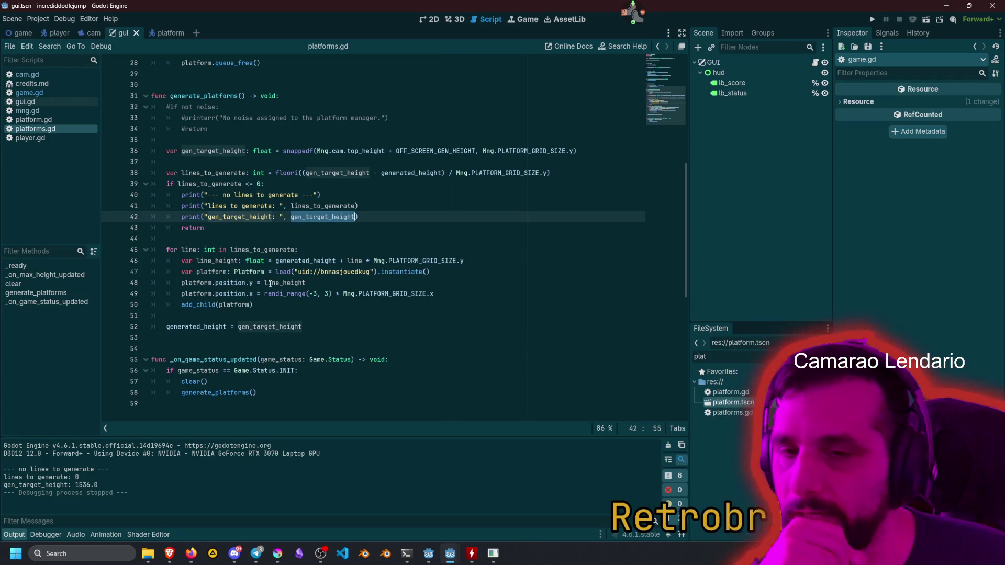
double_click(216, 261)
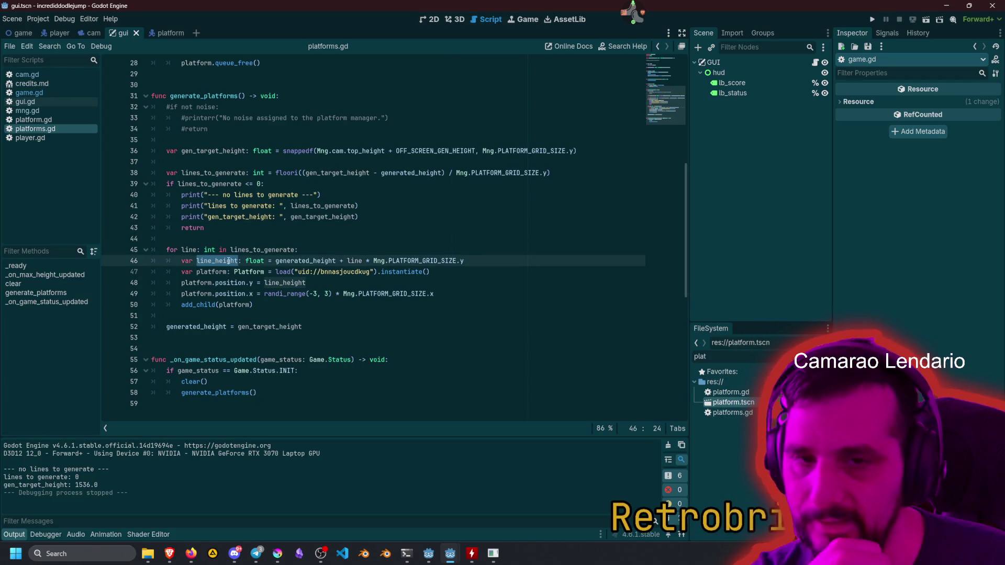
left_click(276, 260)
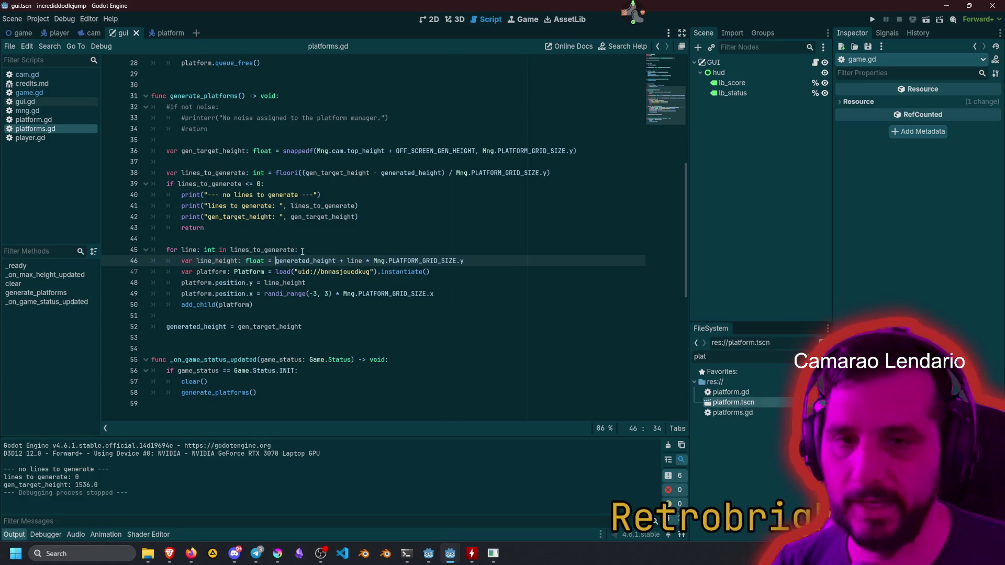
key("shift+End")
type("(")
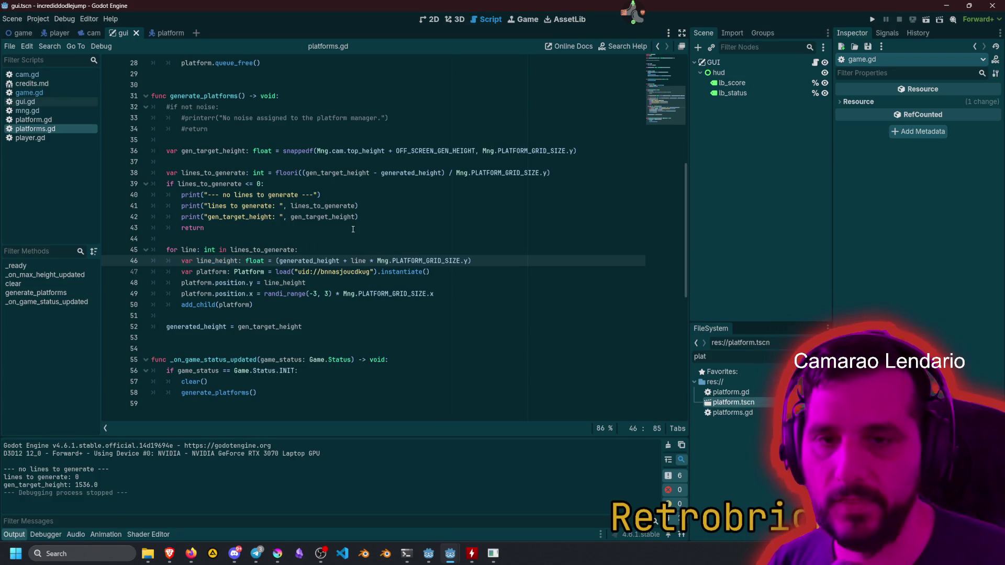
key("ctrl+z")
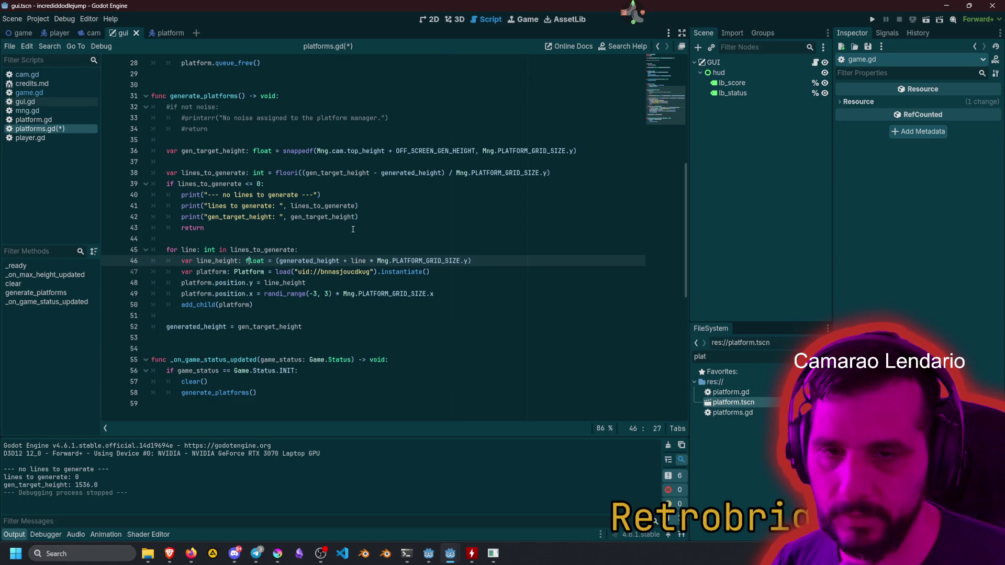
key("ctrl+z")
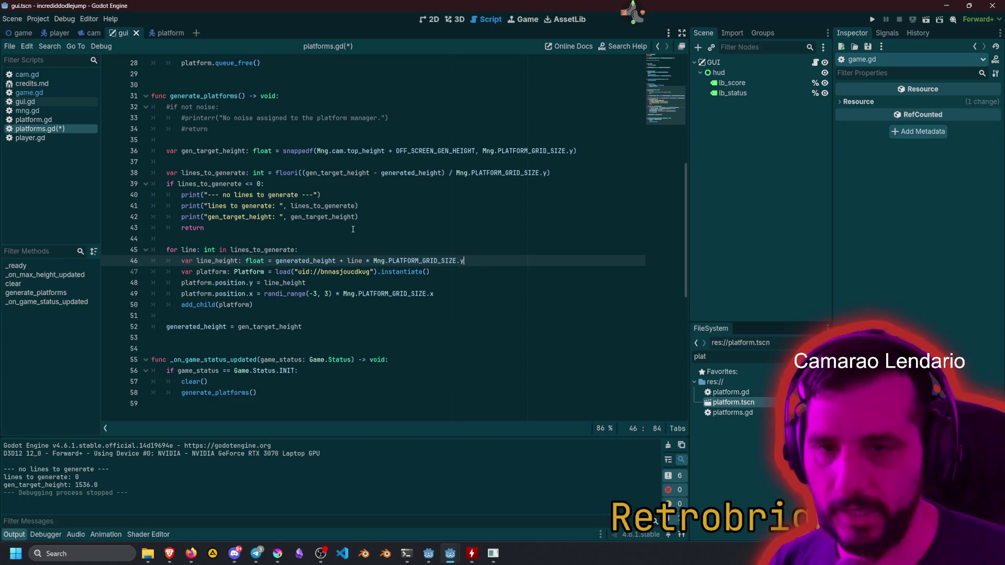
Negate line_height on line 48 so platforms spawn upward, then save and run.
left_click(268, 282)
type("-")
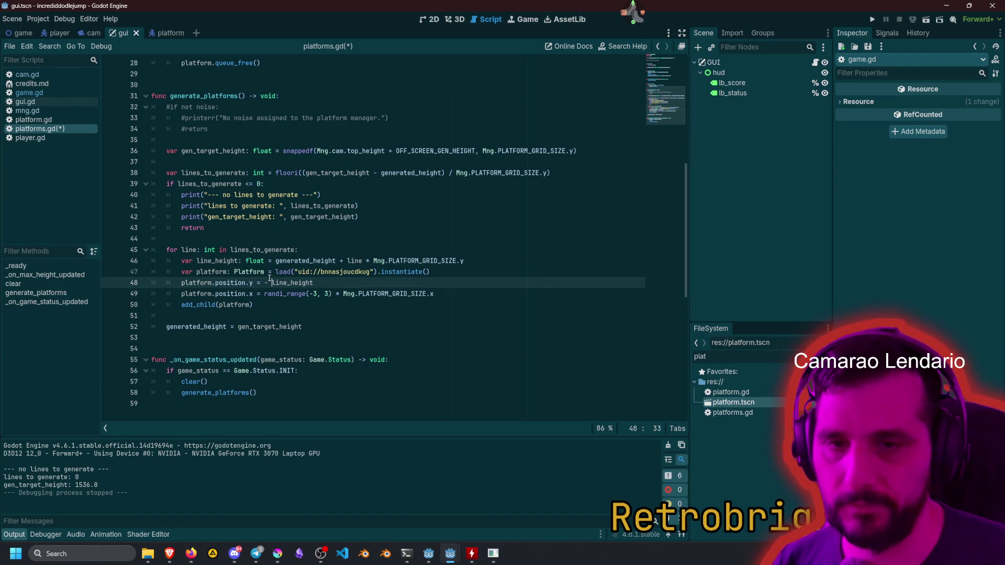
key("BackSpace")
key("Down")
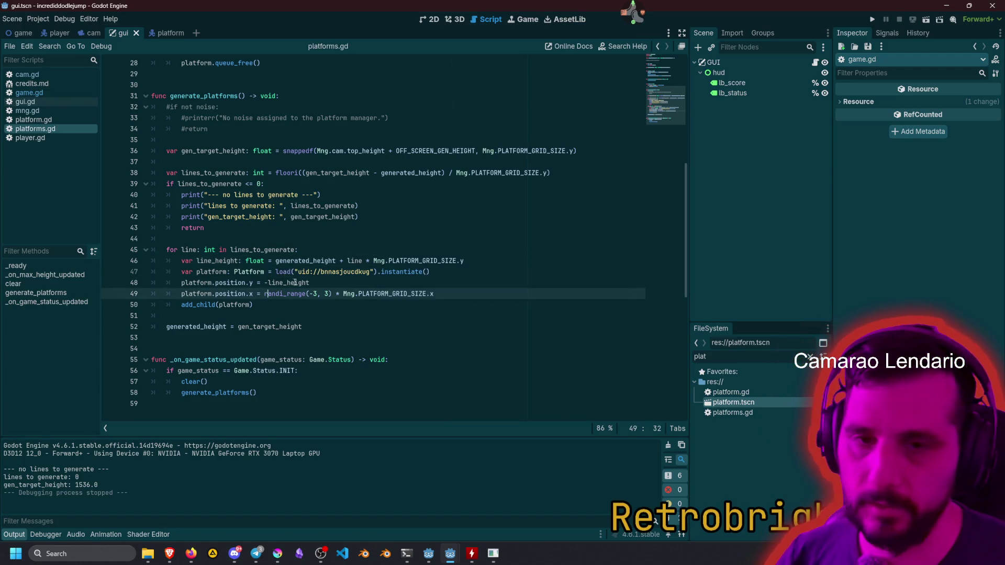
left_click(305, 285)
key("F5")
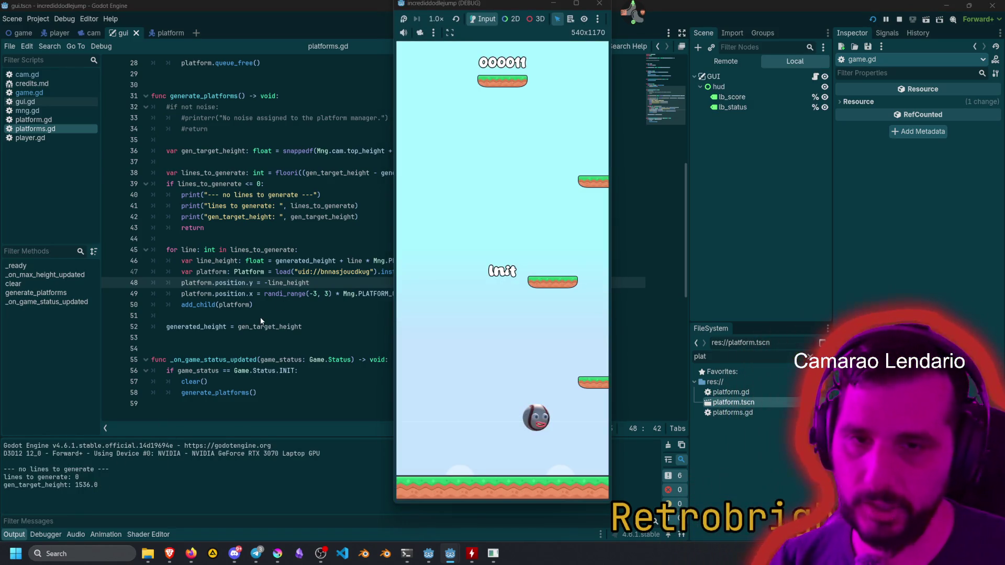
Stop the game, inspect the lines_to_generate formula, and jump to PLATFORM_GRID_SIZE in mng.gd.
key("F8")
left_click(310, 216)
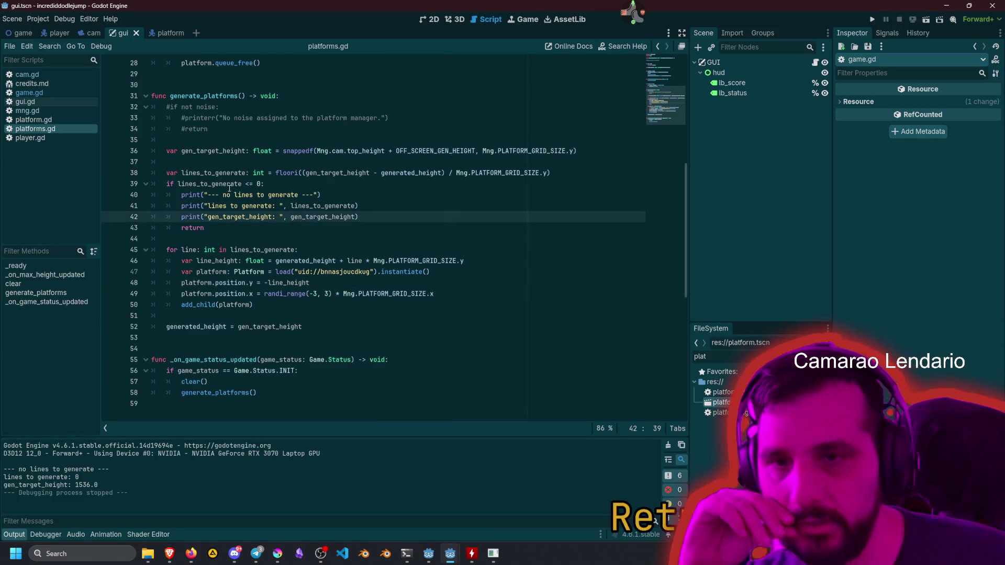
double_click(211, 151)
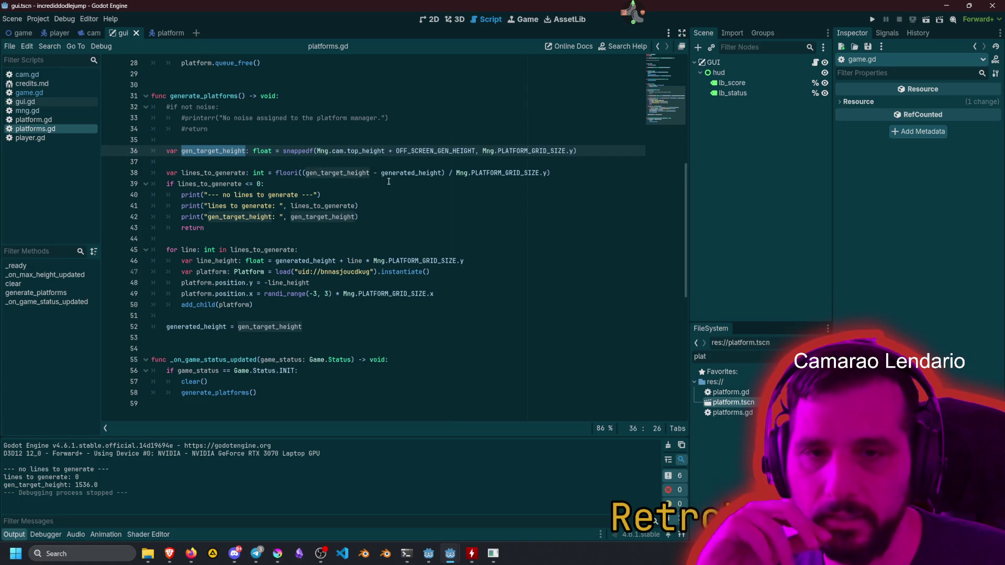
double_click(315, 175)
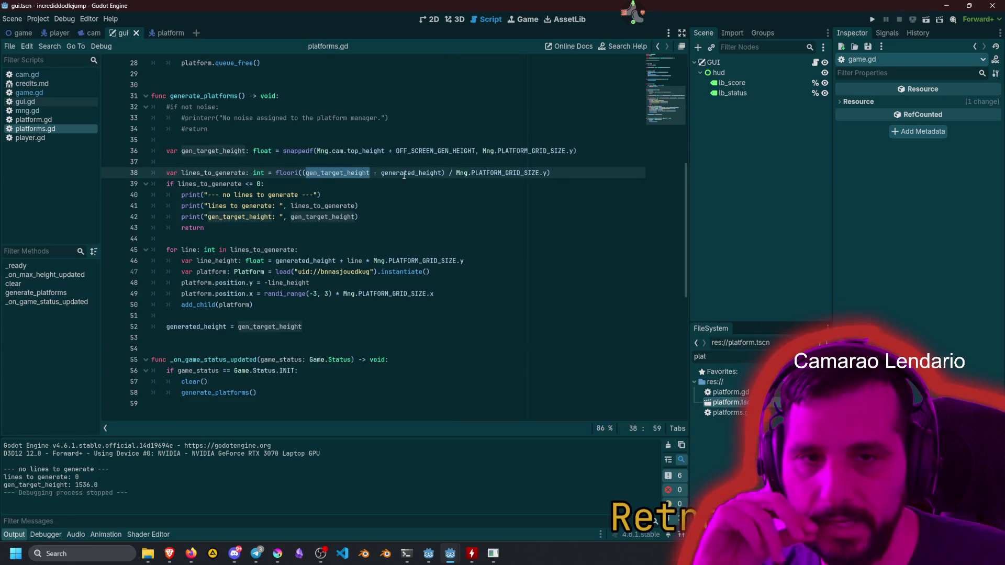
double_click(403, 174)
double_click(506, 172)
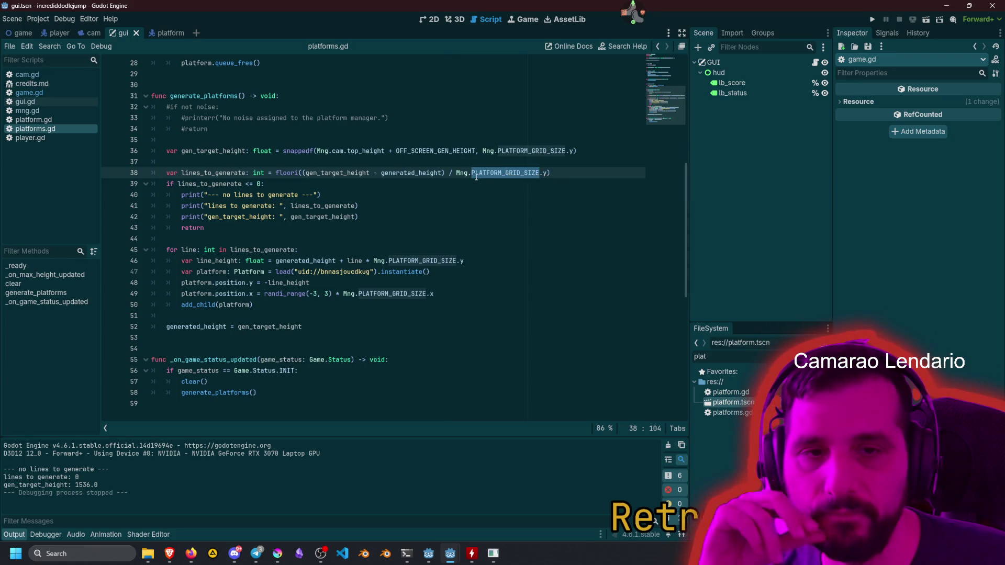
left_click(297, 174)
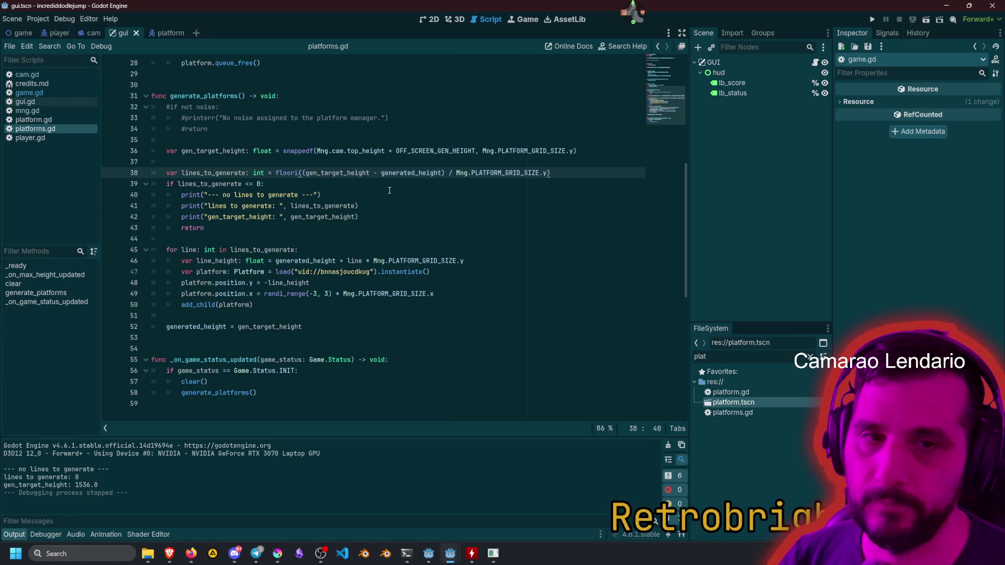
left_click(513, 173, "ctrl")
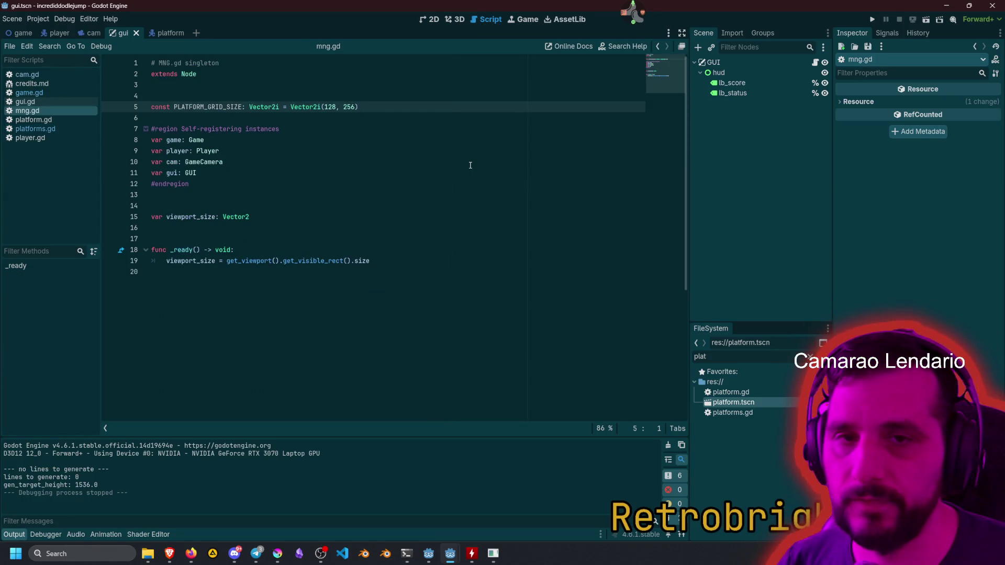
Back in platforms.gd, examine the (gen_target_height - generated_height) / PLATFORM_GRID_SIZE.y formula.
key("alt+Left")
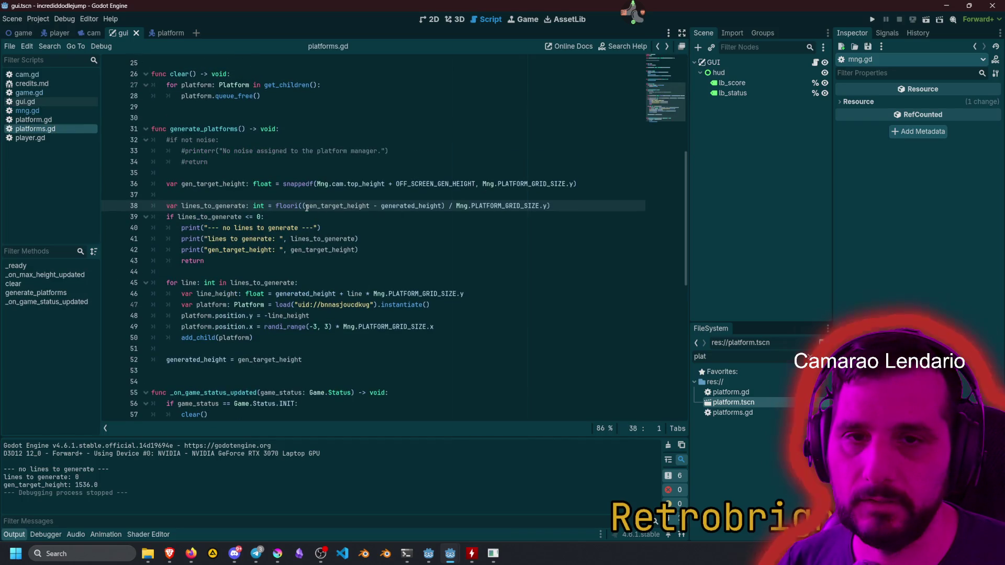
left_click_drag(305, 206, 548, 205)
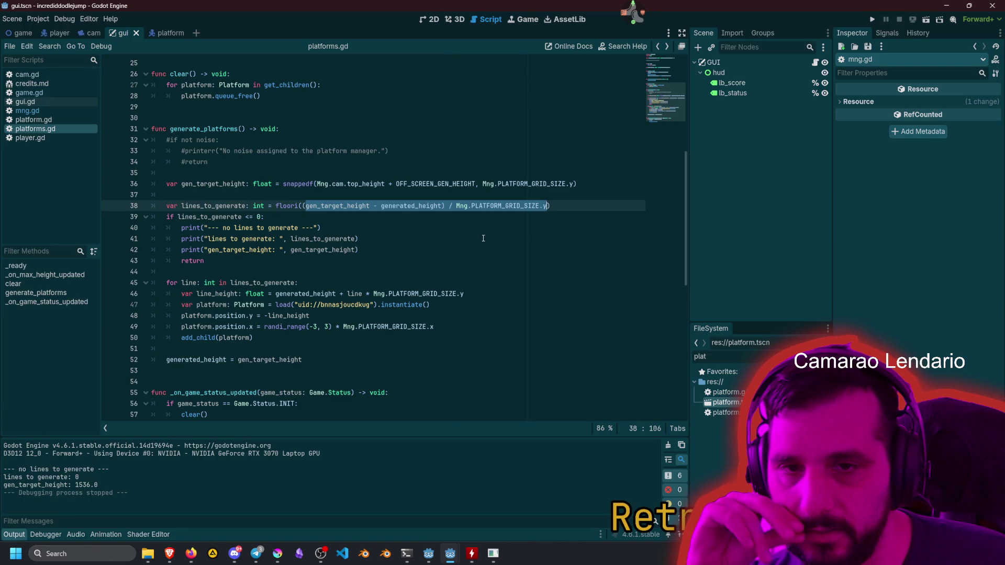
double_click(337, 206)
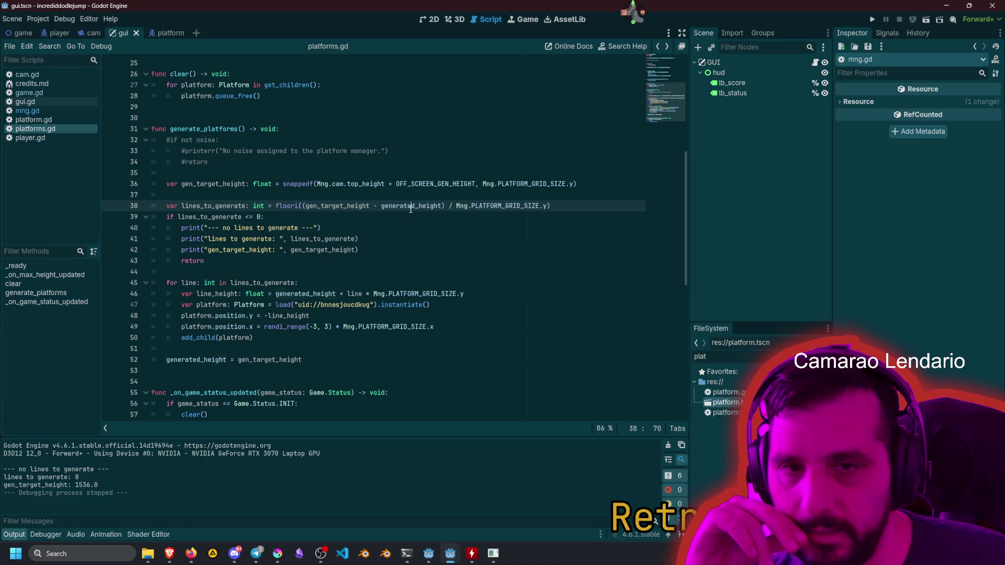
double_click(410, 205)
scroll(422, 244, "up", 5)
scroll(422, 244, "up", 4)
scroll(422, 244, "down", 6)
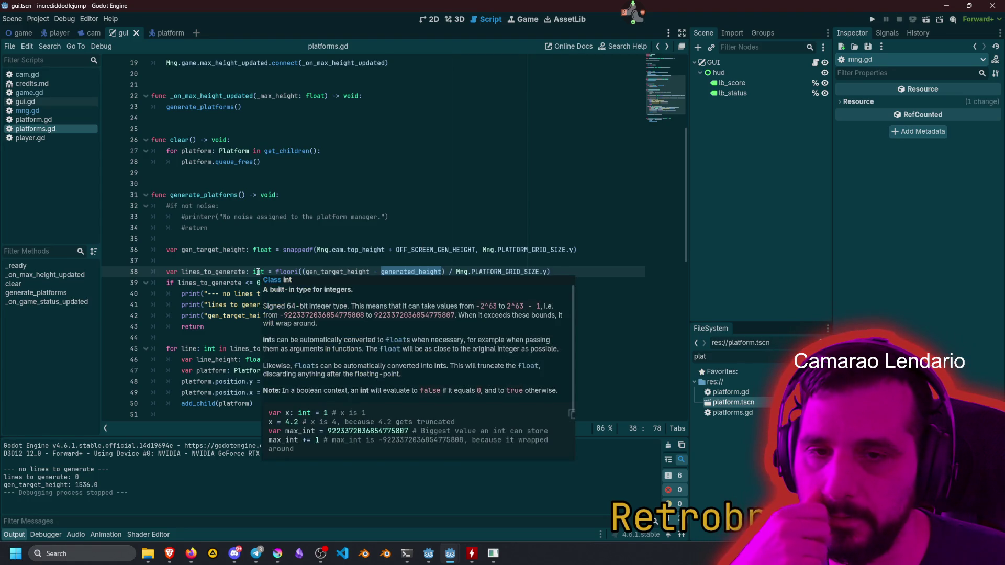
left_click_drag(316, 271, 441, 272)
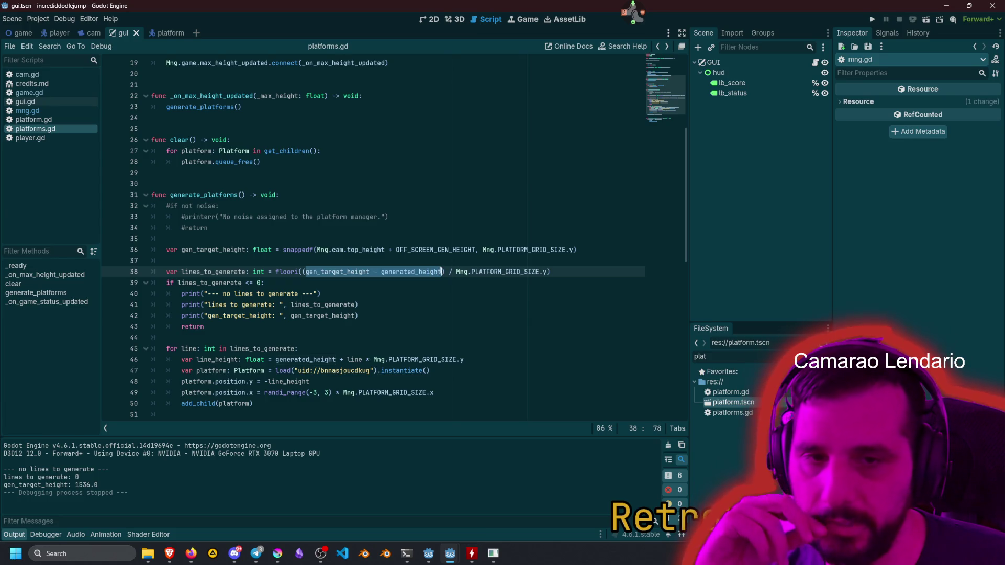
double_click(406, 271)
left_click(252, 318)
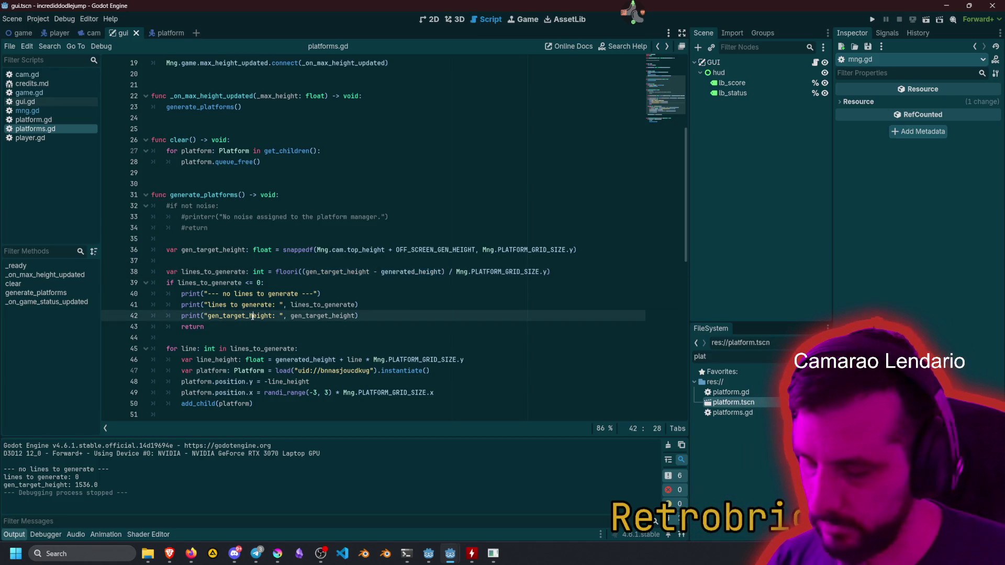
Duplicate the gen_target_height print and change both names in it to generated_height.
key("ctrl+shift+d")
left_click(252, 317)
double_click(253, 316)
key("ctrl+d")
type("generated_height")
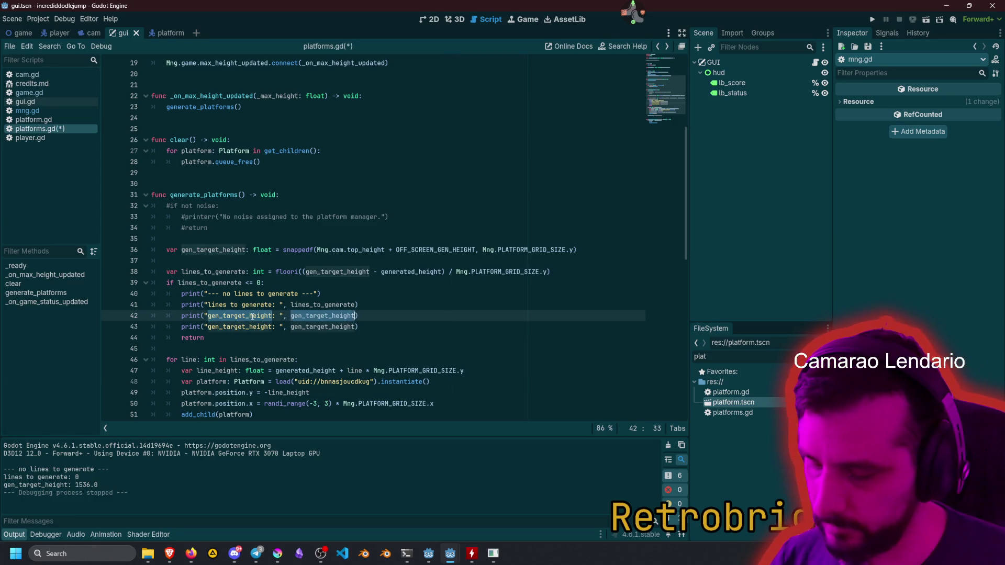
left_click(326, 305)
Run the game to see generated_height log 1536.0, then stop it.
key("F5")
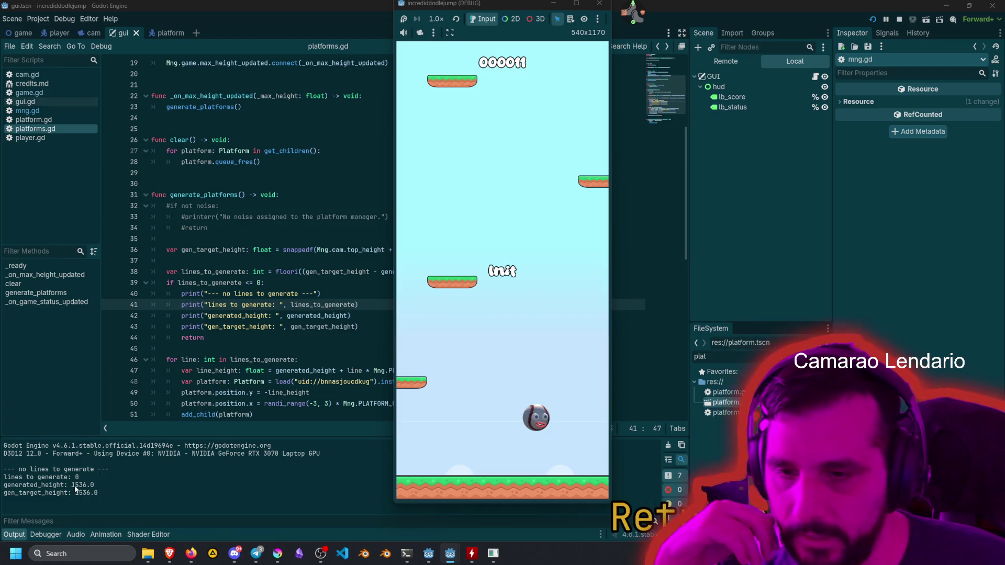
left_click(599, 9)
left_click(355, 173)
scroll(354, 260, "up", 5)
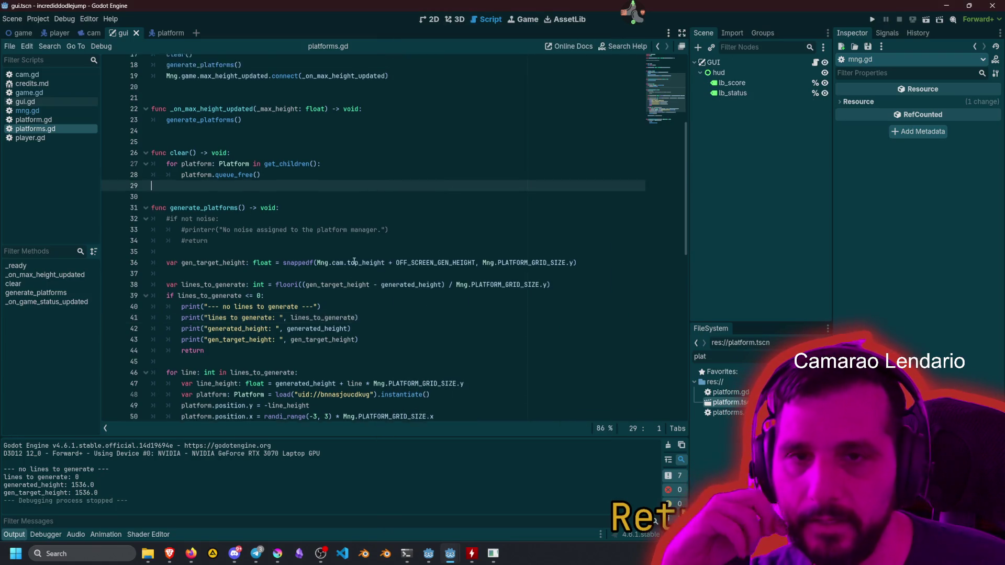
scroll(355, 260, "down", 3)
double_click(346, 338)
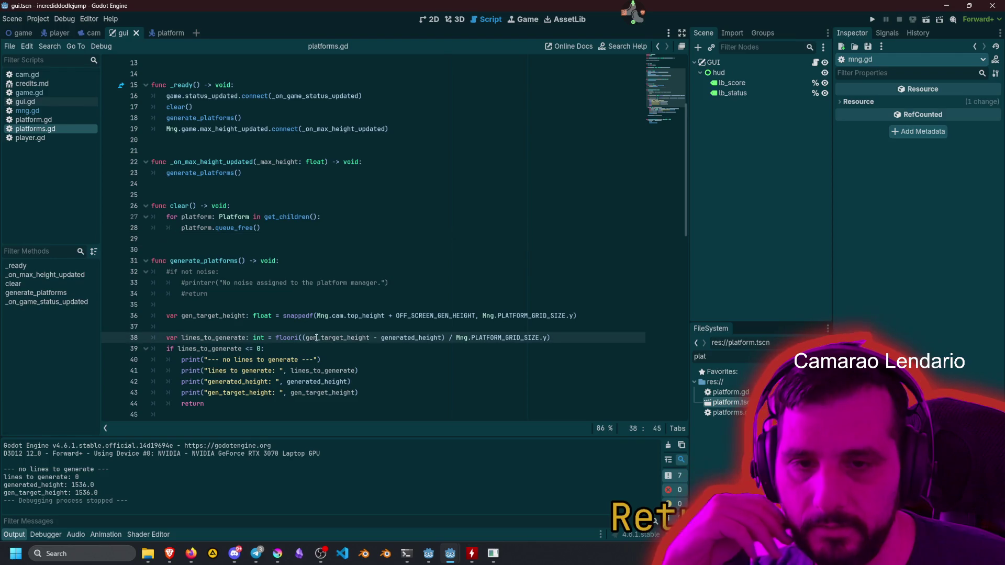
double_click(409, 338)
double_click(340, 337)
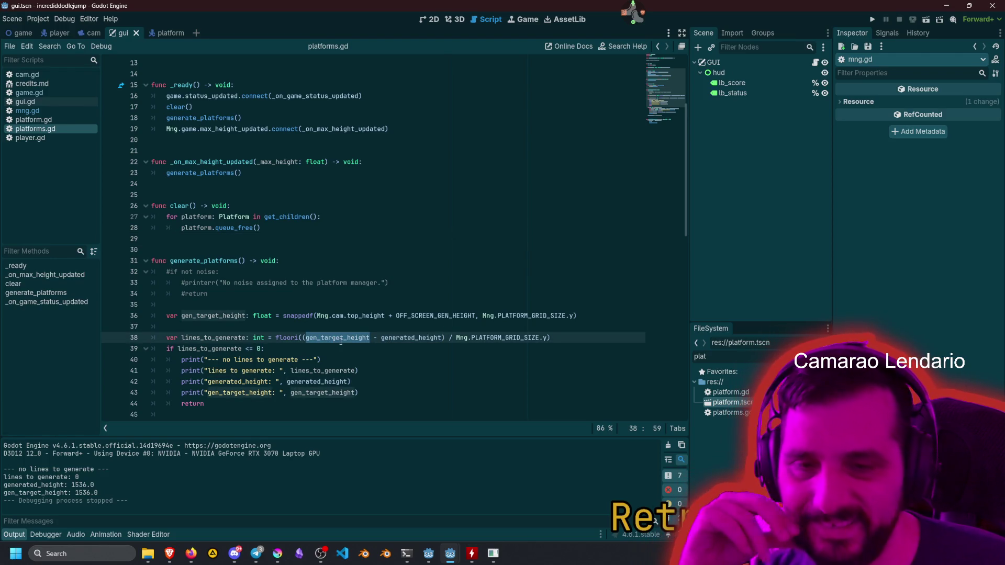
left_click_drag(396, 337, 442, 338)
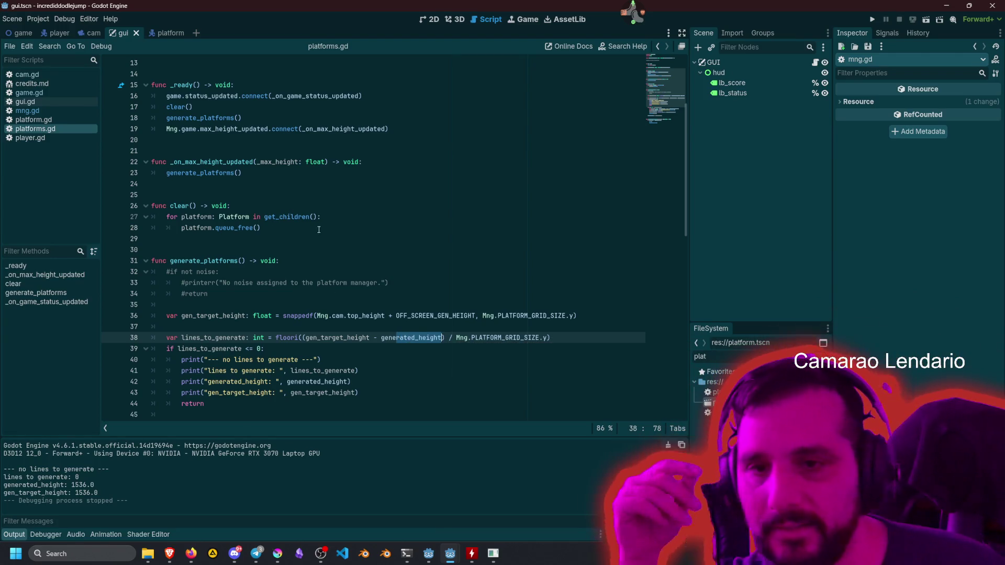
scroll(315, 253, "down", 6)
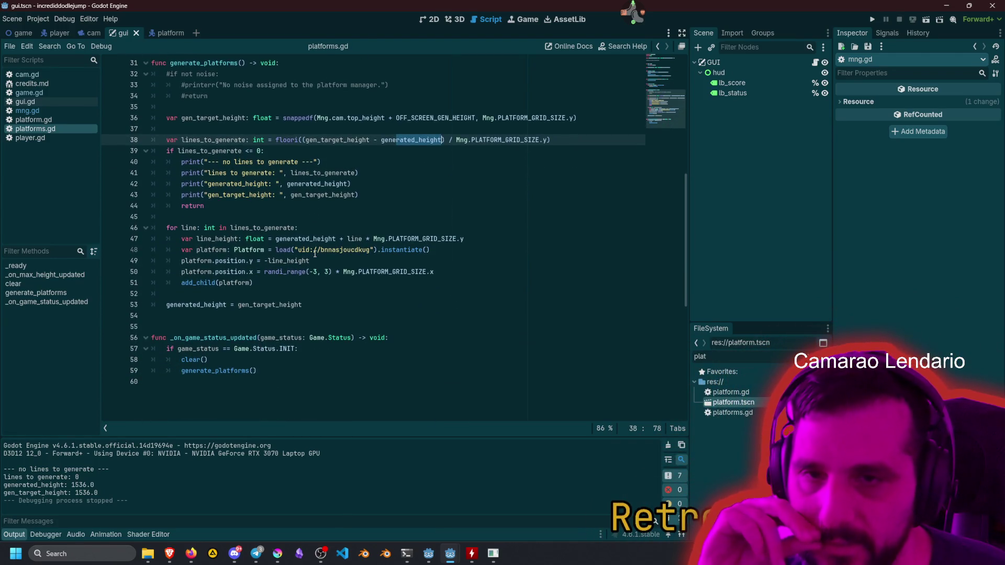
scroll(315, 254, "up", 6)
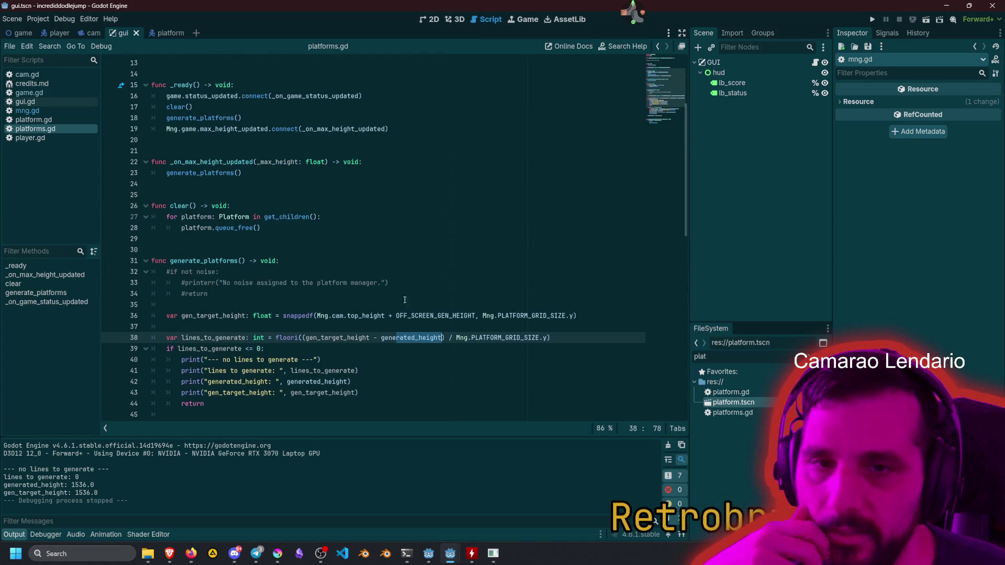
triple_click(401, 341)
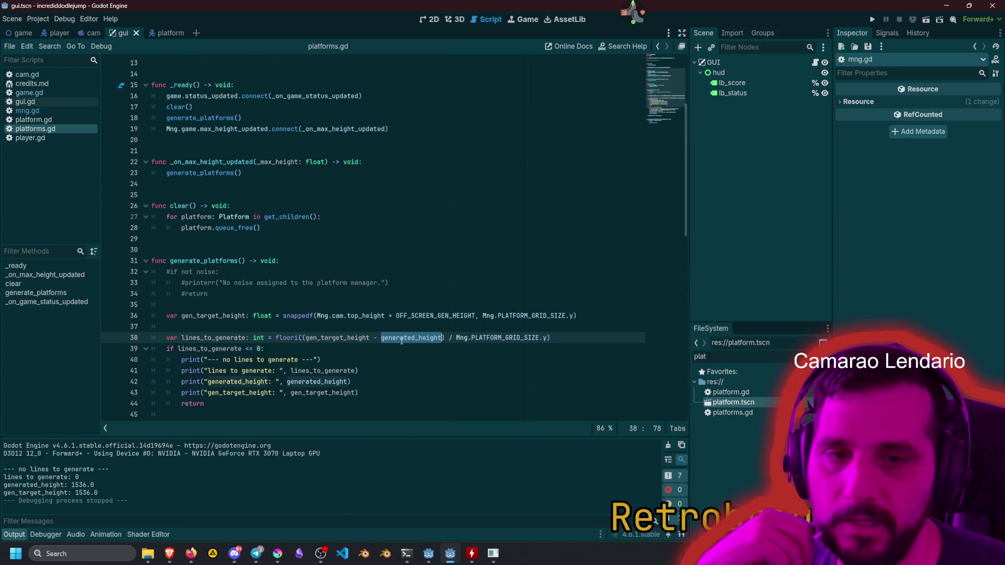
left_click(402, 339, "ctrl")
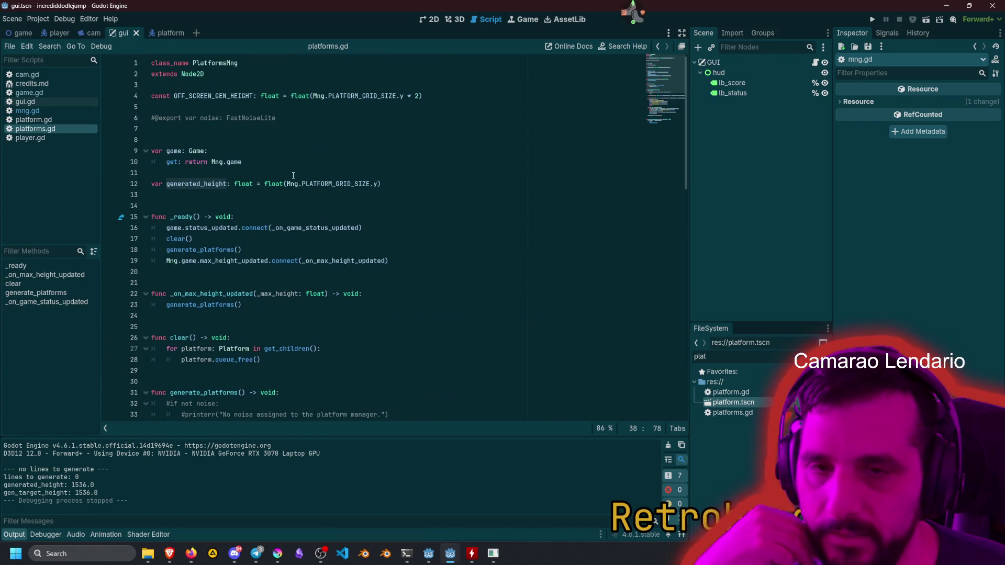
mouse_move(380, 188)
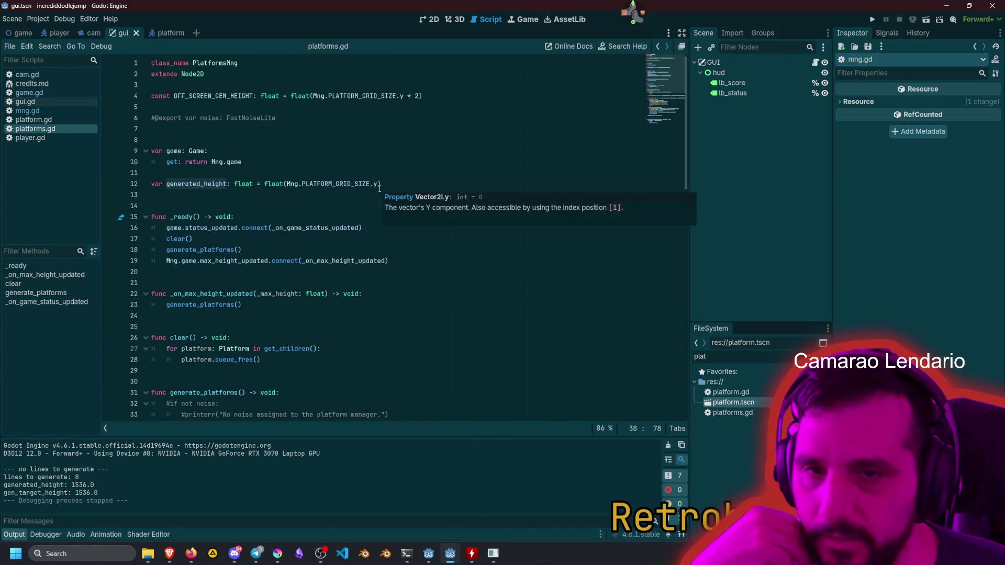
left_click(181, 186)
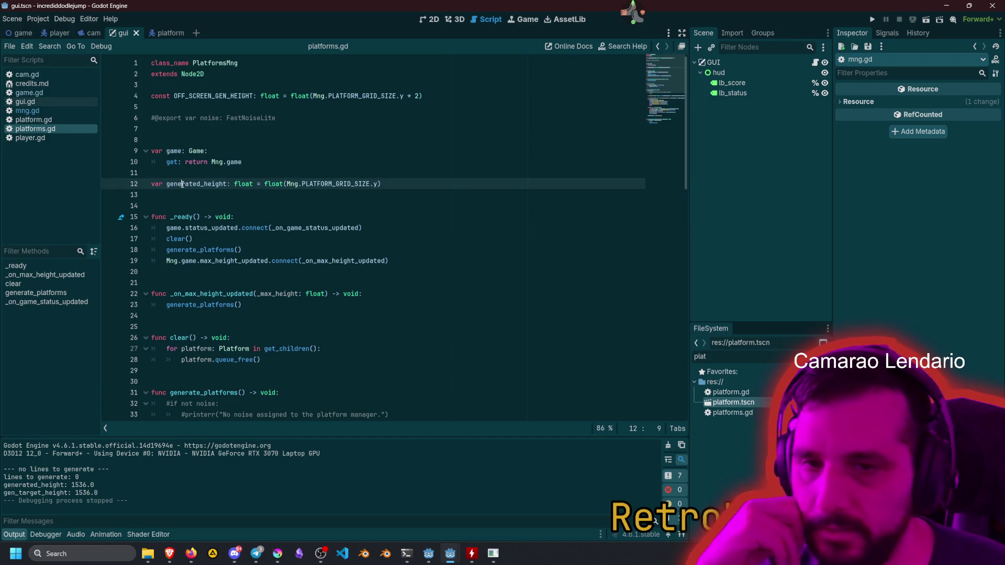
scroll(195, 220, "down", 9)
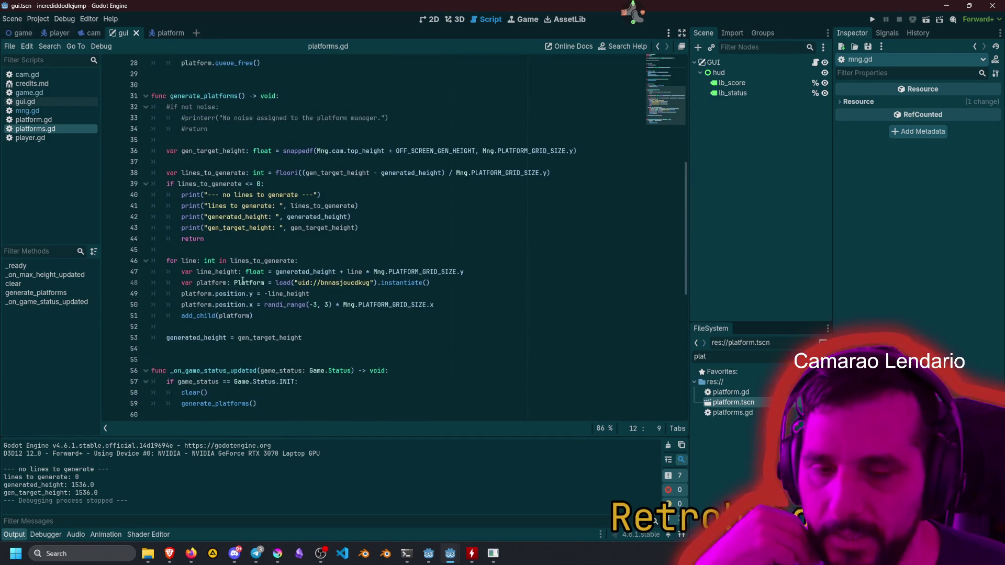
double_click(189, 338)
mouse_move(190, 339)
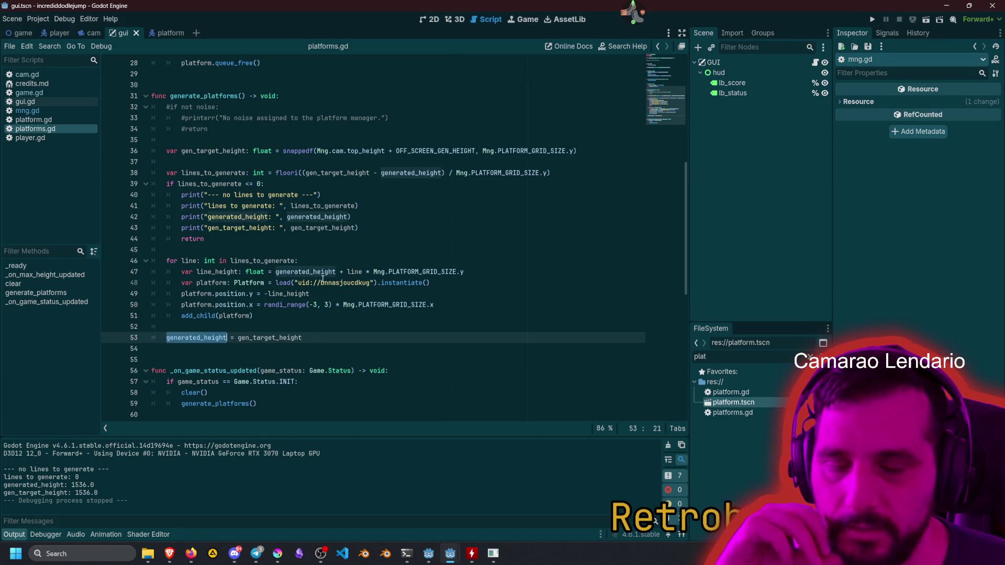
scroll(323, 293, "down", 3)
scroll(323, 292, "up", 12)
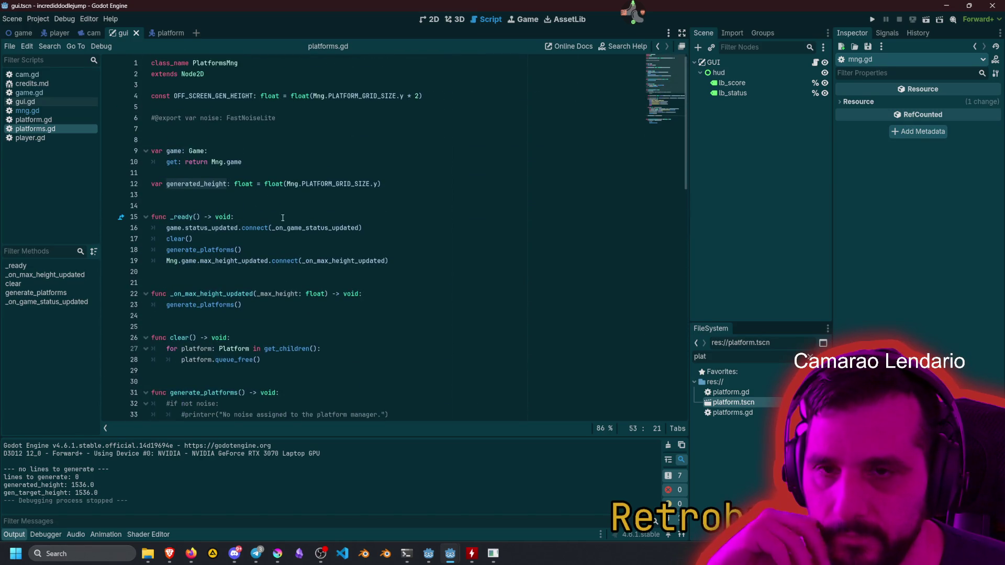
mouse_move(270, 260)
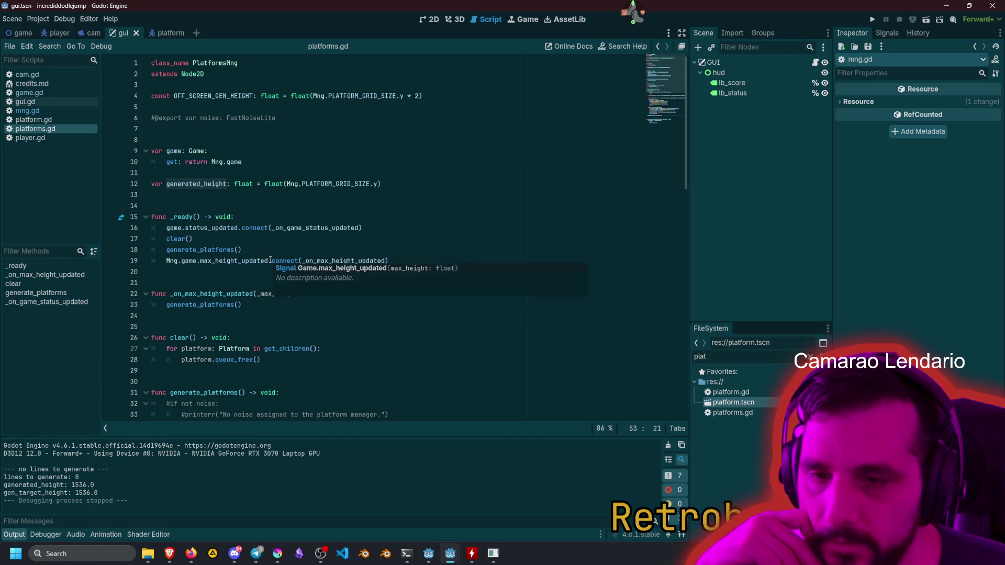
scroll(271, 260, "down", 7)
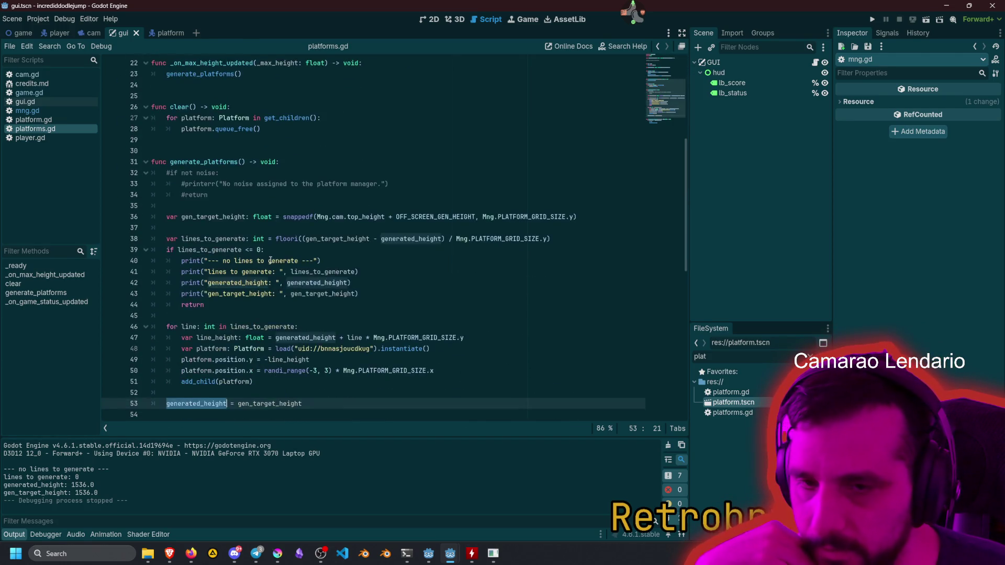
scroll(235, 236, "up", 3)
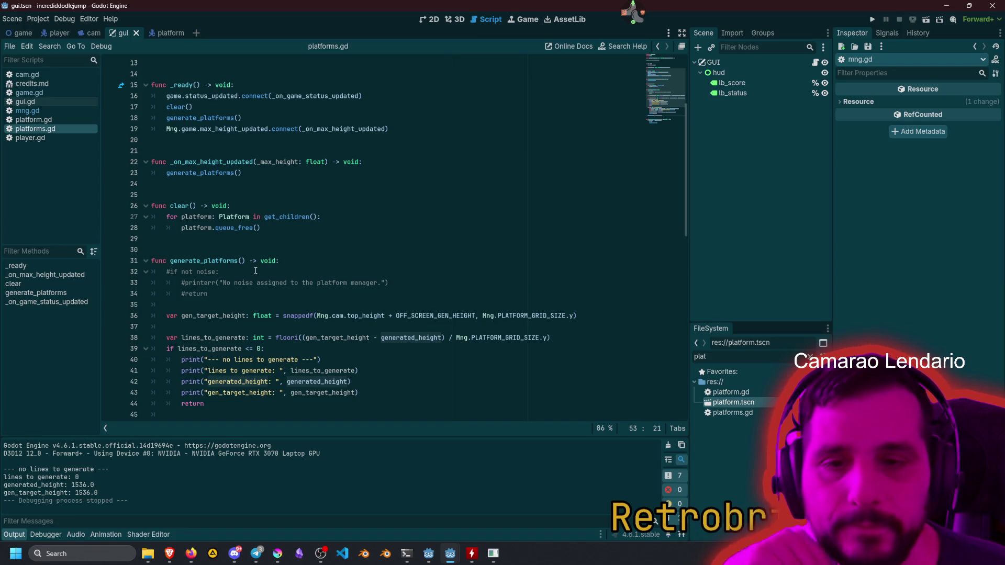
left_click(214, 314)
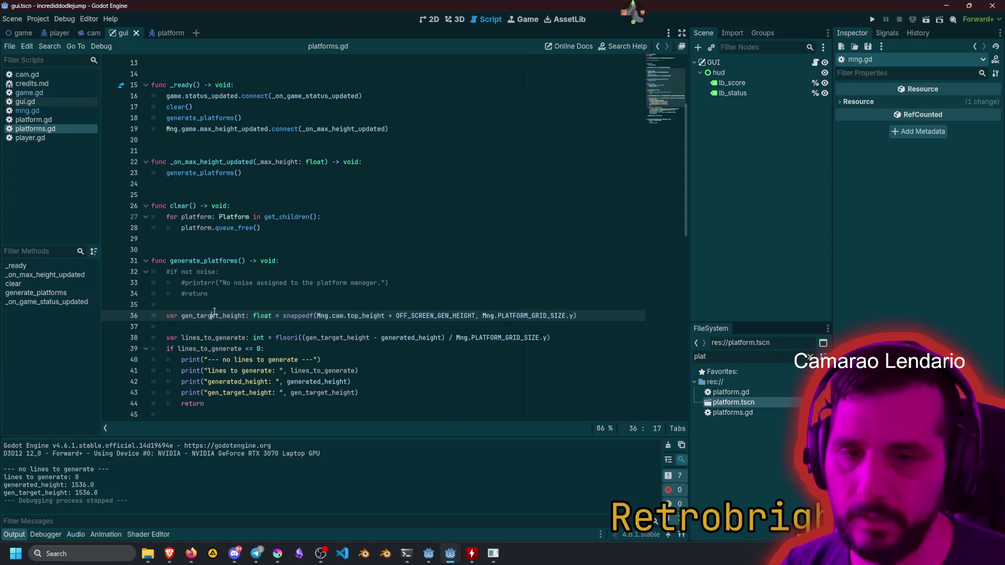
left_click(271, 315)
key("shift+Home")
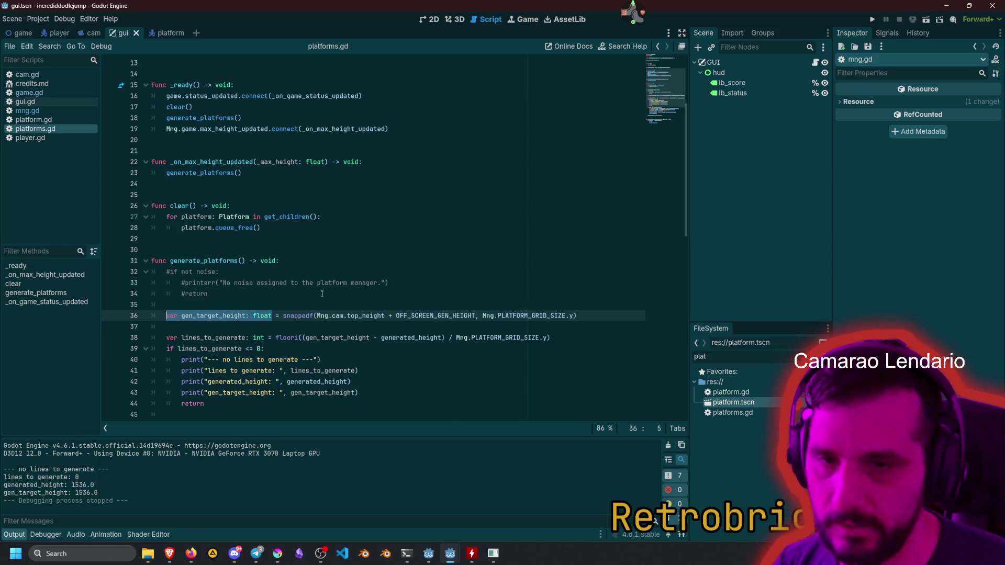
Move the gen_target_height: float declaration to a new line 13 below generated_height.
key("ctrl+x")
key("Up")
key("Up")
key("Up")
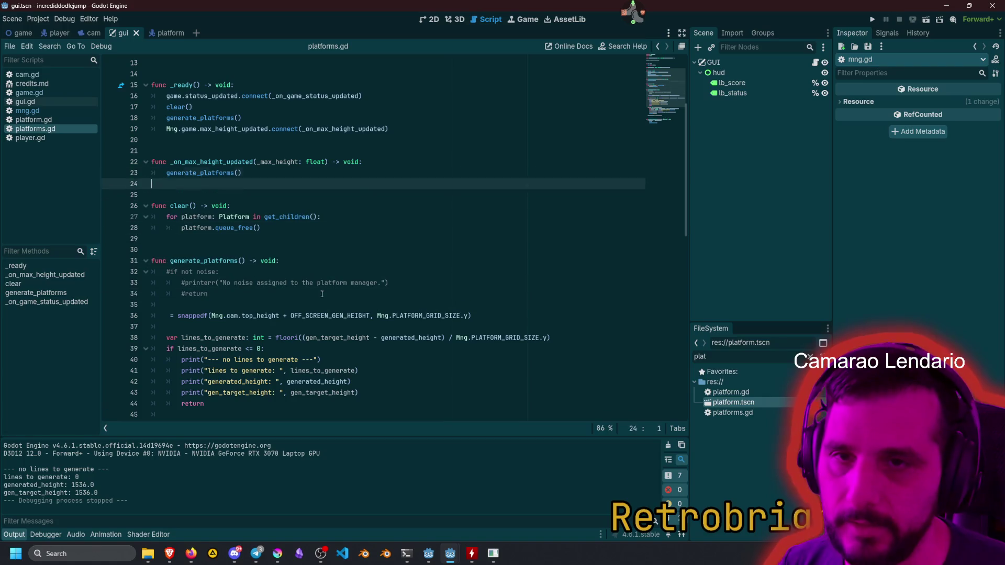
key("Down")
key("Down")
key("Down")
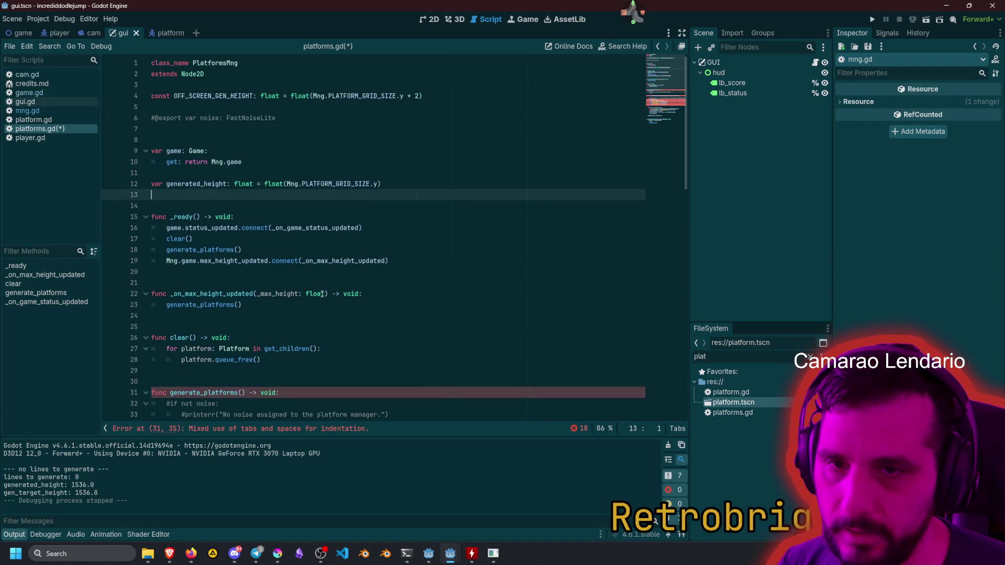
key("Return")
key("Up")
key("ctrl+v")
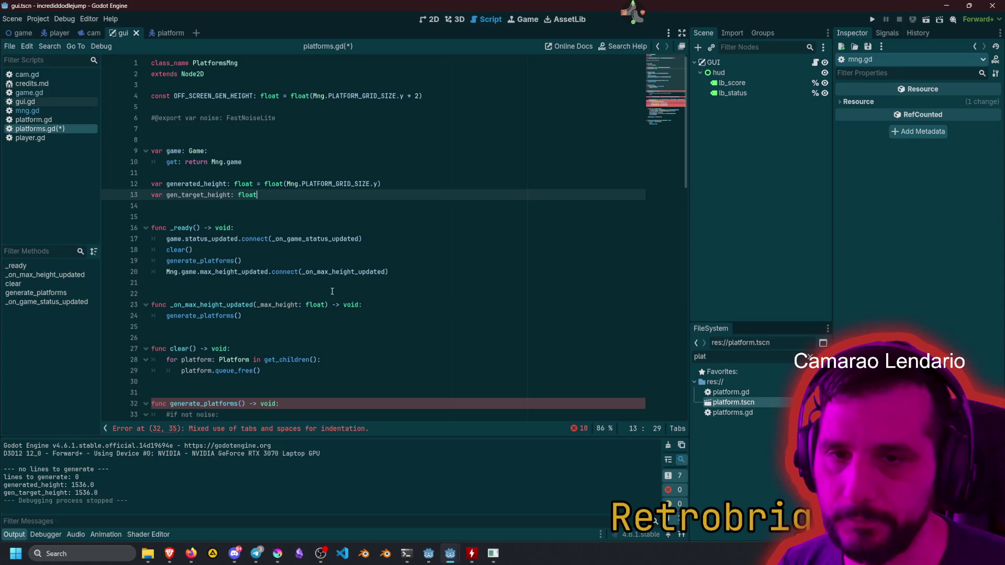
Prefix both member variables with an underscore: _generated_height and _gen_target_height.
left_click(170, 184)
key("shift+alt+Down")
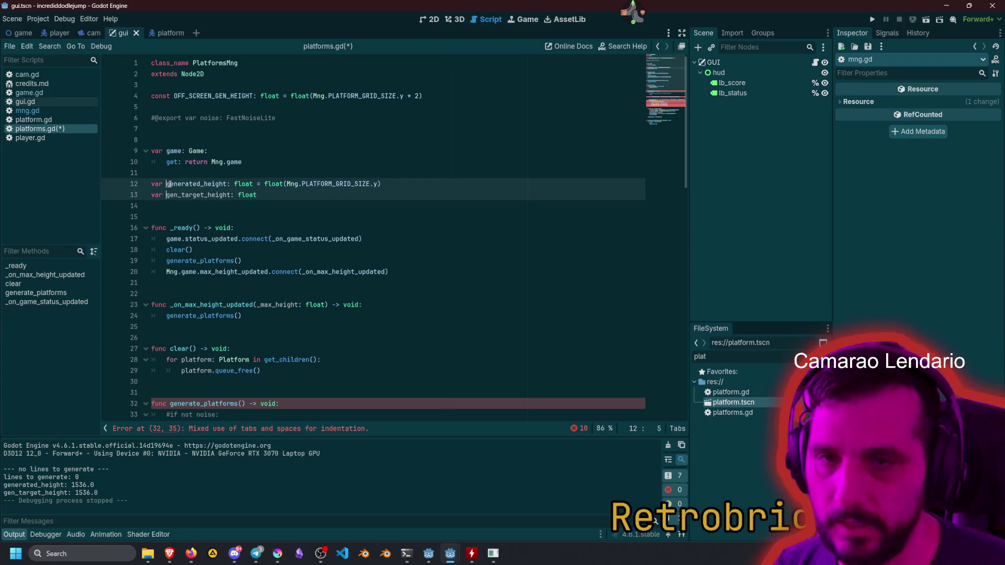
type("_")
left_click(220, 195)
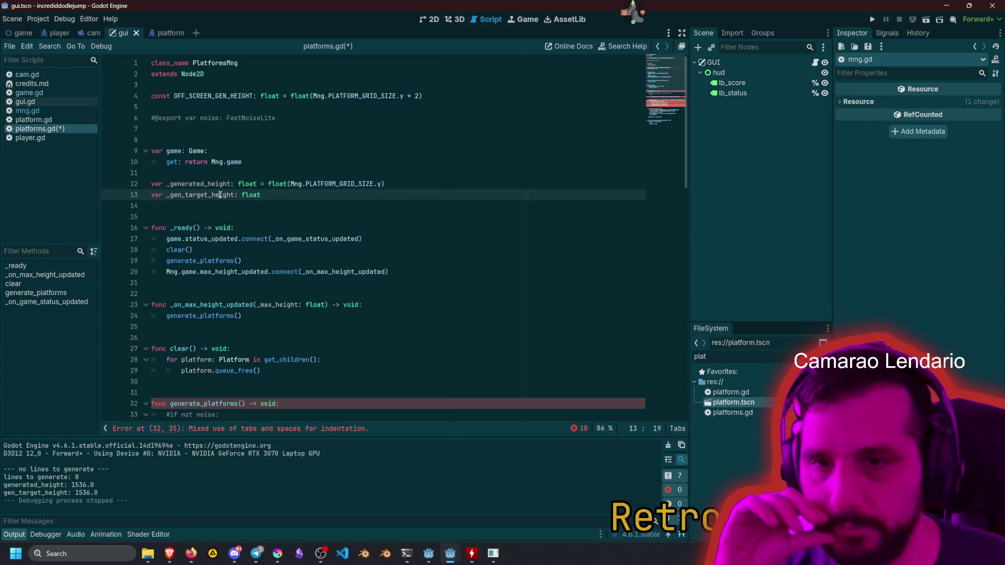
scroll(246, 221, "down", 4)
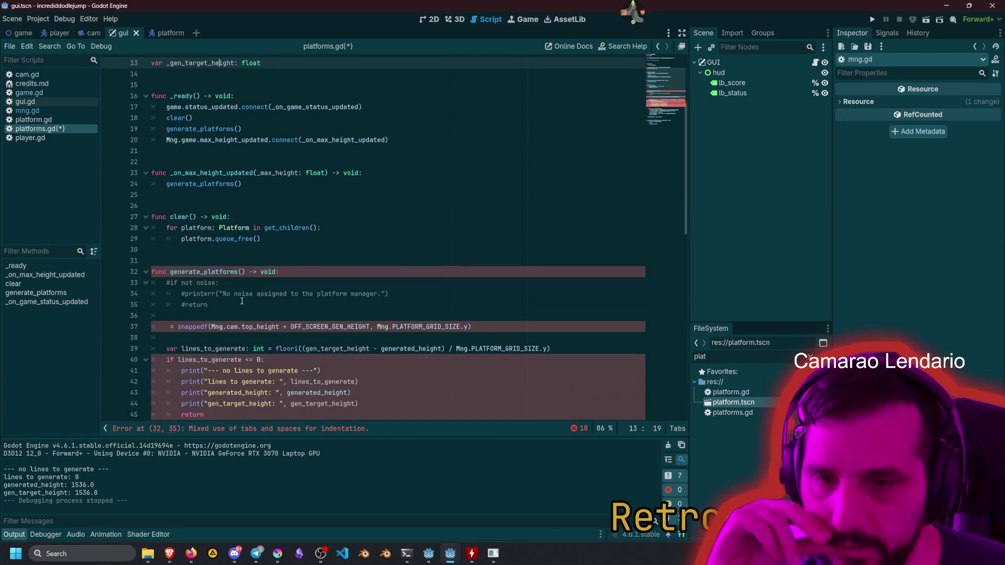
Move the snappedf(Mng.cam.top_height + OFF_SCREEN_GEN_HEIGHT, ...) expression into a _gen_target_height getter.
left_click(178, 326)
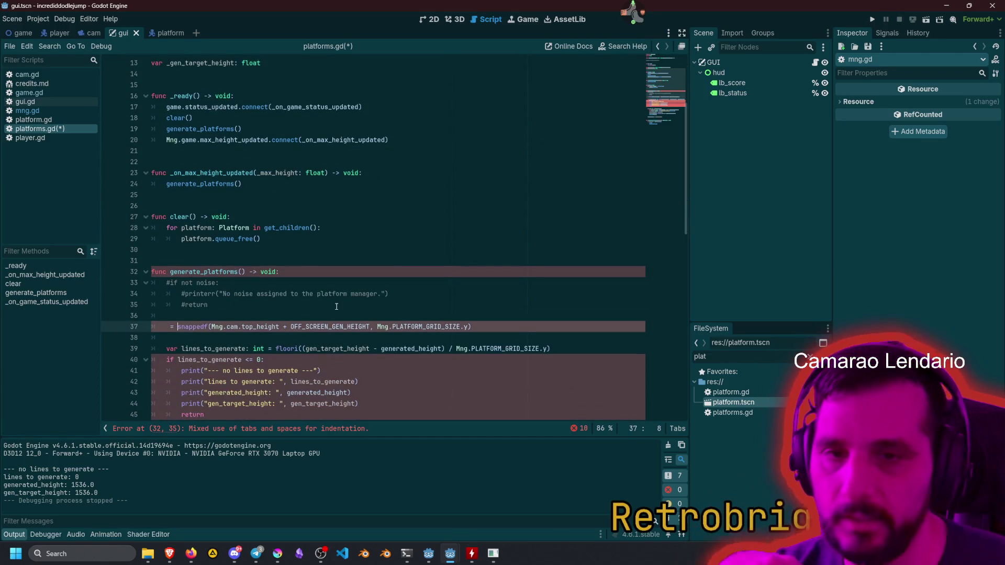
key("shift+End")
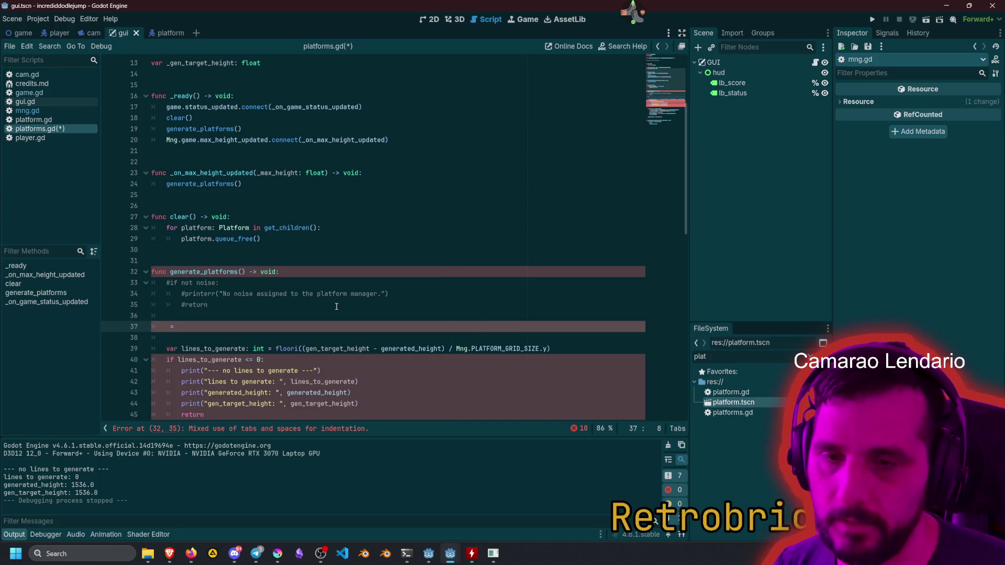
key("BackSpace")
scroll(278, 157, "up", 3)
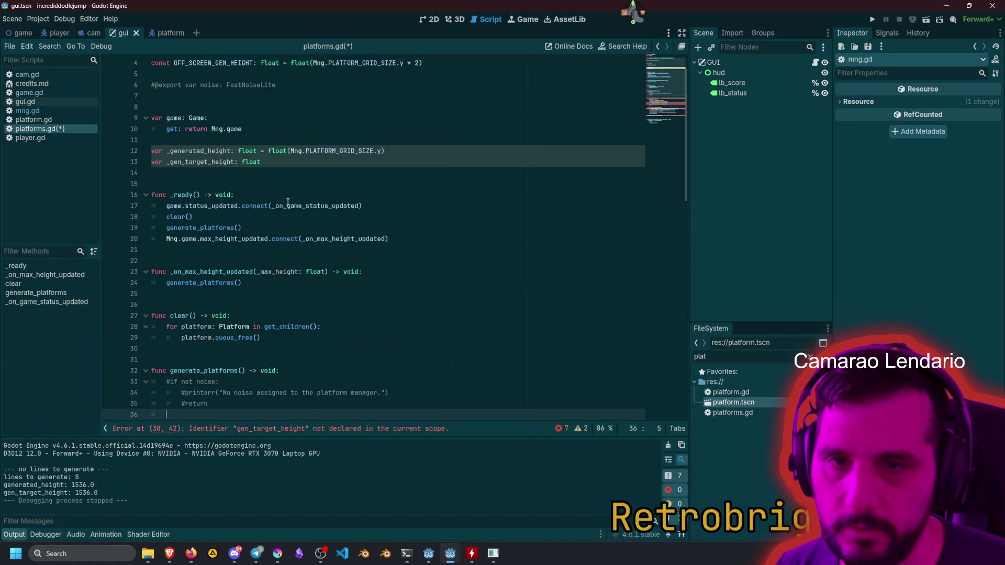
left_click(278, 157)
type(":")
key("Return")
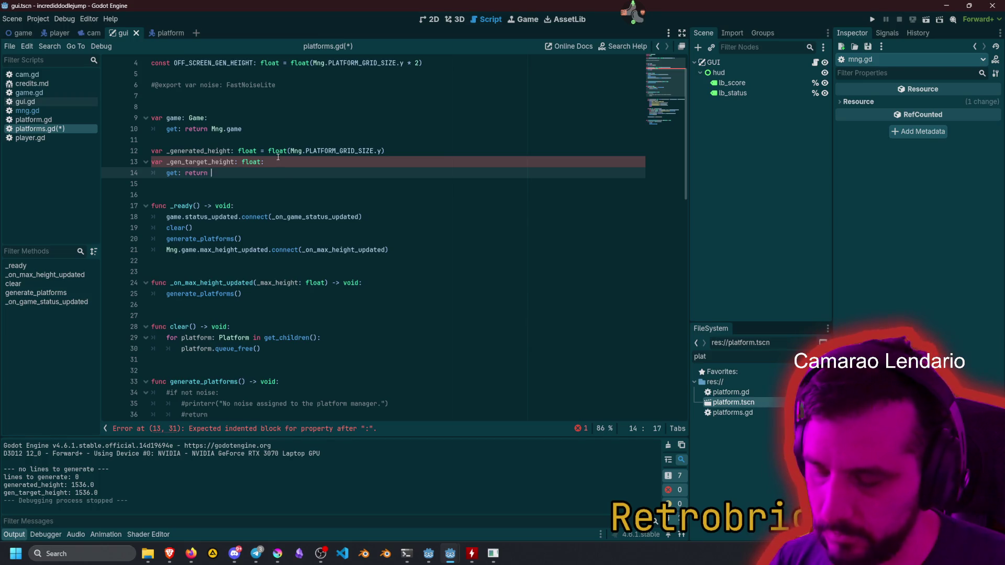
key("ctrl+v")
left_click(276, 173)
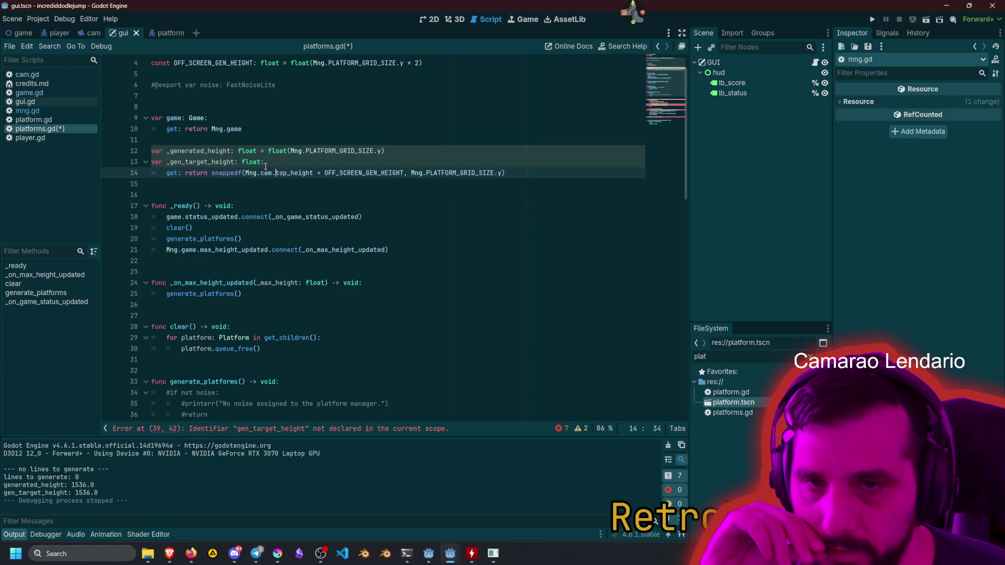
scroll(244, 241, "down", 4)
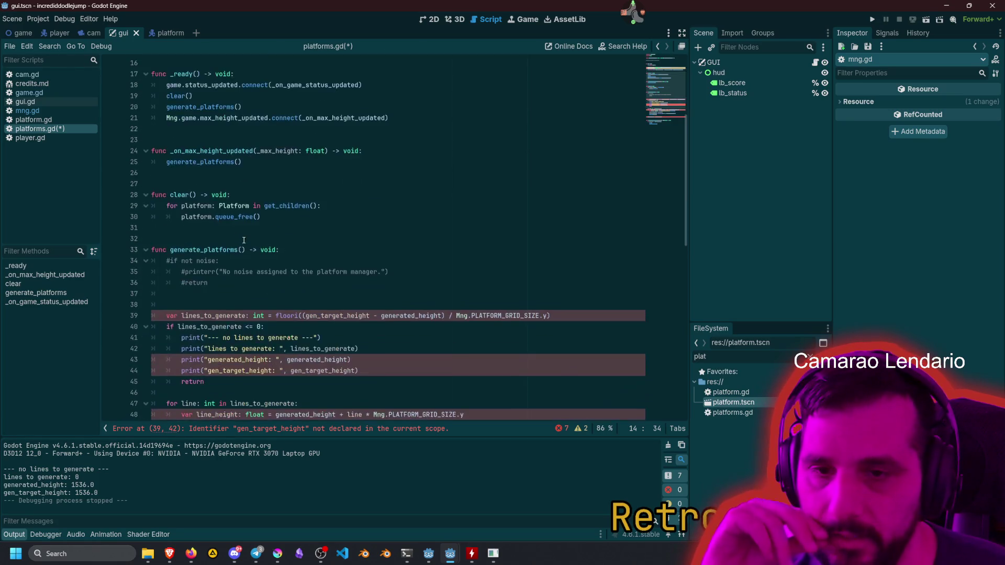
Rename the gen_target_height references in generate_platforms to _gen_target_height.
scroll(244, 240, "down", 3)
double_click(359, 217)
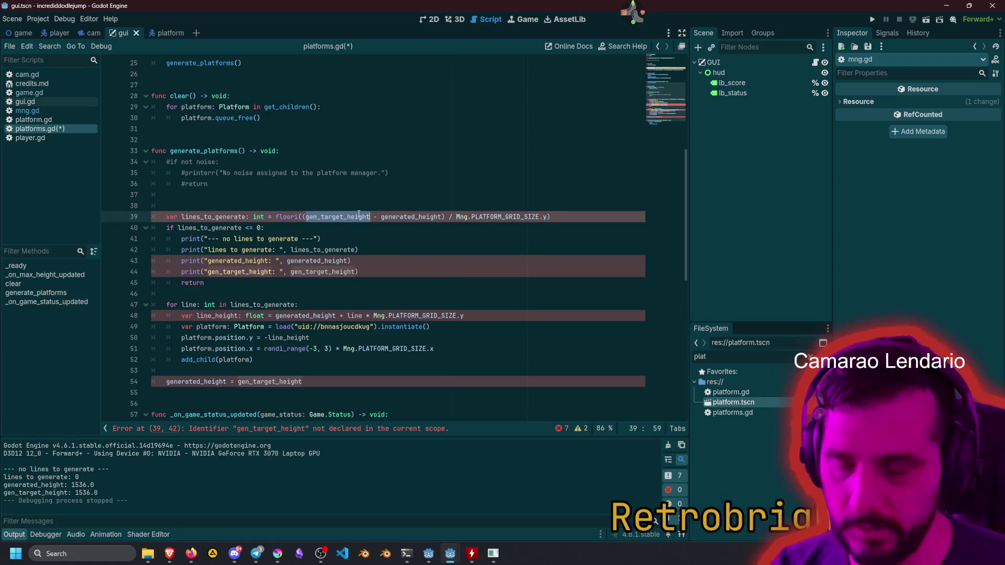
scroll(359, 213, "up", 4)
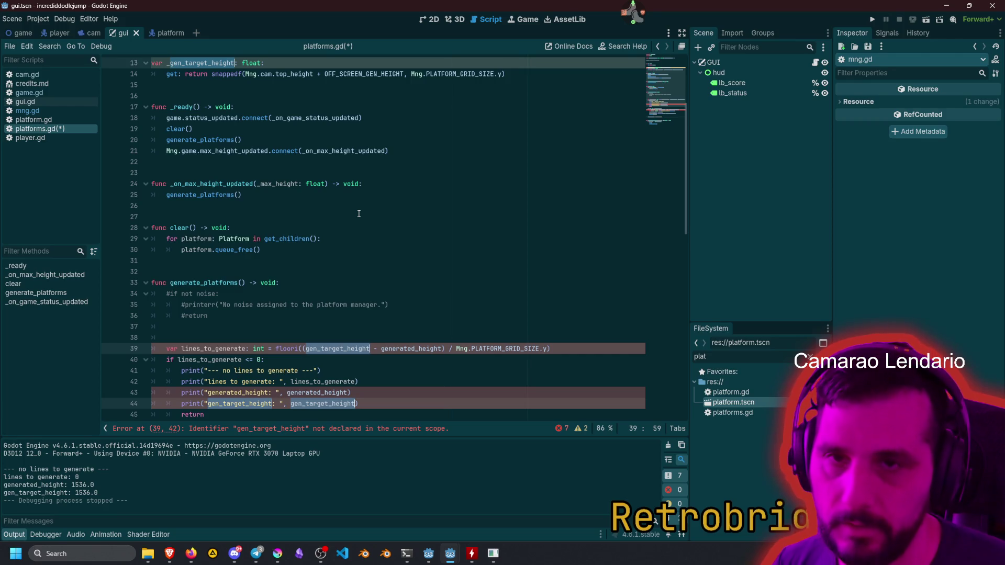
scroll(359, 214, "down", 6)
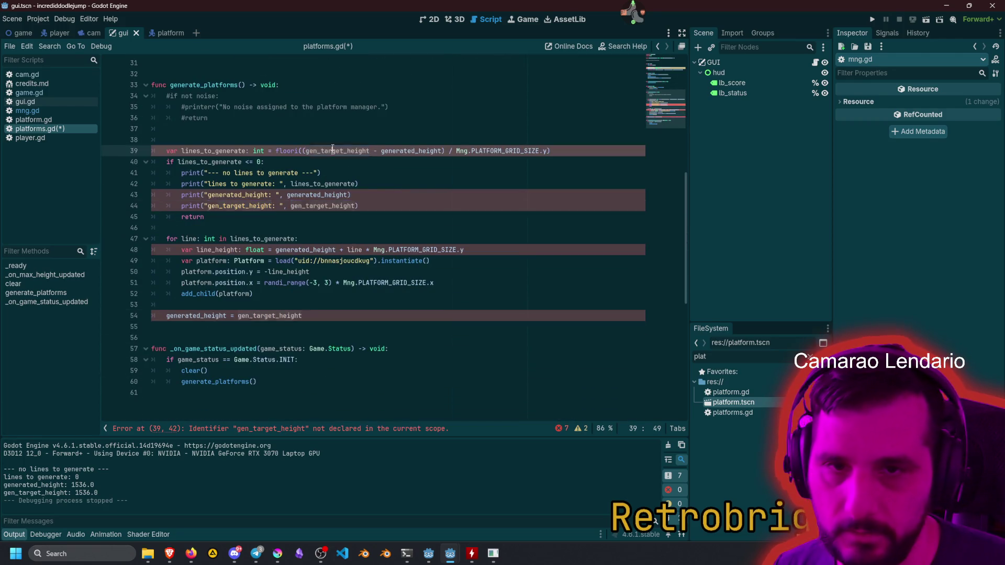
key("ctrl+d")
key("ctrl+d")
key("ctrl+d")
key("Left")
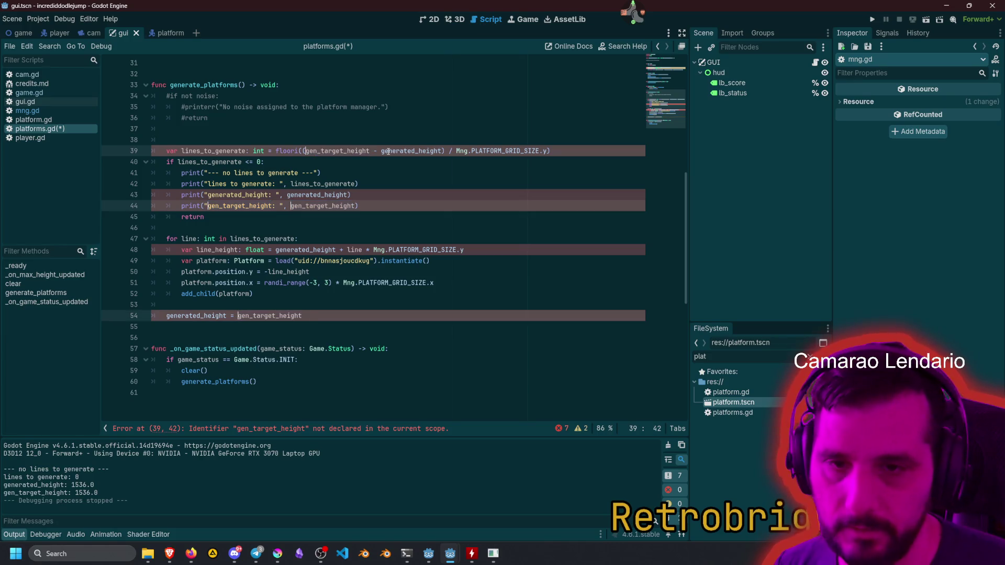
type("_")
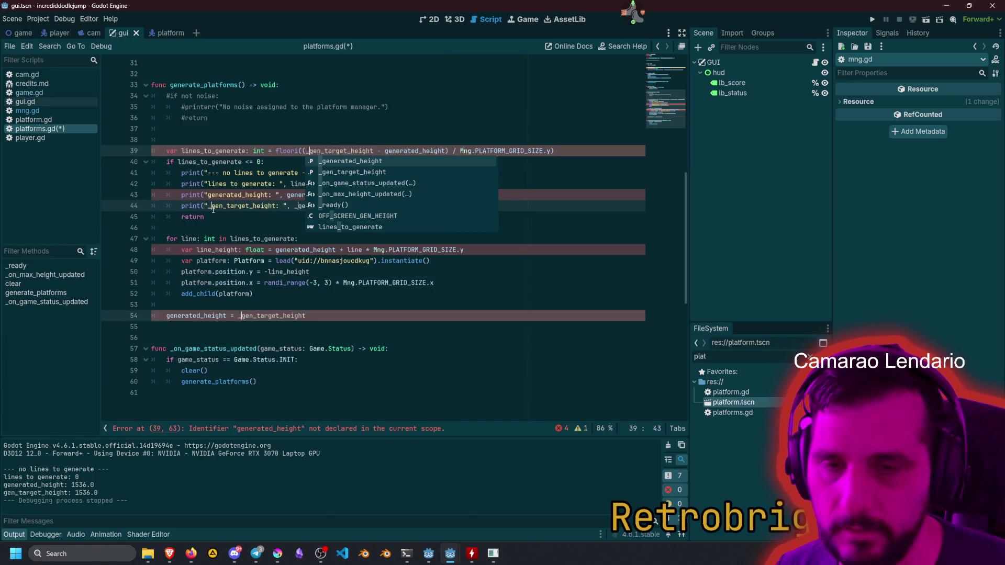
left_click(213, 207)
Rename the generated_height references to _generated_height, then save and run the game.
double_click(397, 150)
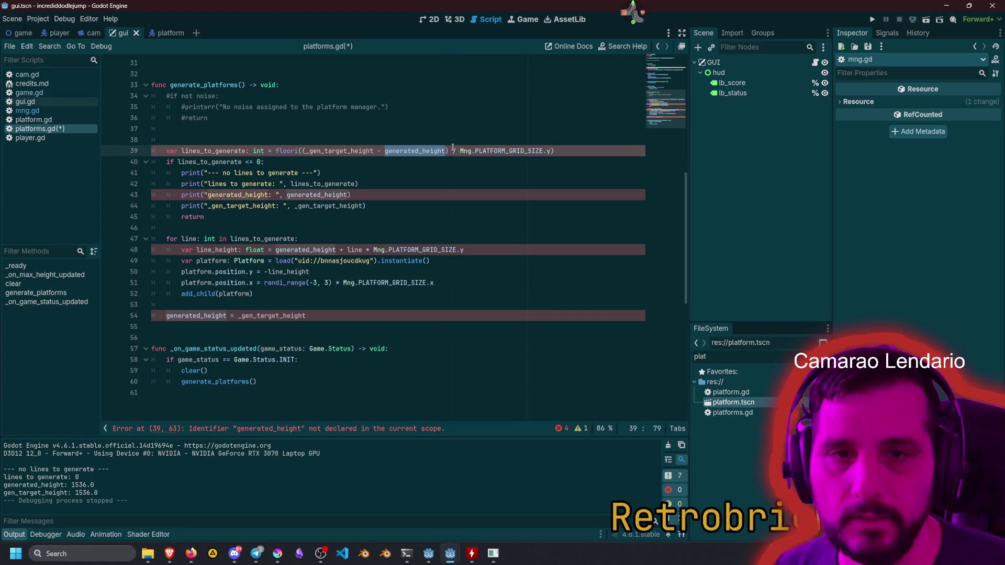
key("ctrl+d")
key("ctrl+d")
key("ctrl+d")
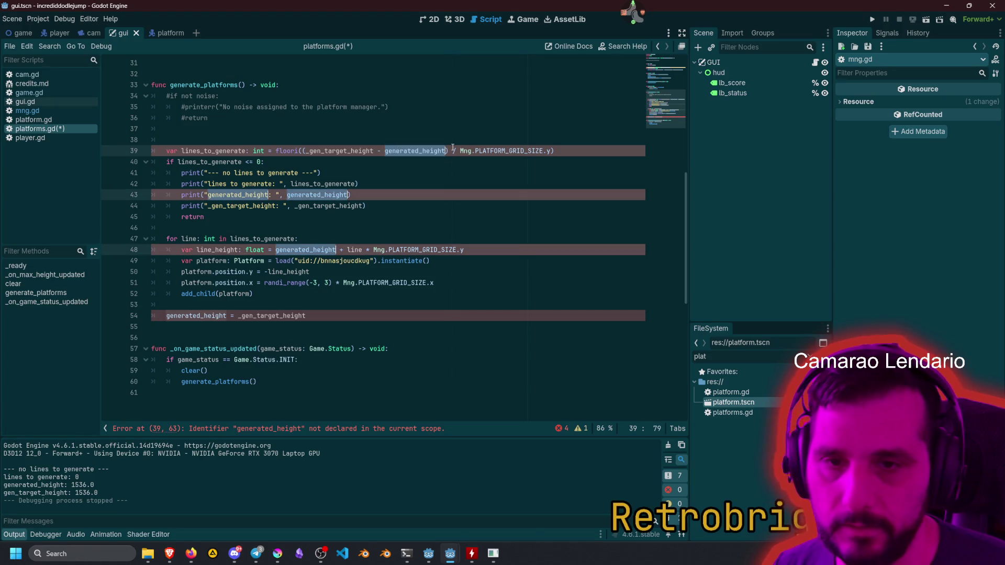
key("ctrl+d")
key("Left")
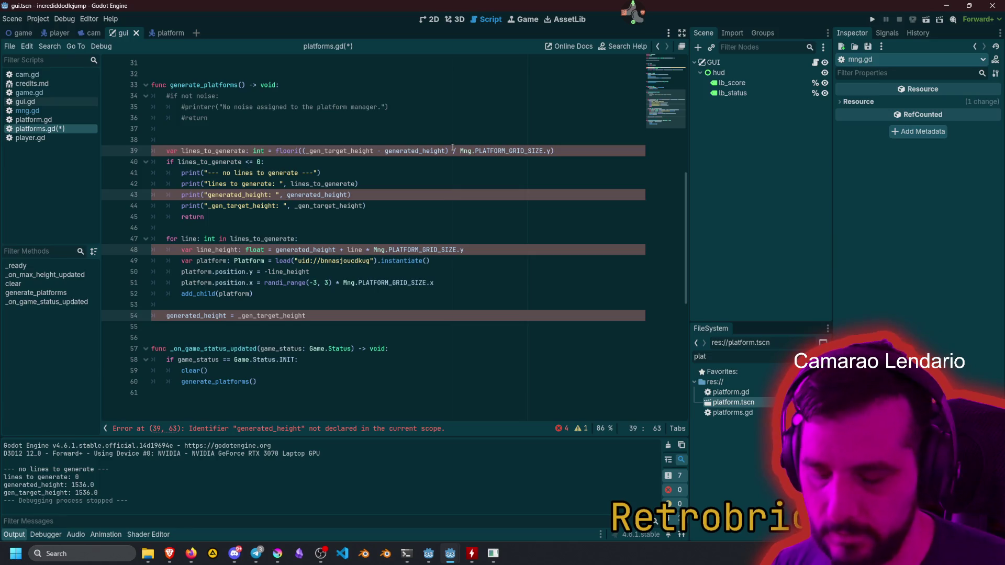
type("_")
key("Escape")
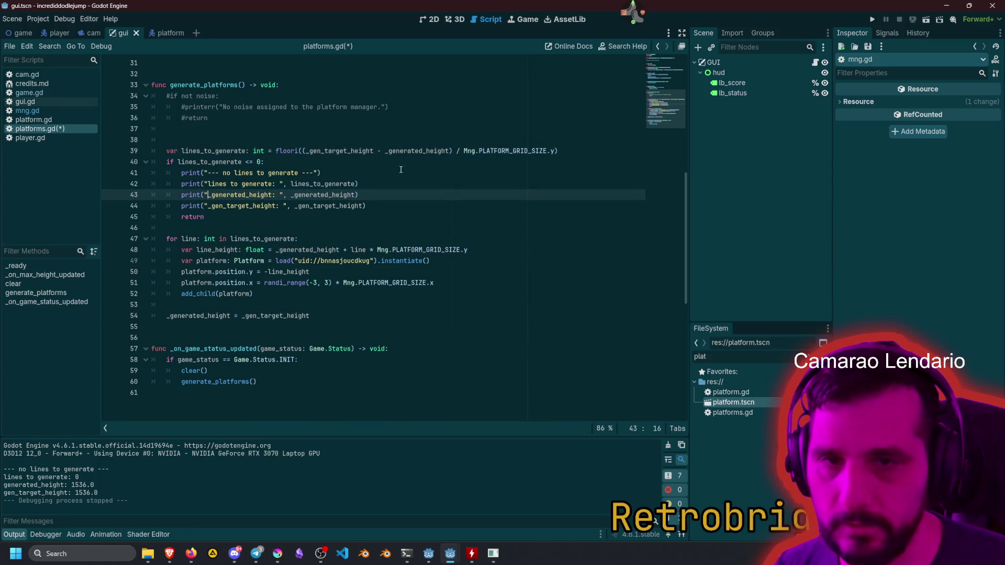
left_click(413, 175)
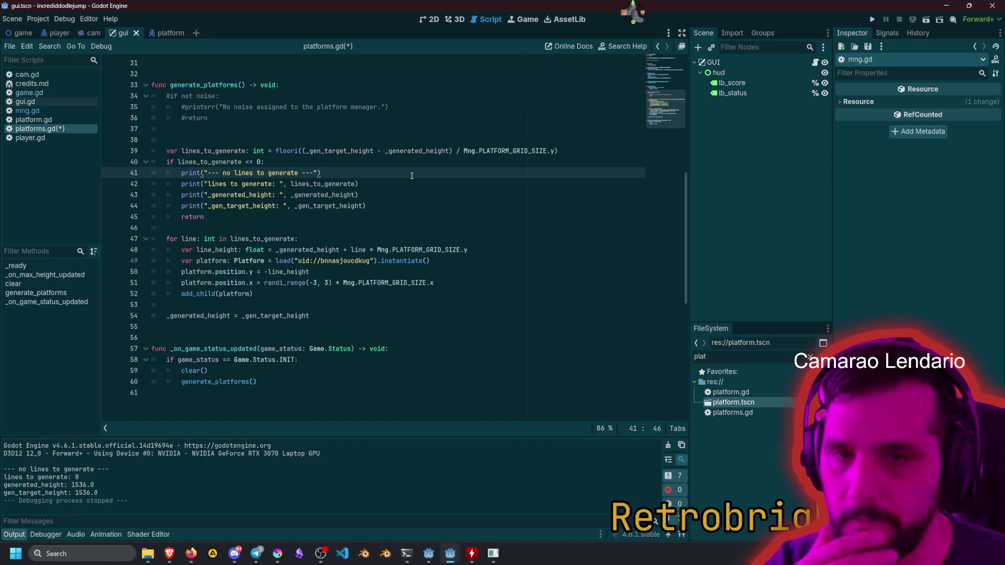
key("F5")
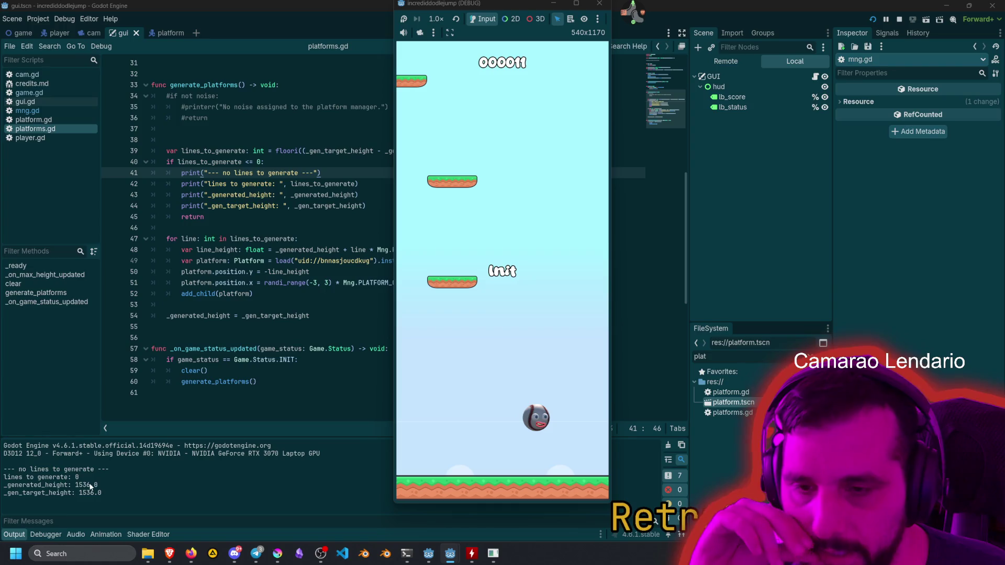
Stop the game and remove ' = float(Mng.PLATFORM_GRID_SIZE.y)' from line 12.
left_click(443, 289)
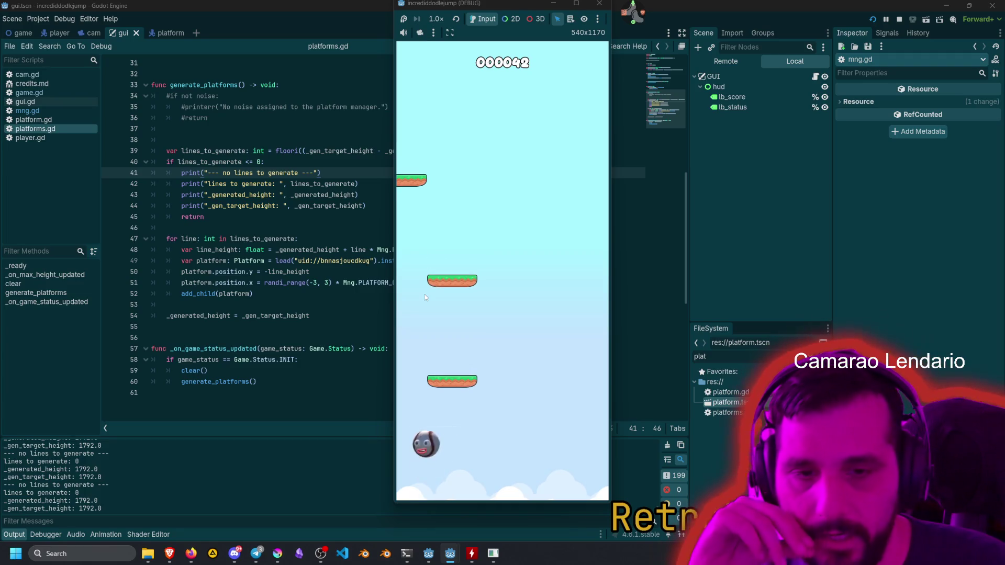
key("F8")
left_click(410, 95)
scroll(392, 131, "up", 10)
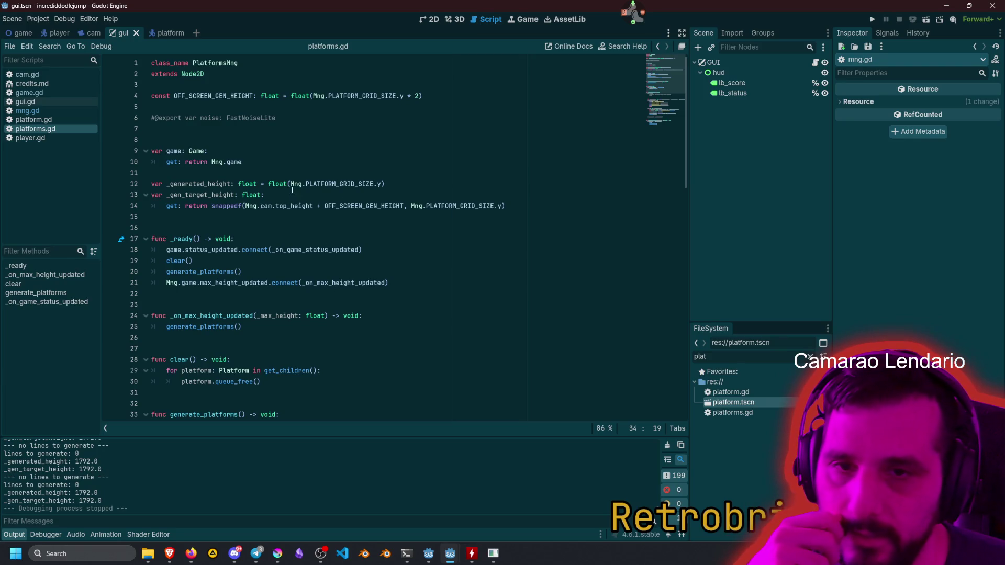
left_click(258, 183)
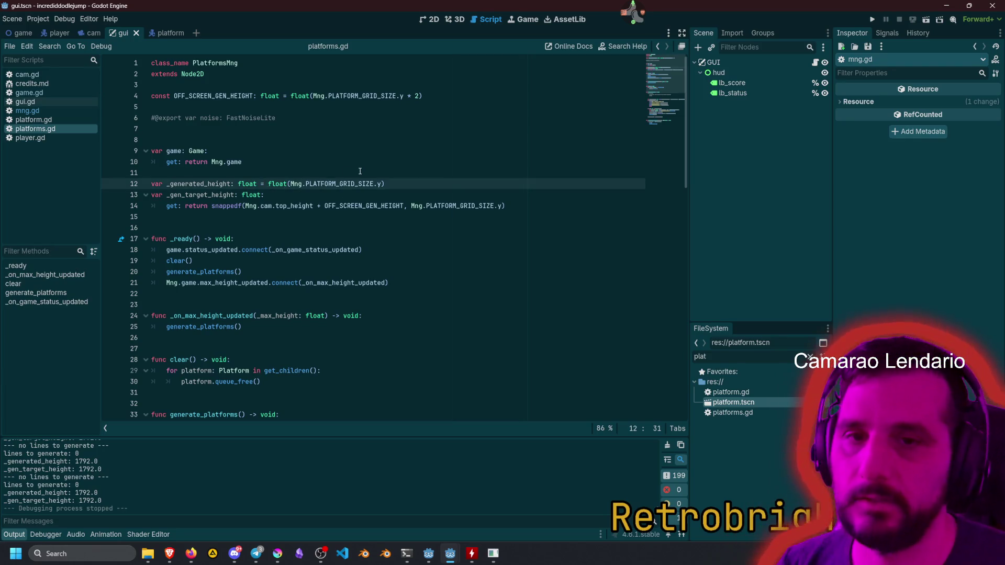
key("shift+End")
key("Delete")
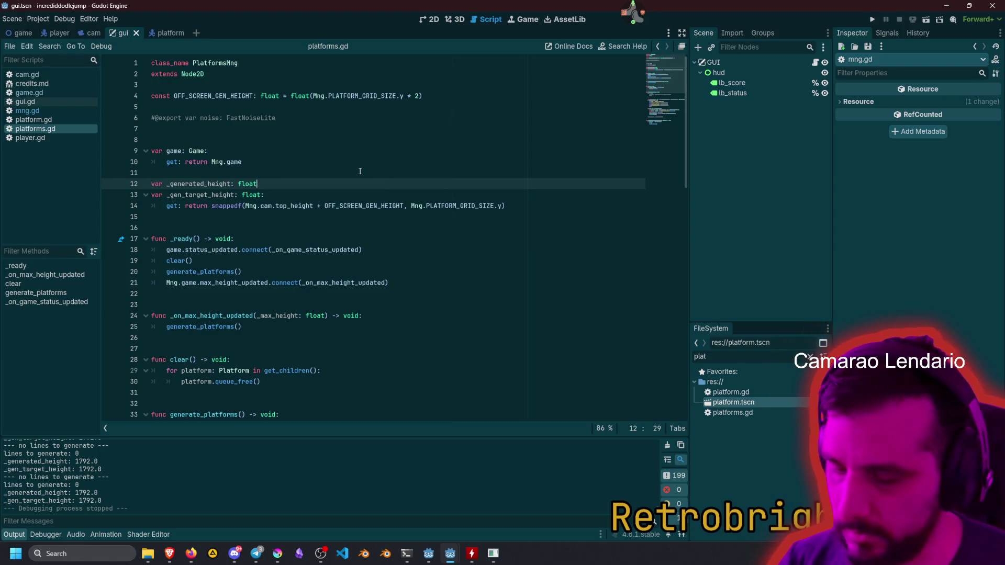
Run the game, watch both heights climb to 2816.0, then stop it.
key("F5")
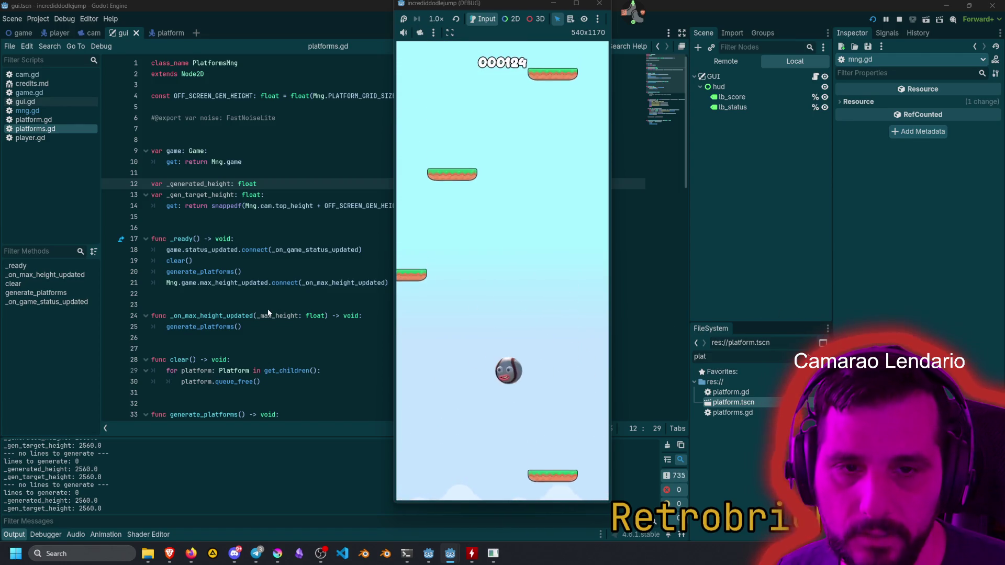
key("F8")
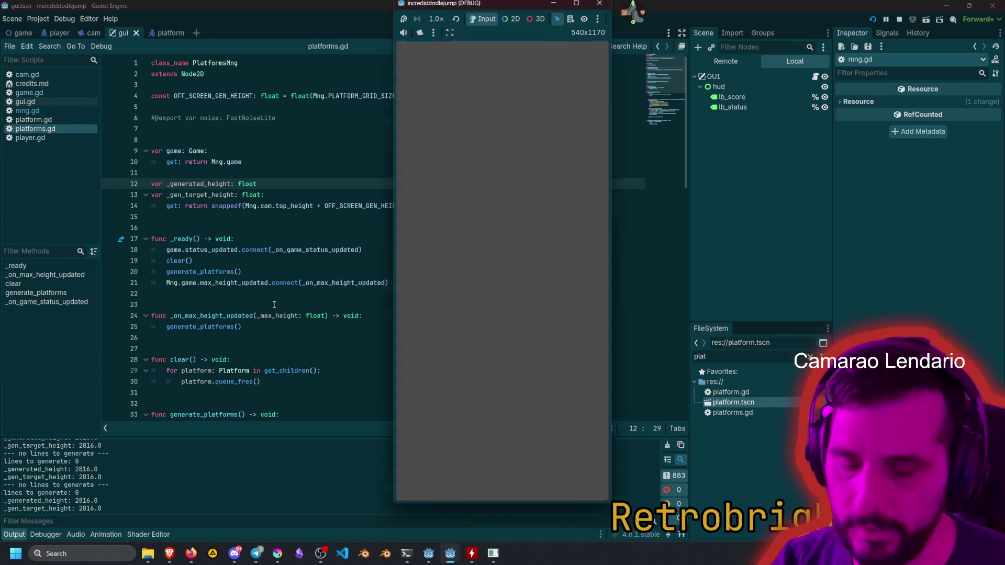
left_click(36, 97)
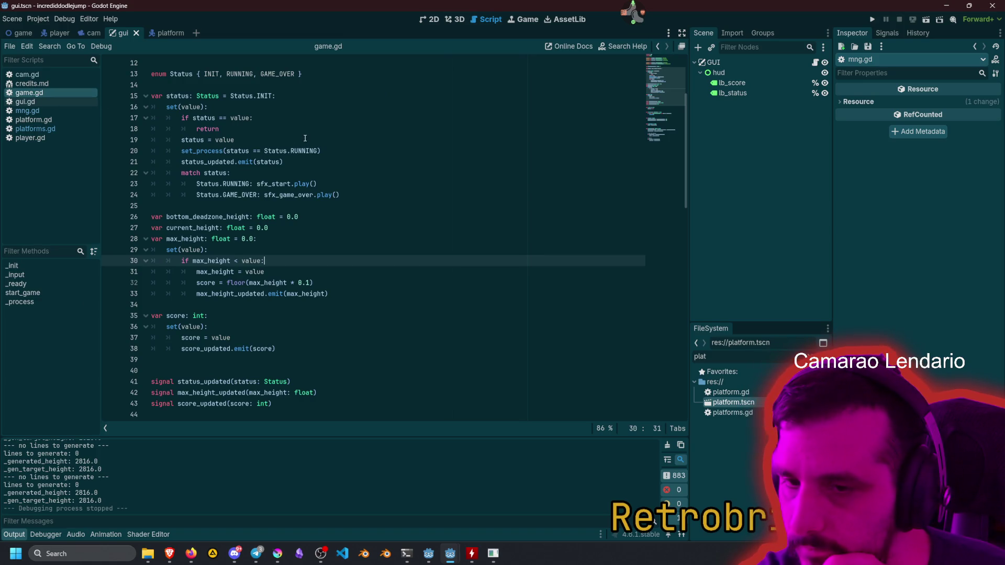
Back in platforms.gd, change line 51's horizontal offset to randi_range(-2, 2).
scroll(305, 138, "down", 12)
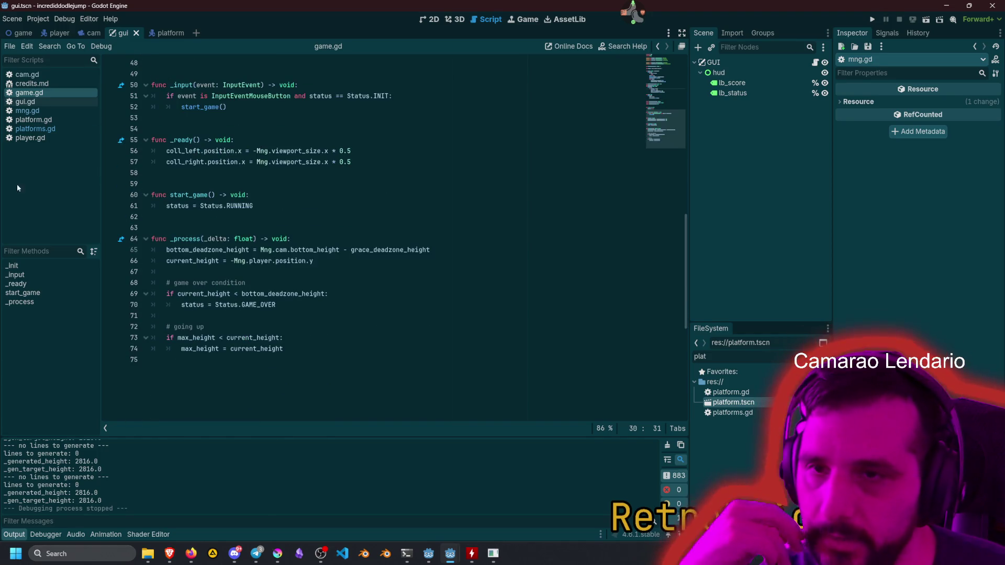
left_click(35, 129)
scroll(272, 282, "down", 9)
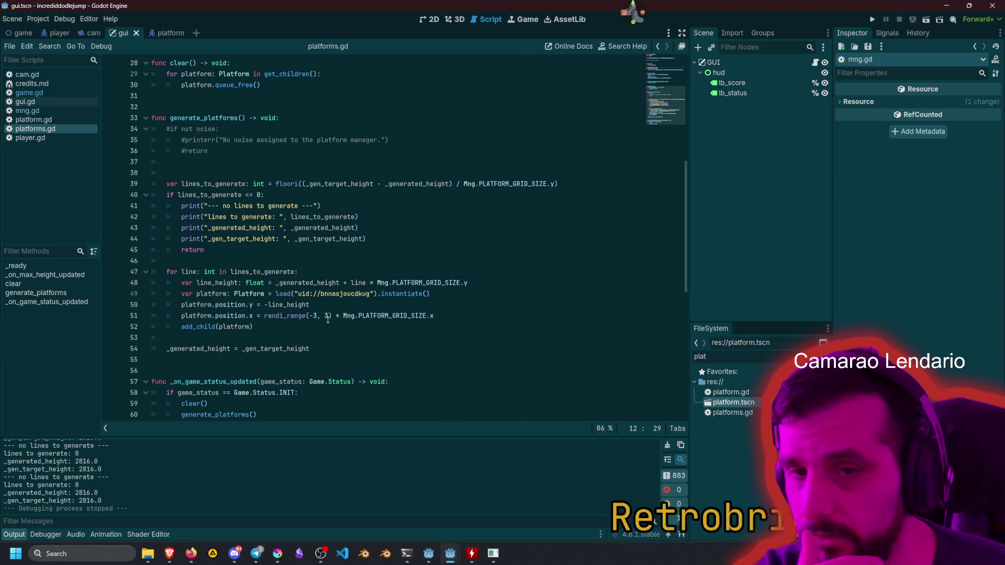
left_click(313, 316)
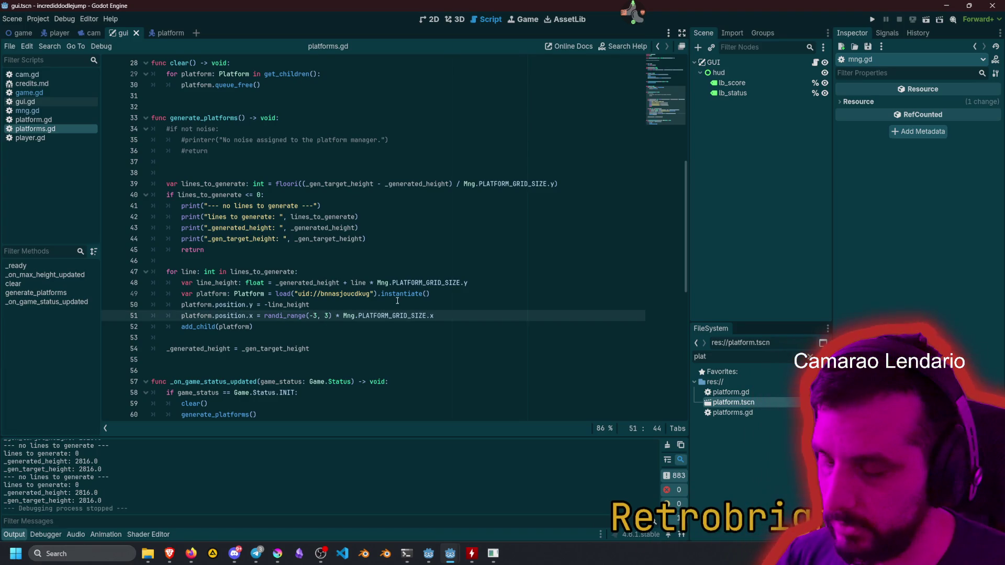
type("2")
key("Right")
key("Right")
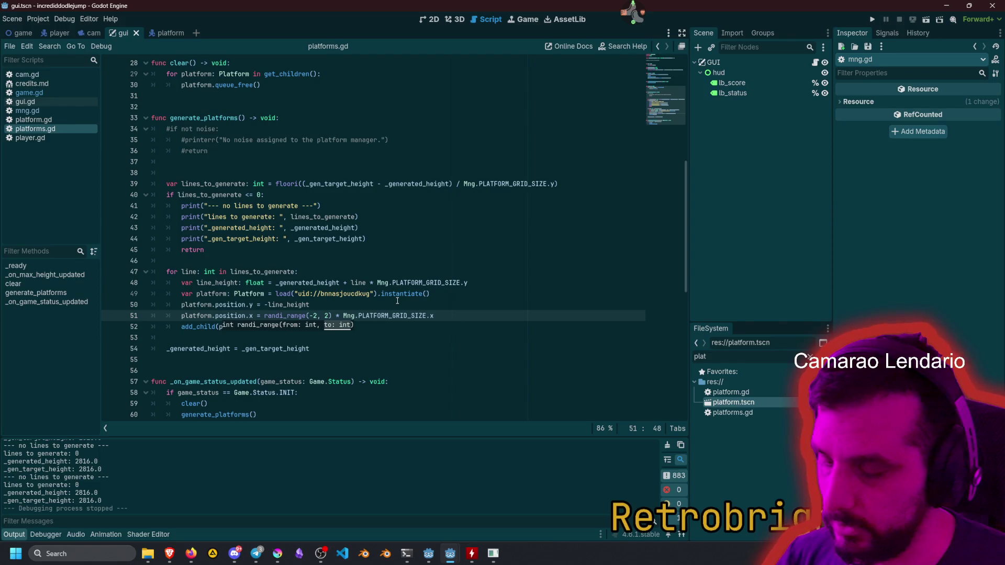
key("Up")
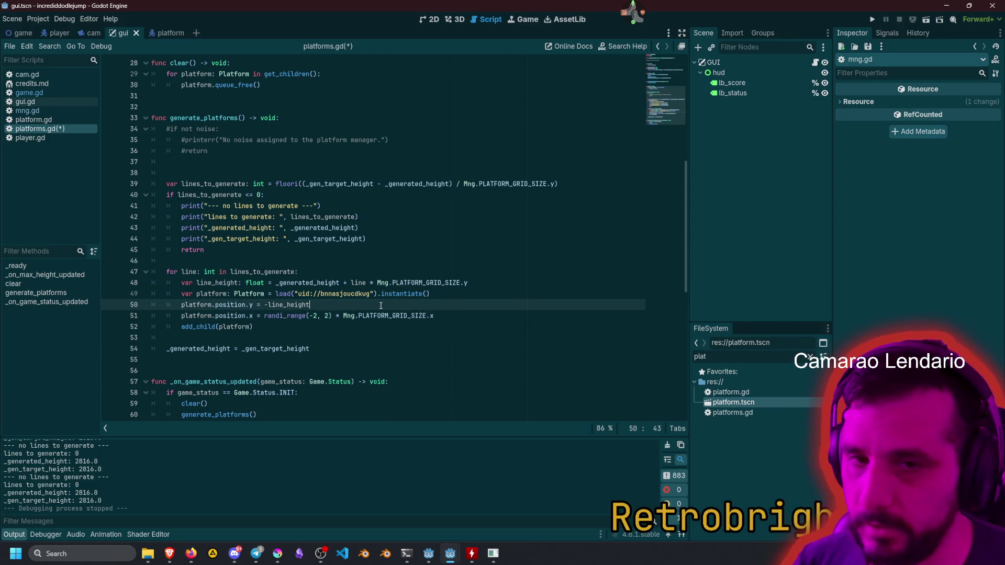
left_click_drag(309, 316, 326, 317)
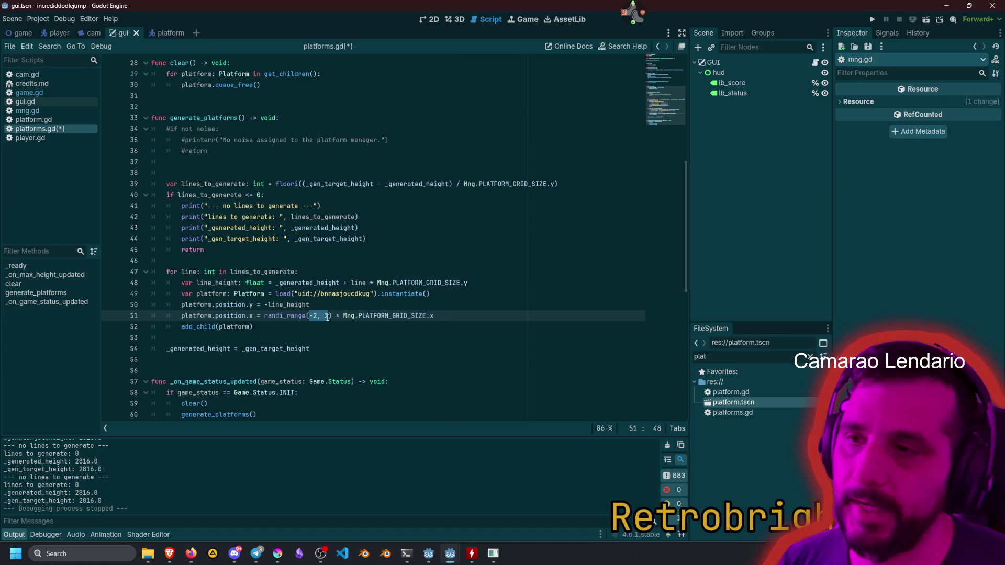
Set PLATFORM_GRID_SIZE in mng.gd to Vector2i(64, 64), save all scripts, and run the game.
left_click(399, 316, "ctrl")
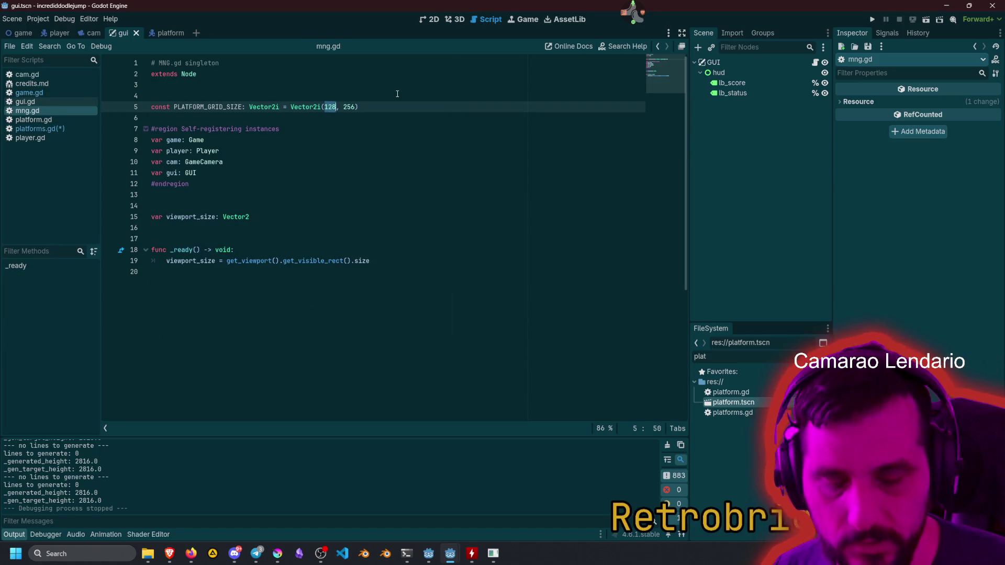
key("ctrl+space")
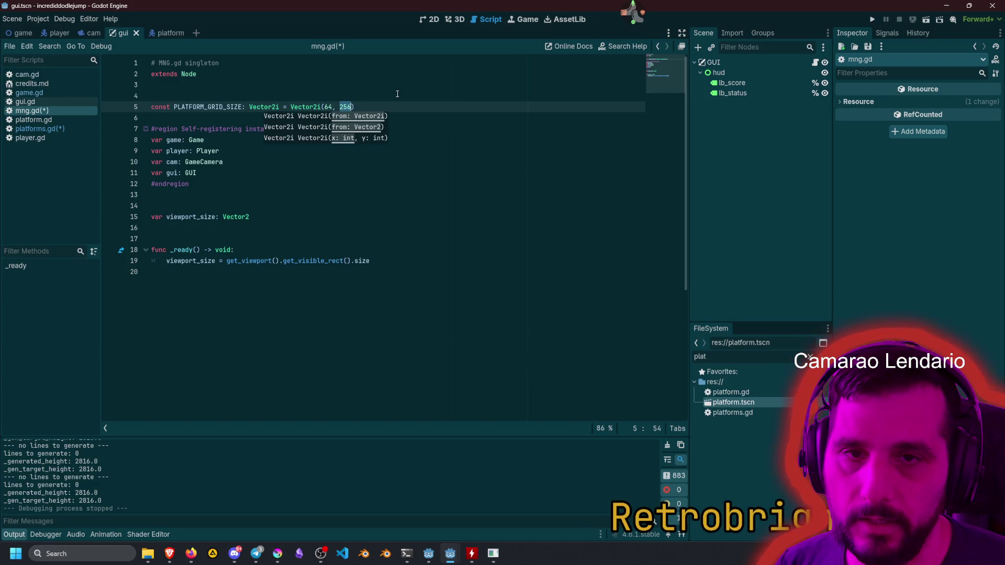
key("ctrl+s")
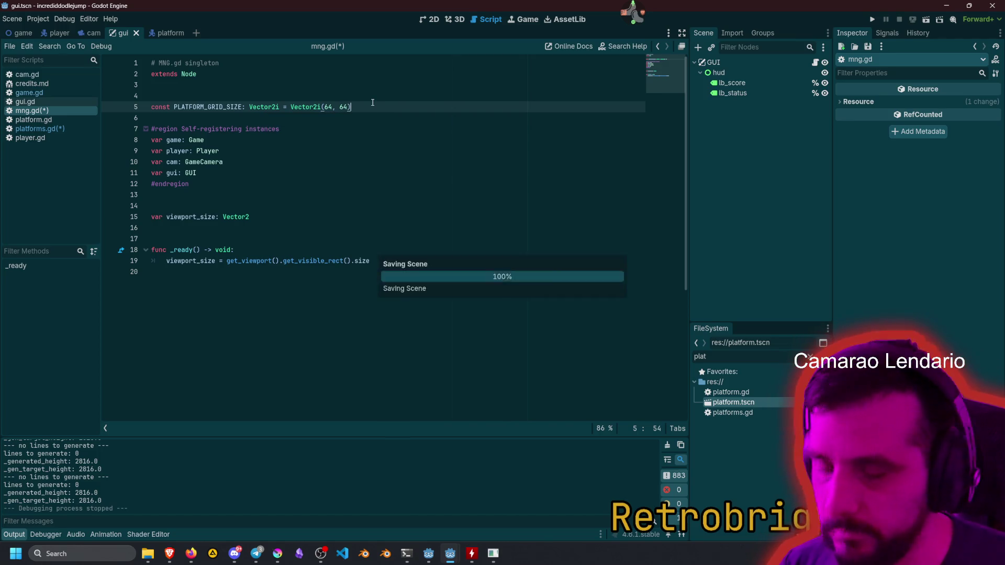
left_click(397, 87)
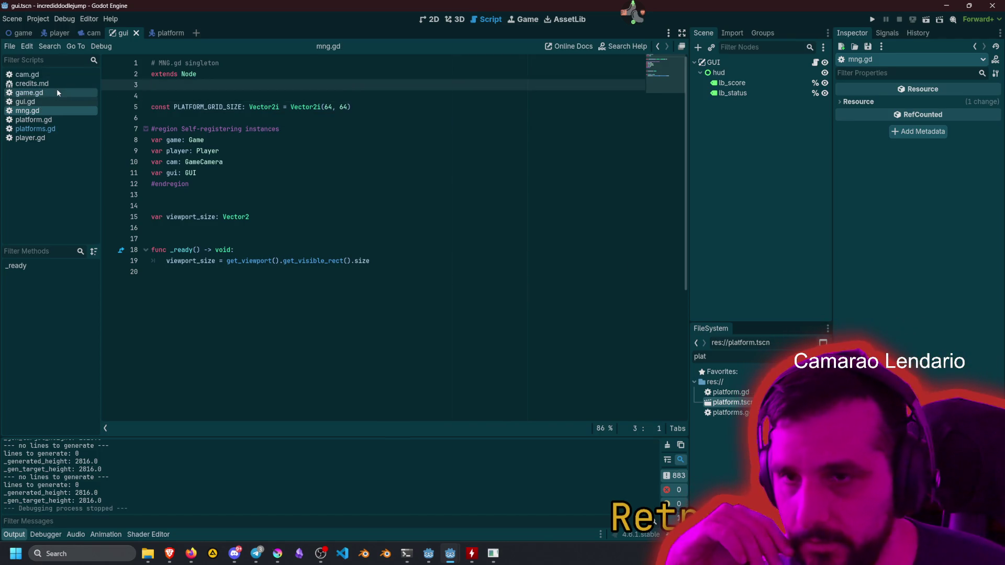
left_click(322, 109)
key("F5")
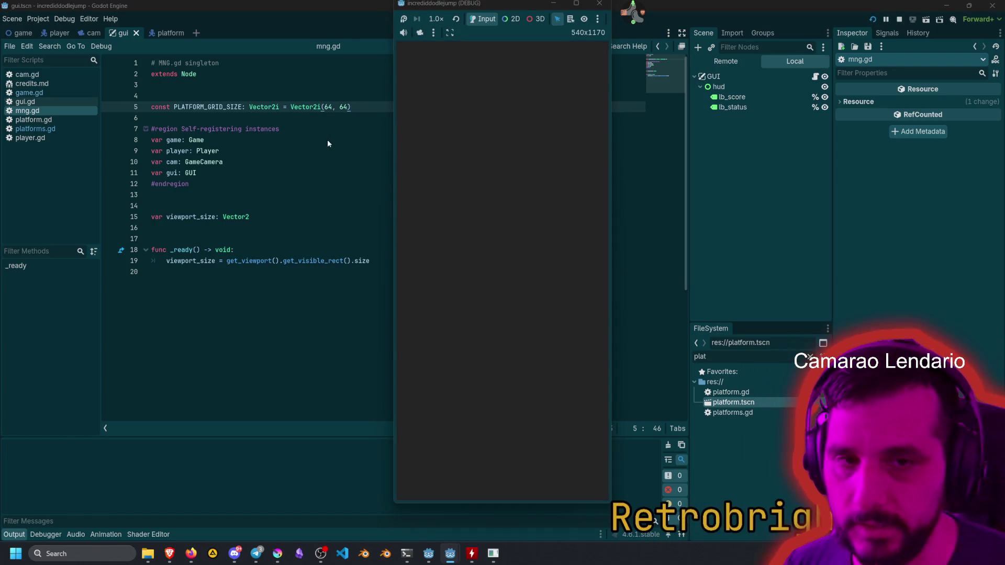
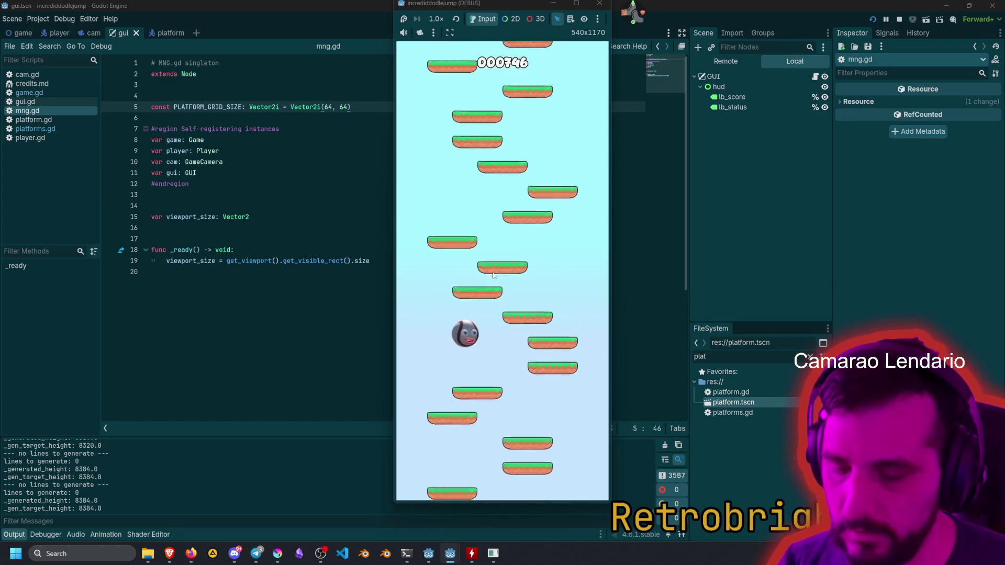
Stop the game, clear collision mask bit 2 on the platform root, then select the player root node.
key("F8")
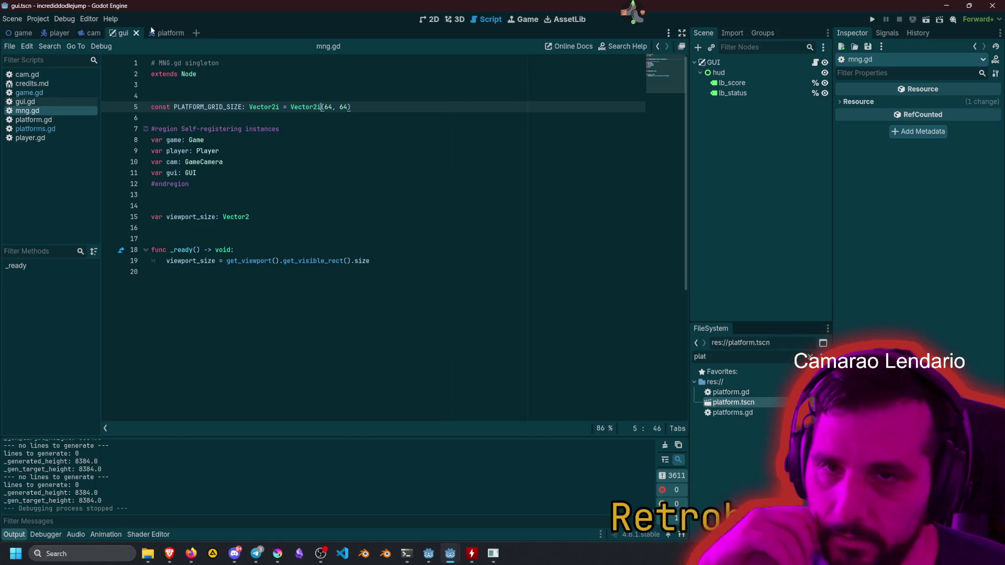
left_click(165, 33)
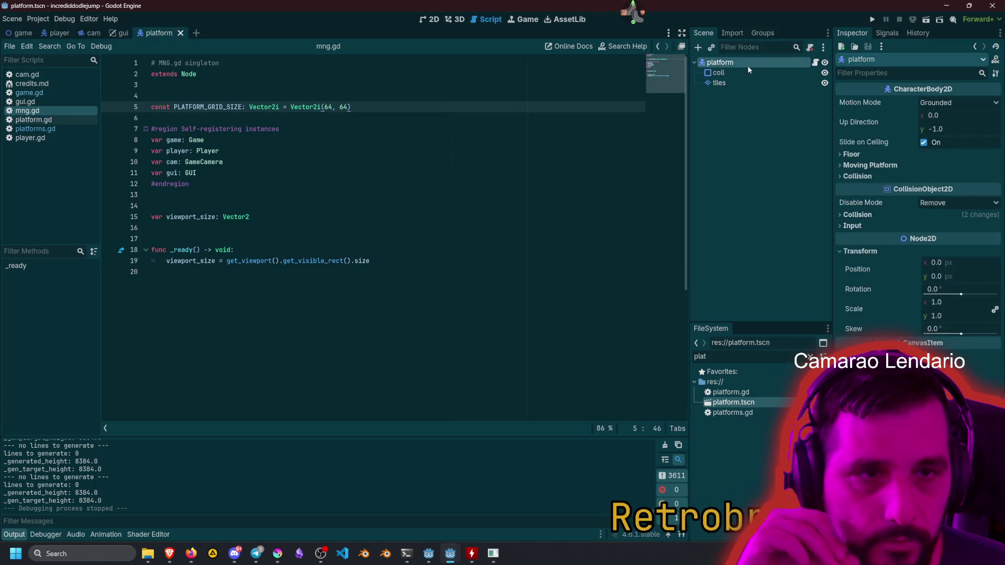
left_click(728, 74)
left_click(733, 64)
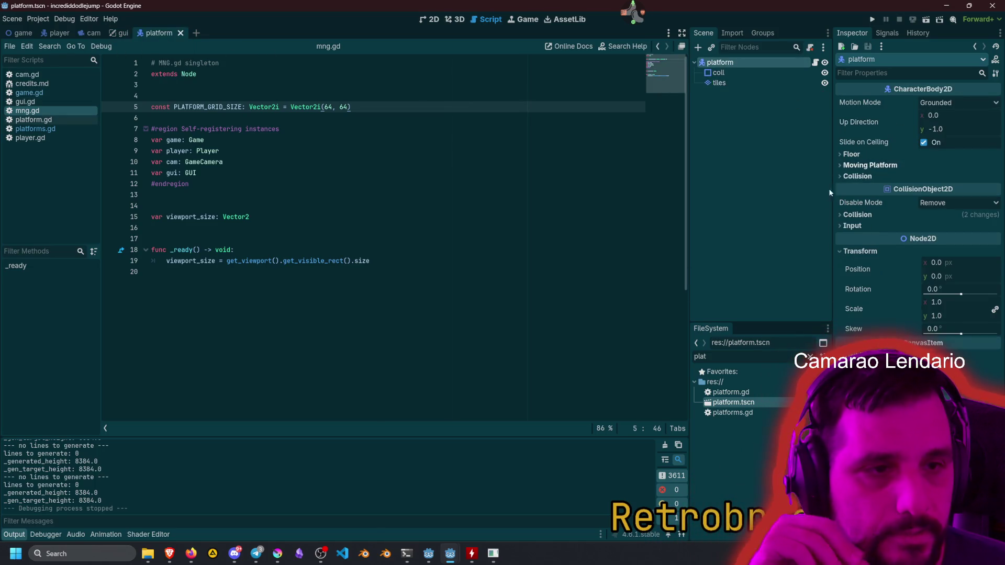
left_click(859, 215)
left_click(862, 286)
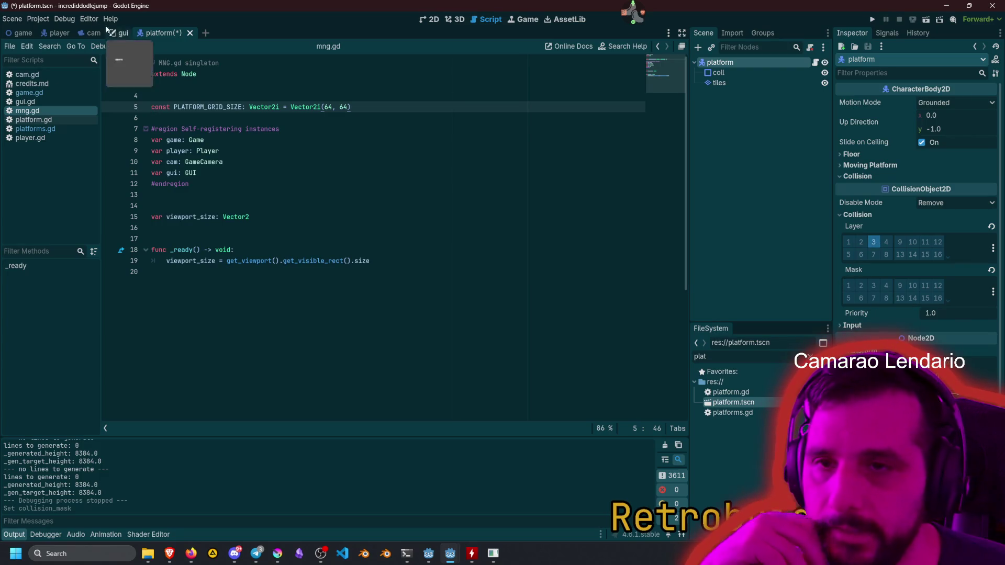
left_click(59, 32)
left_click(775, 62)
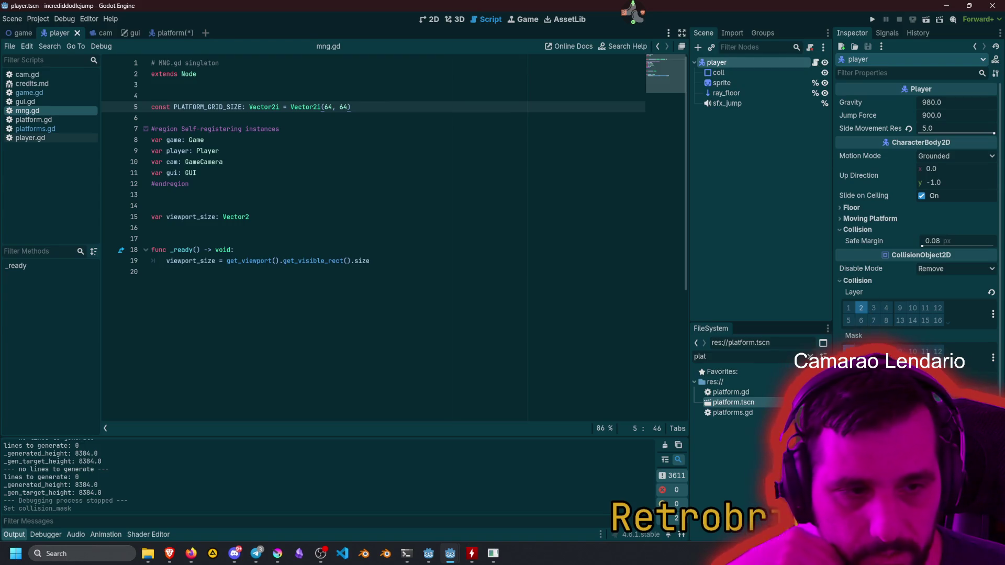
Add collision layer 1 to the ray_floor raycast's Collide With mask alongside layer 3.
left_click(471, 249)
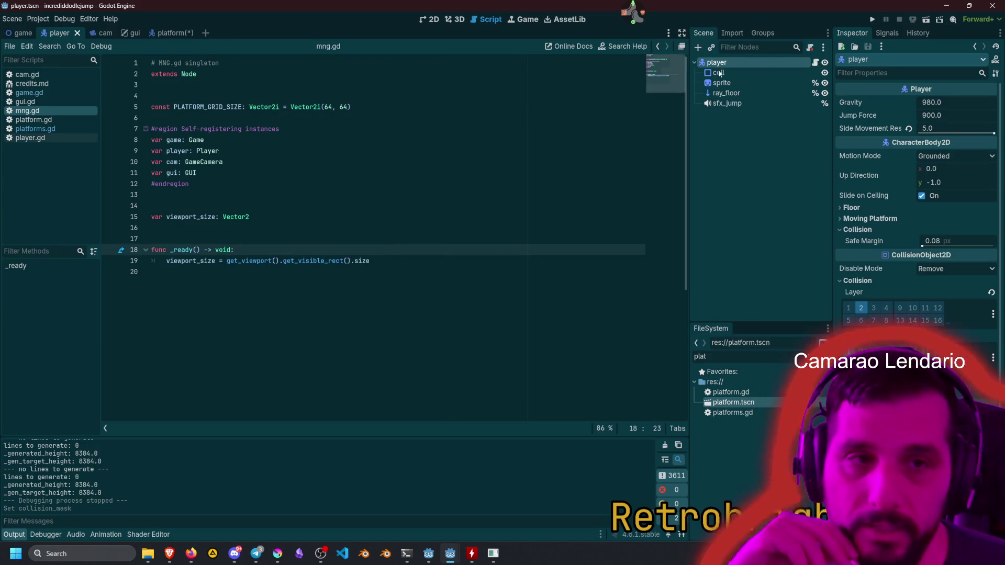
left_click(744, 93)
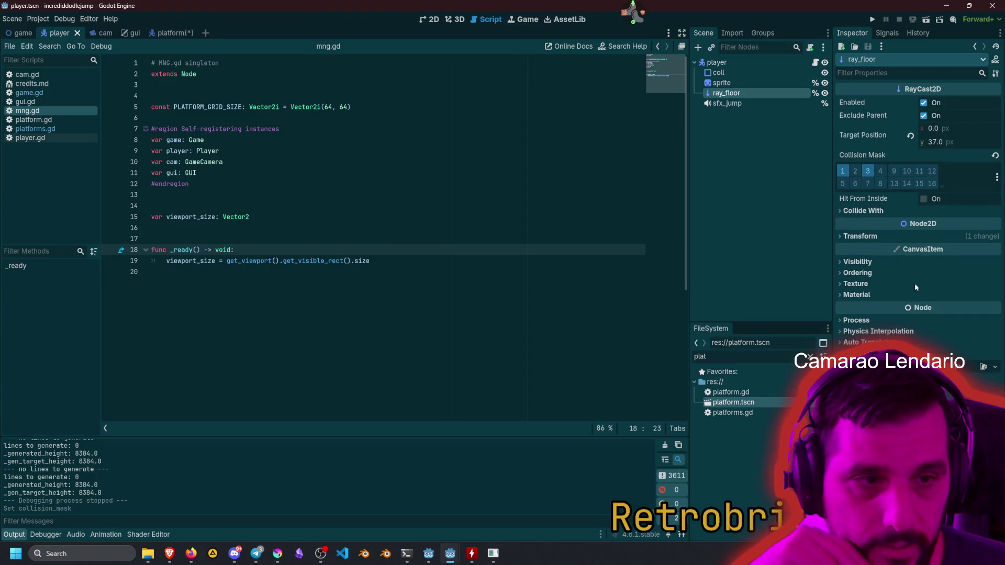
left_click(860, 213)
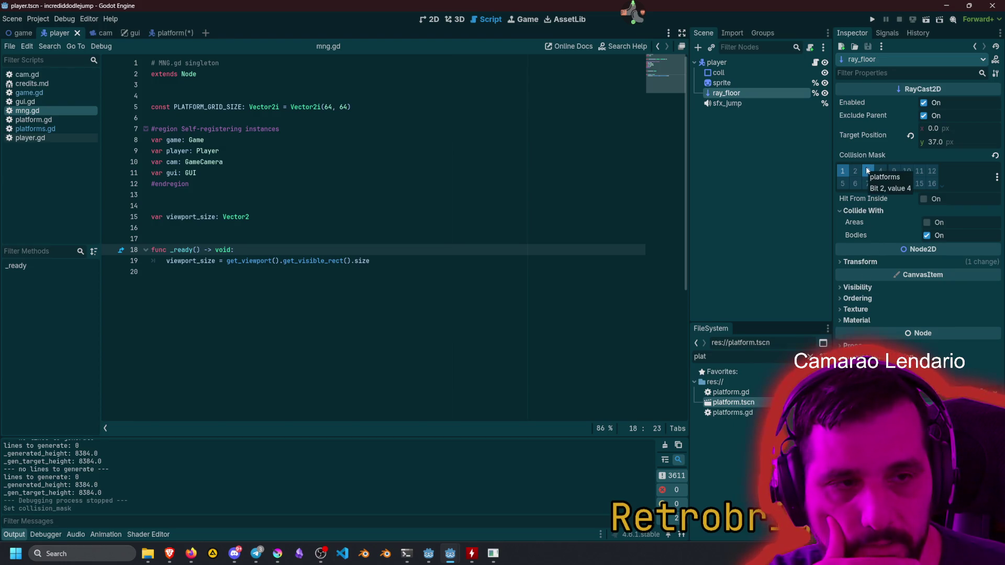
left_click(842, 171)
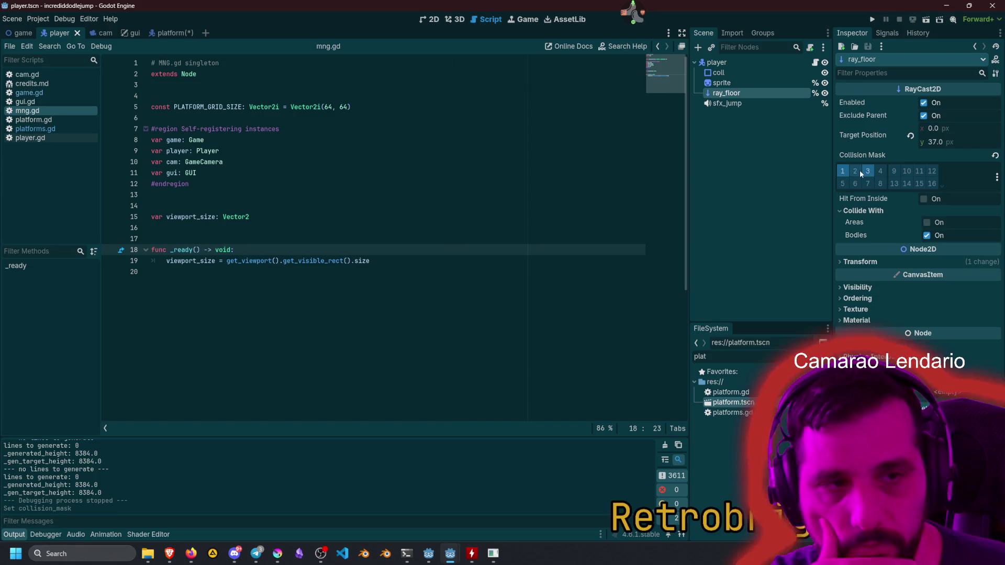
left_click(427, 193)
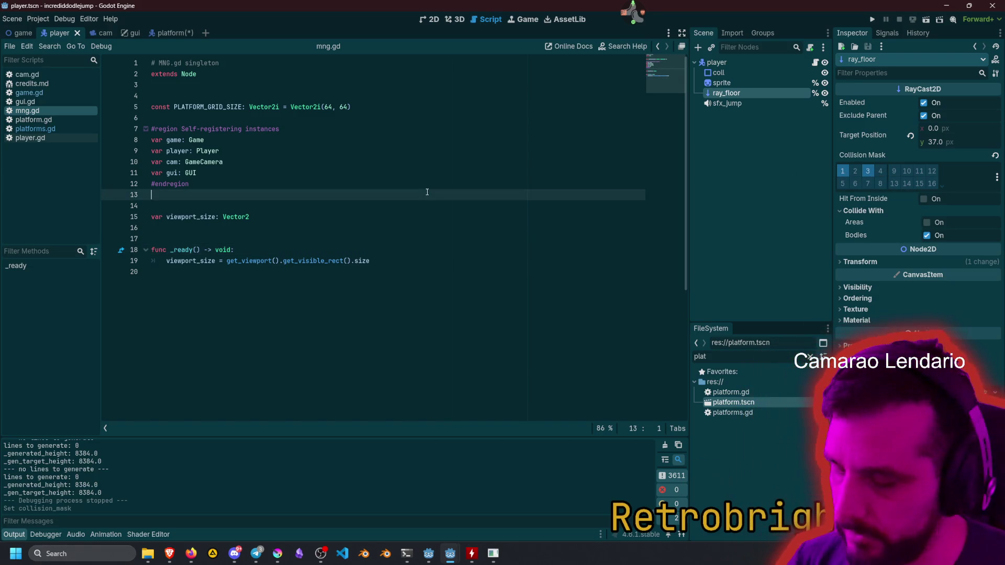
left_click(276, 174)
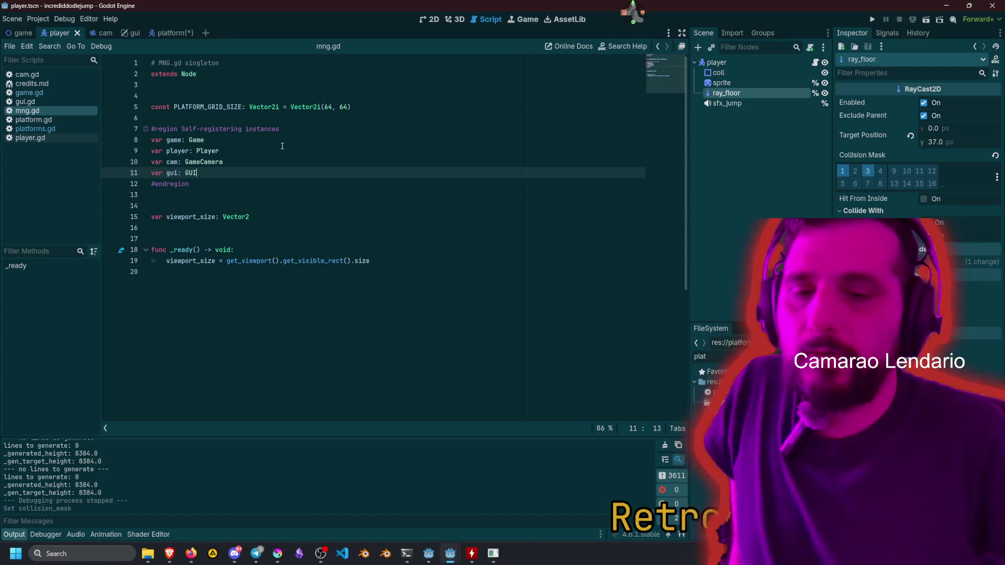
mouse_move(169, 553)
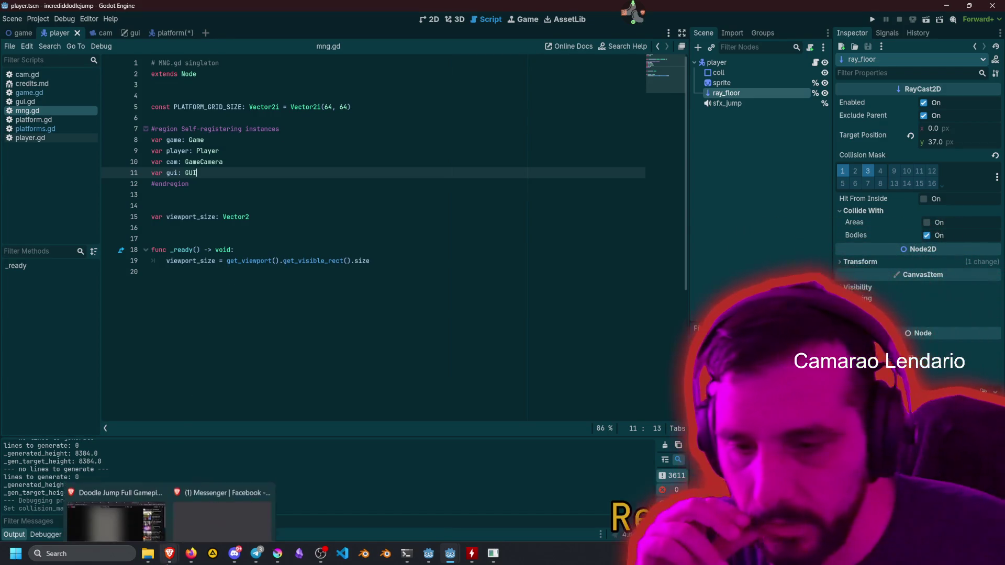
left_click(126, 510)
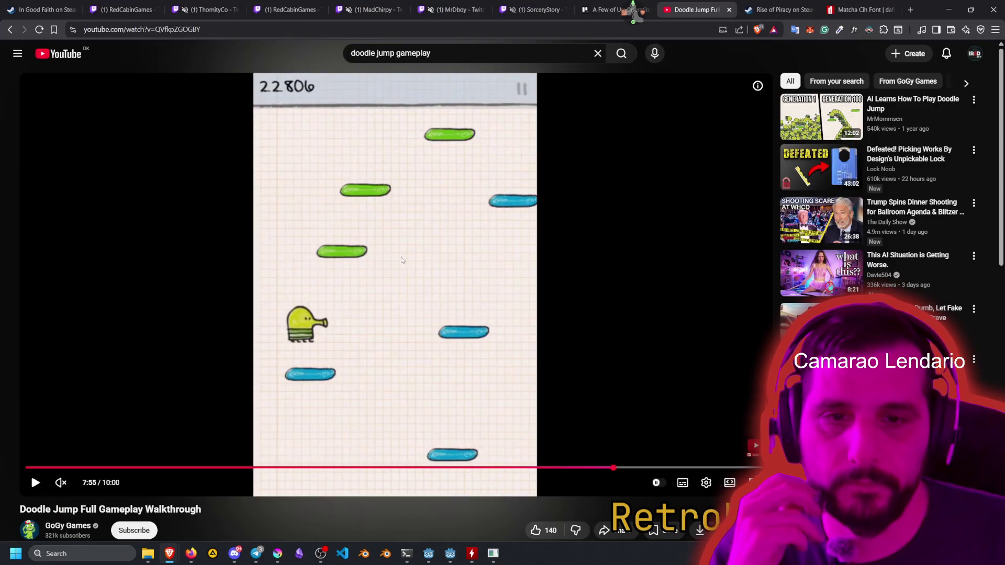
Play the Doodle Jump gameplay video from 7:55, pause it at 8:11, and return to Godot.
left_click(395, 278)
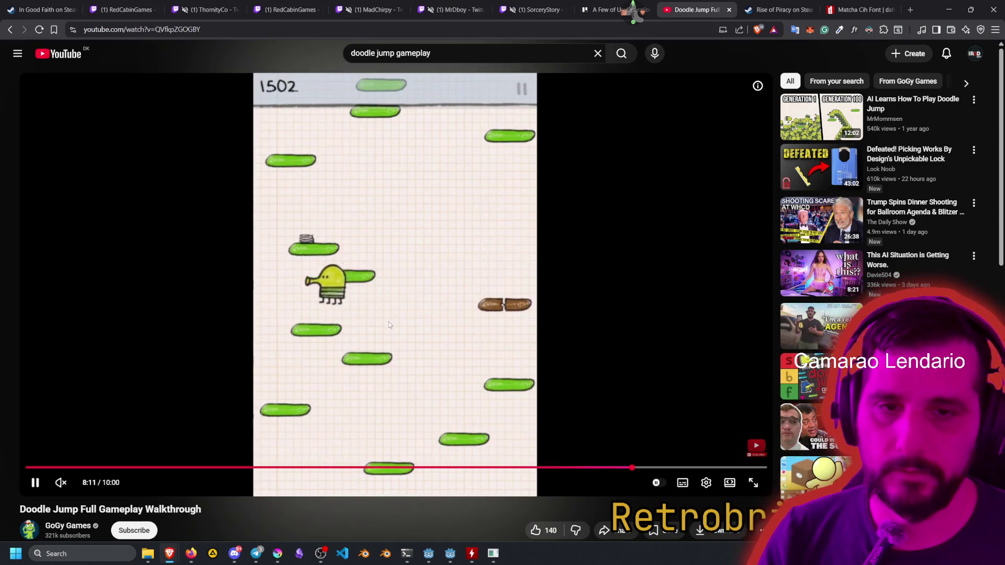
left_click(388, 322)
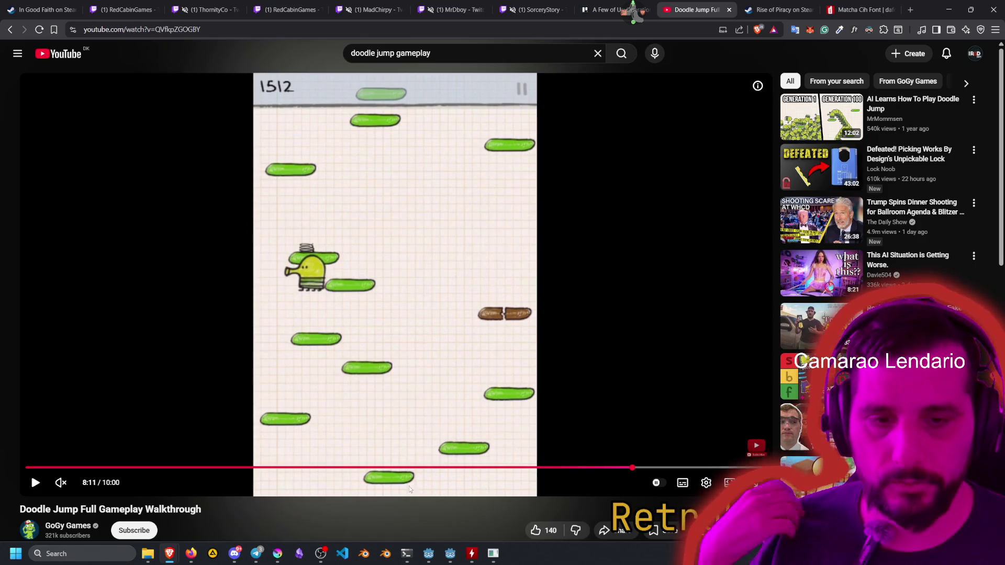
mouse_move(498, 559)
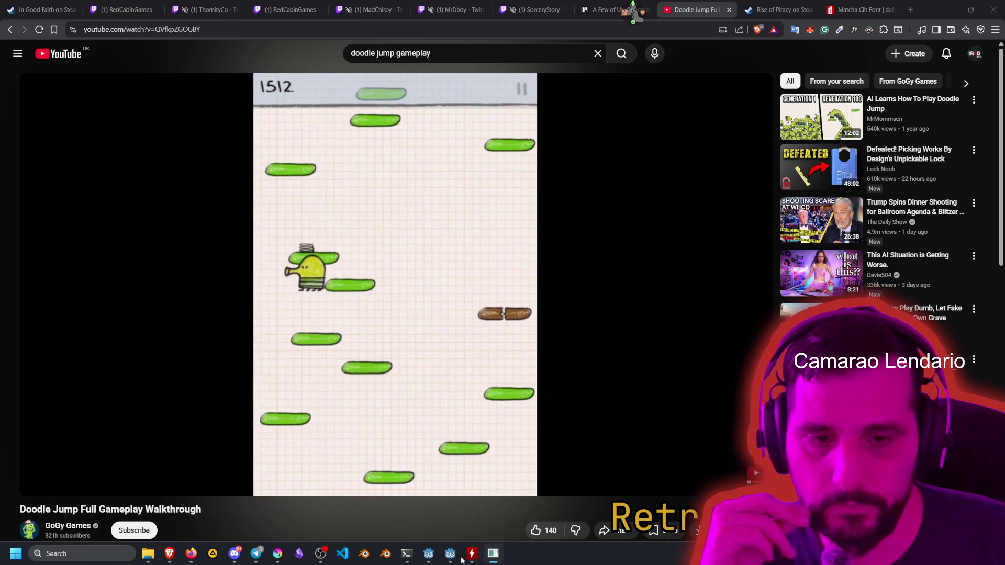
mouse_move(450, 555)
left_click(502, 505)
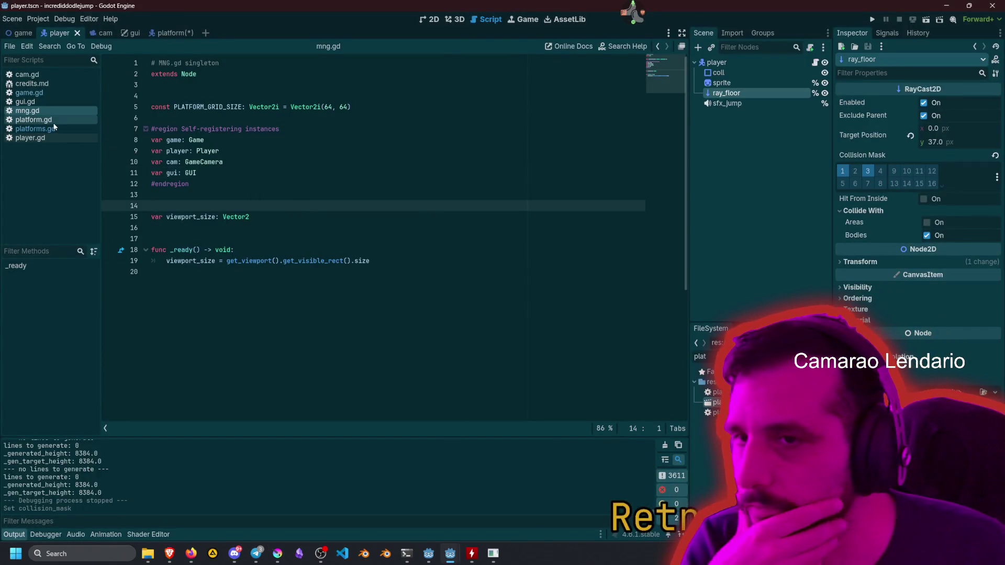
Rename the platforms.gd script file to platform_mng.gd in the FileSystem dock.
left_click(35, 129)
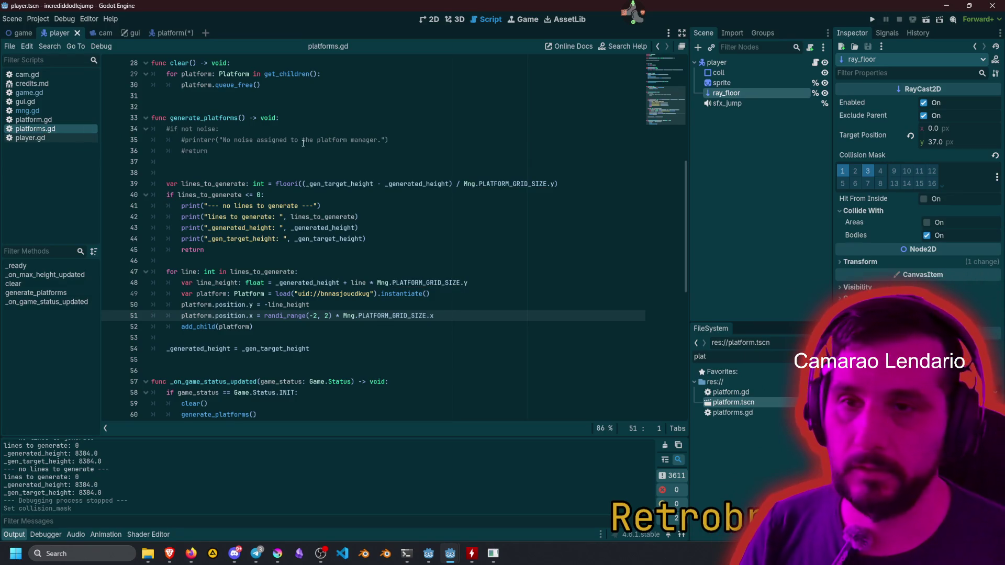
left_click(756, 413)
key("F2")
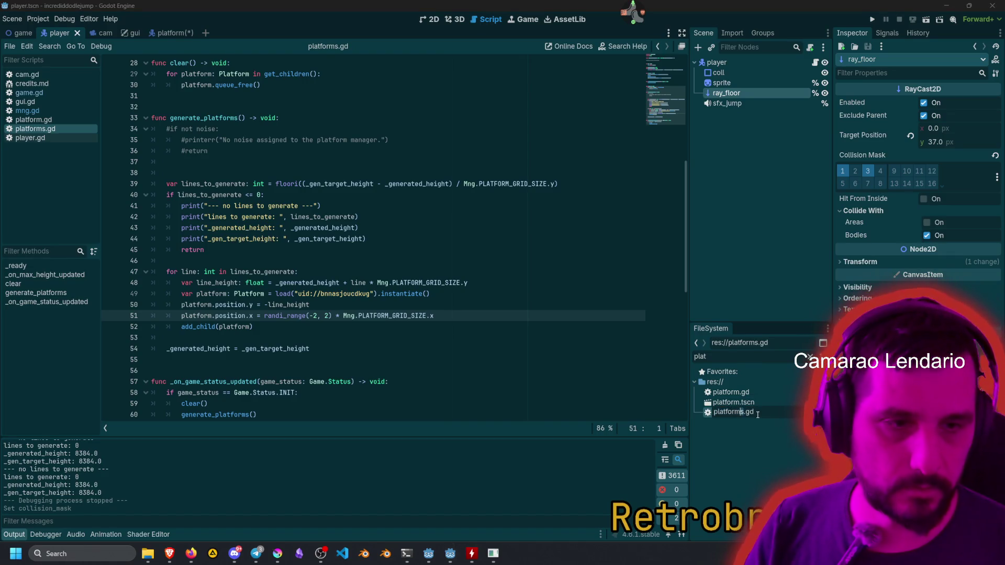
key("Escape")
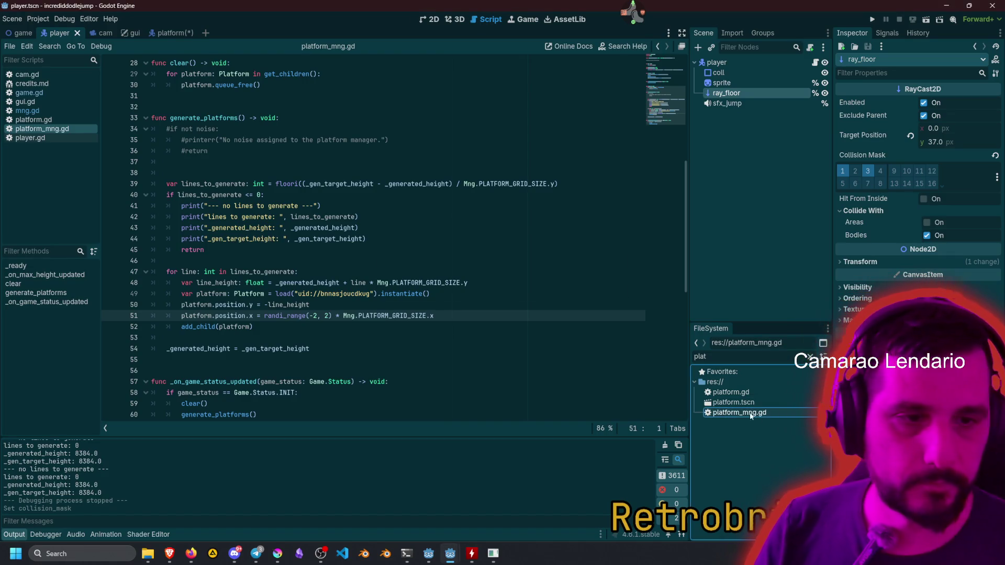
Switch to the platform scene and begin selecting the four debug print lines.
left_click(418, 217)
left_click(459, 191)
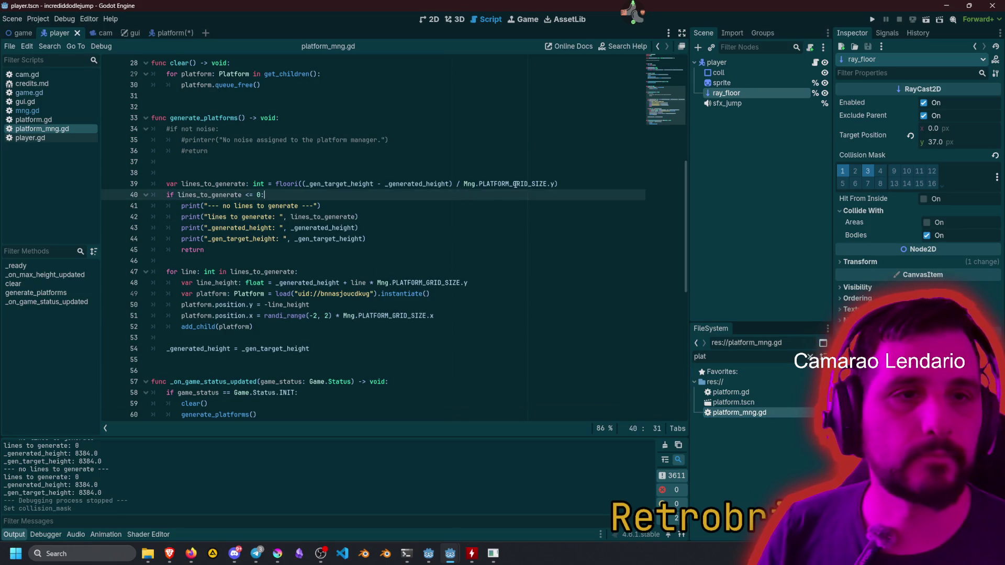
left_click(173, 35)
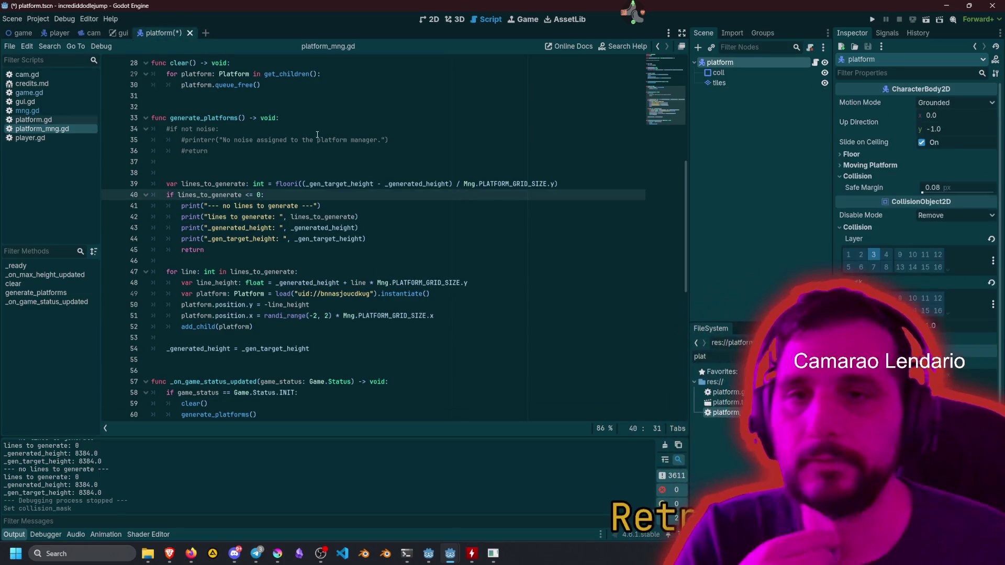
left_click(323, 139)
left_click(242, 248)
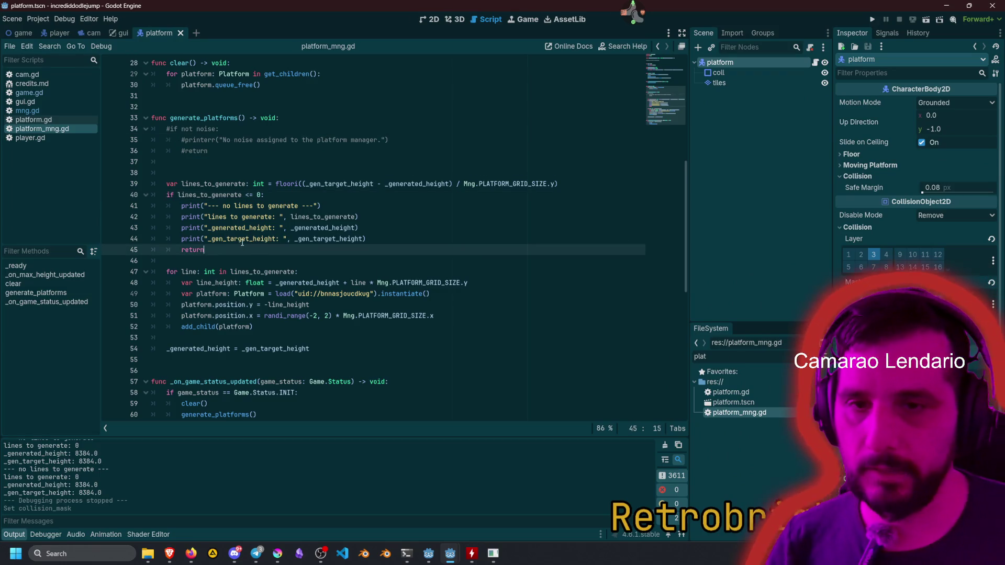
Delete the four debug print lines.
key("Up")
key("End")
key("shift+Up")
key("shift+Up")
key("shift+Up")
key("shift+Home")
key("shift+Home")
key("BackSpace")
key("BackSpace")
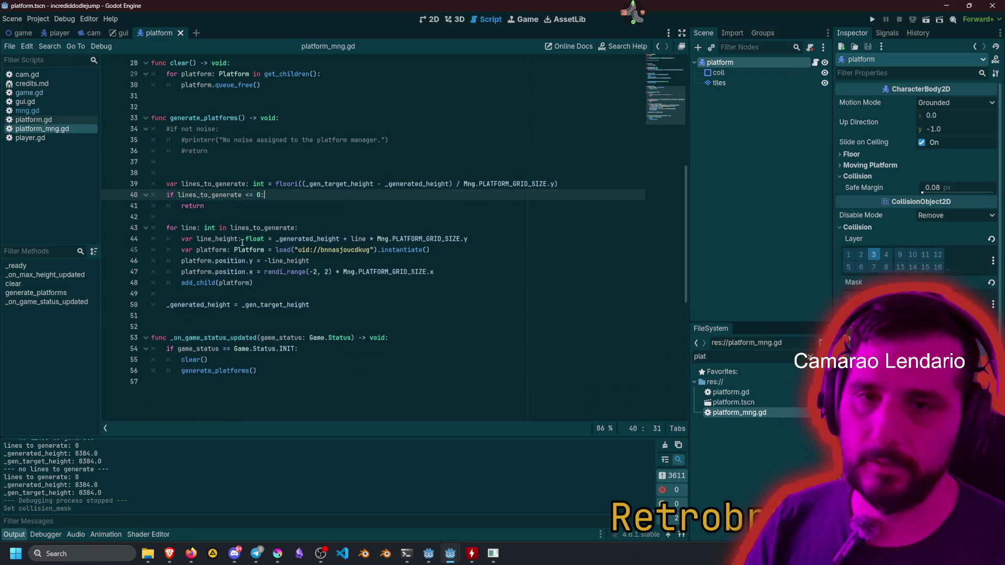
Move the lines_to_generate calculation and early return up into _on_max_height_updated.
scroll(259, 207, "up", 2)
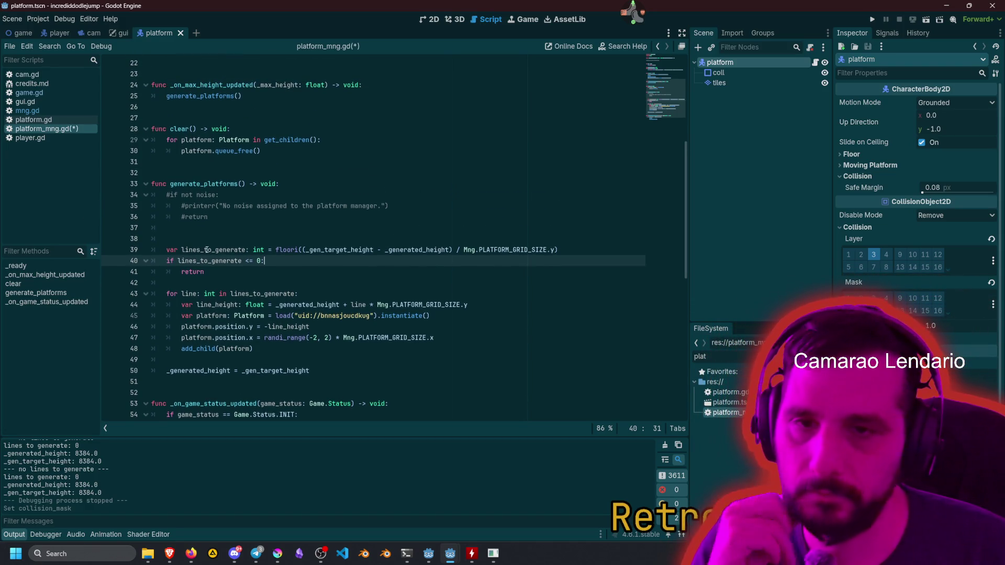
scroll(207, 250, "up", 2)
scroll(227, 308, "up", 1)
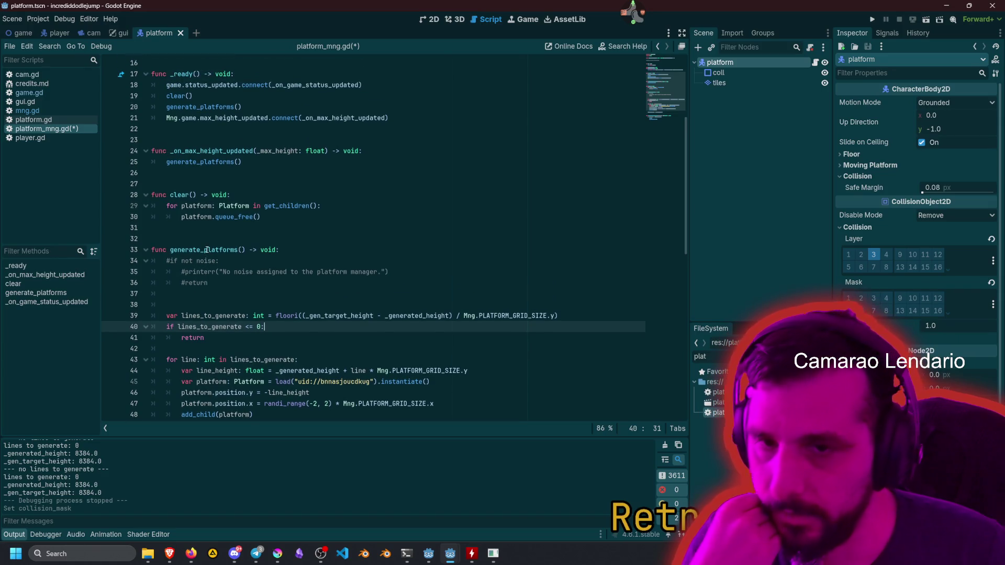
left_click(205, 315)
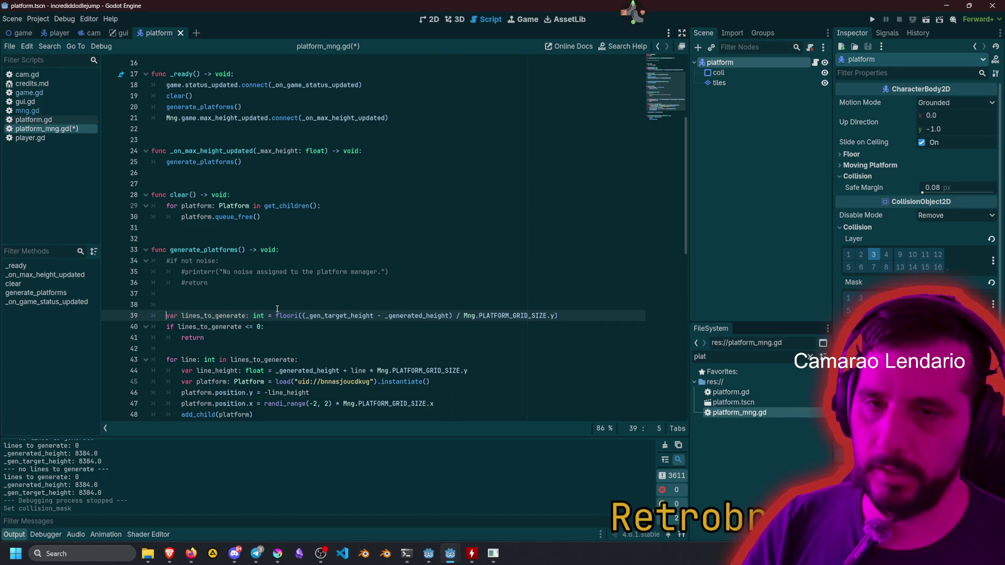
key("shift+End")
key("shift+Down")
key("shift+Down")
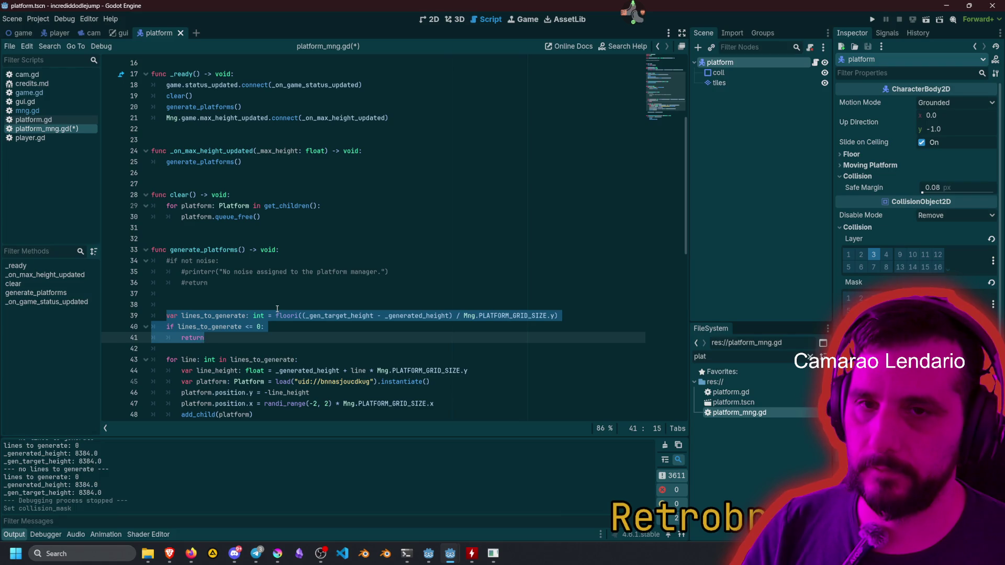
key("alt+Up")
key("alt+Up")
key("alt+Up")
key("Down")
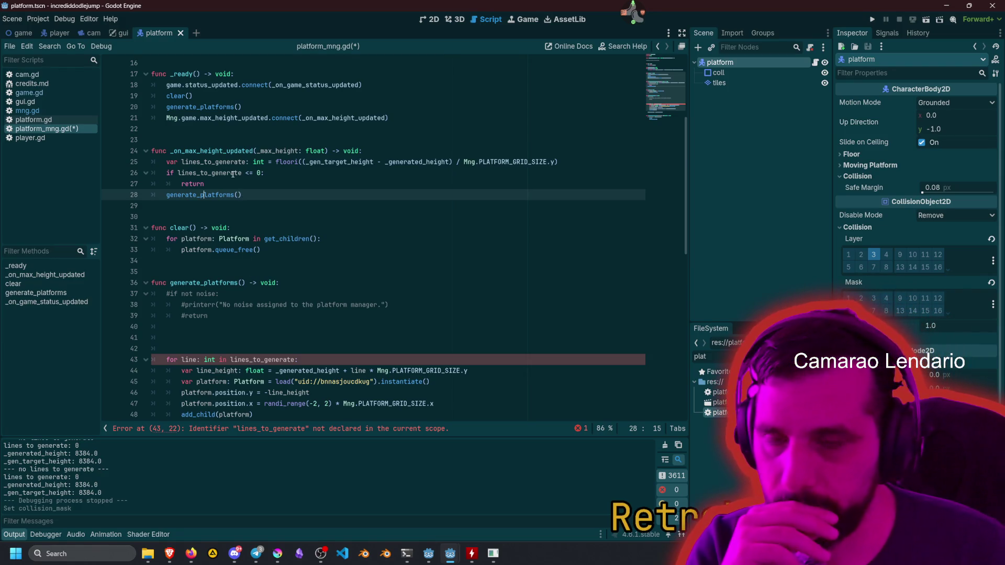
Cut the local 'var lines_to_generate: int' declaration from line 25.
scroll(249, 235, "up", 2)
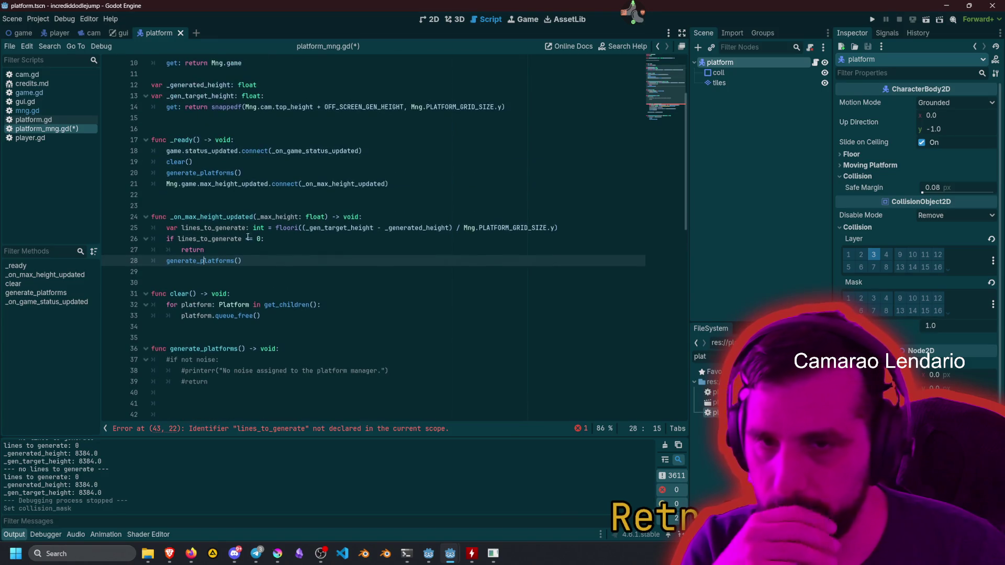
scroll(212, 230, "up", 2)
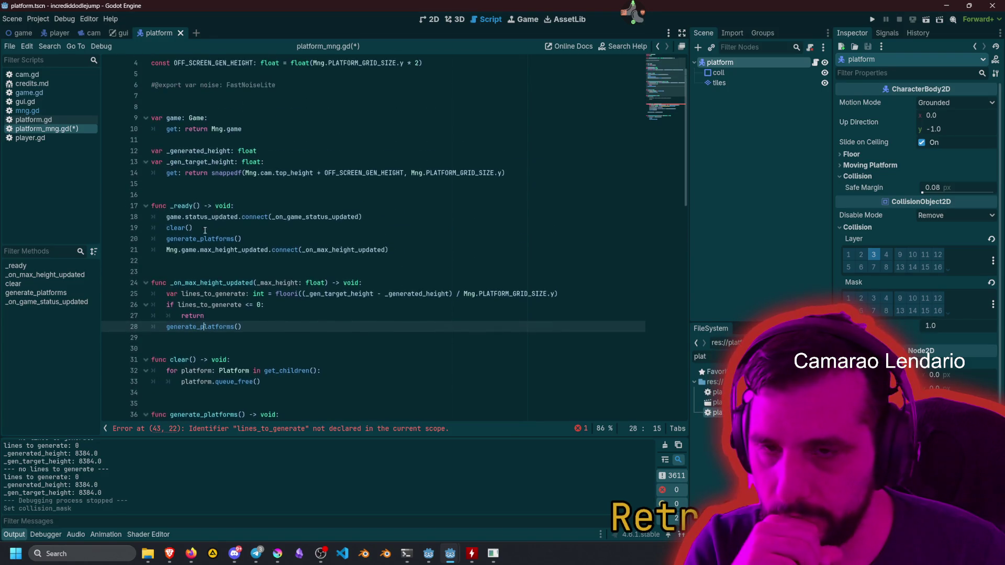
left_click(212, 292)
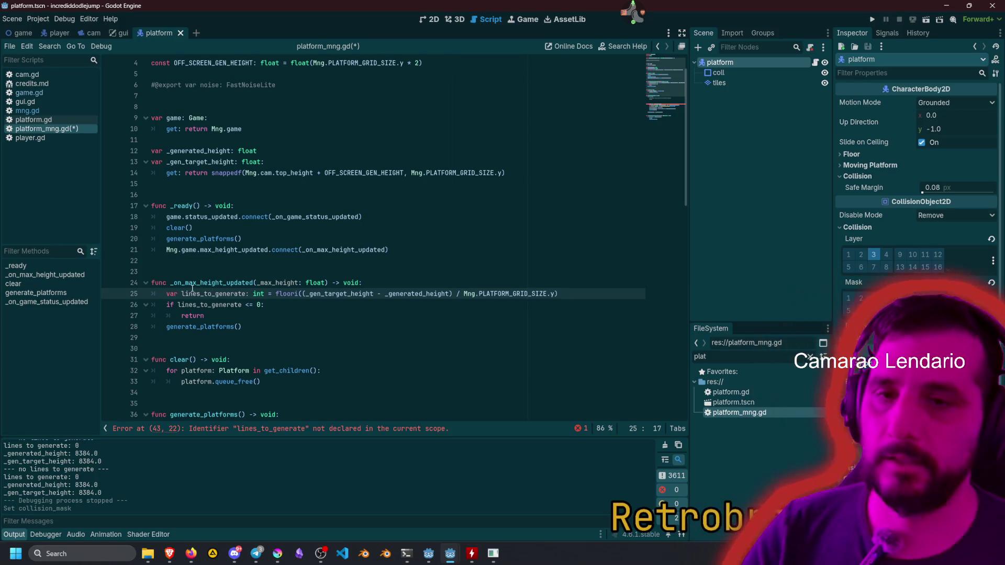
left_click(190, 286)
left_click(197, 294)
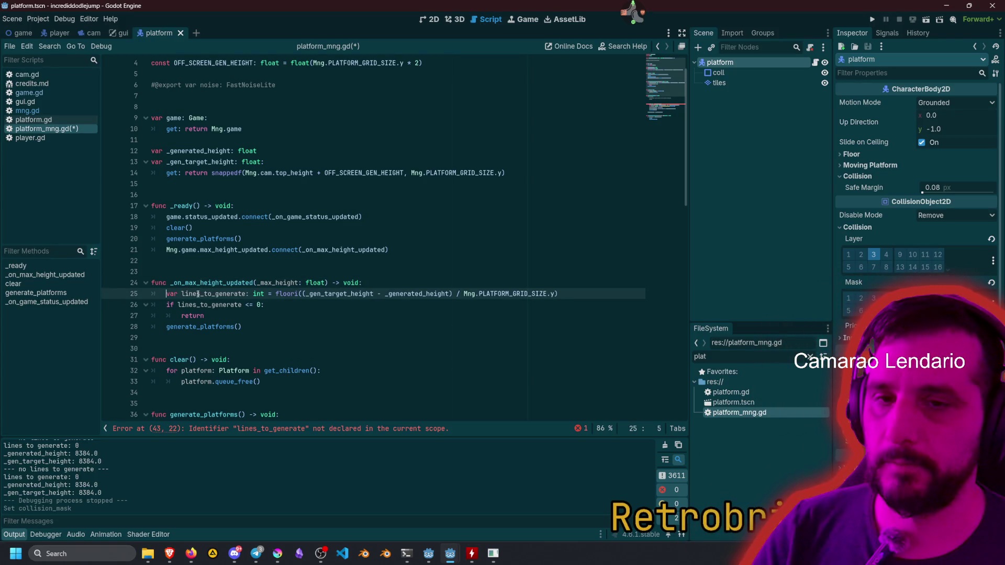
key("ctrl+x")
key("Up")
key("Up")
key("Up")
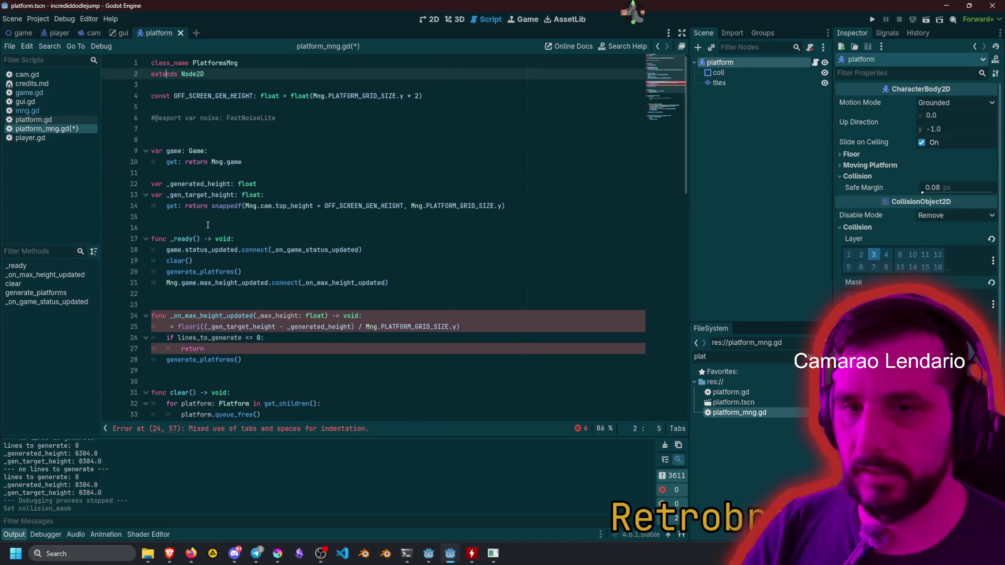
Paste the declaration as a member variable at line 15 with blank lines around it.
left_click(230, 219)
left_click(246, 207)
left_click(257, 212)
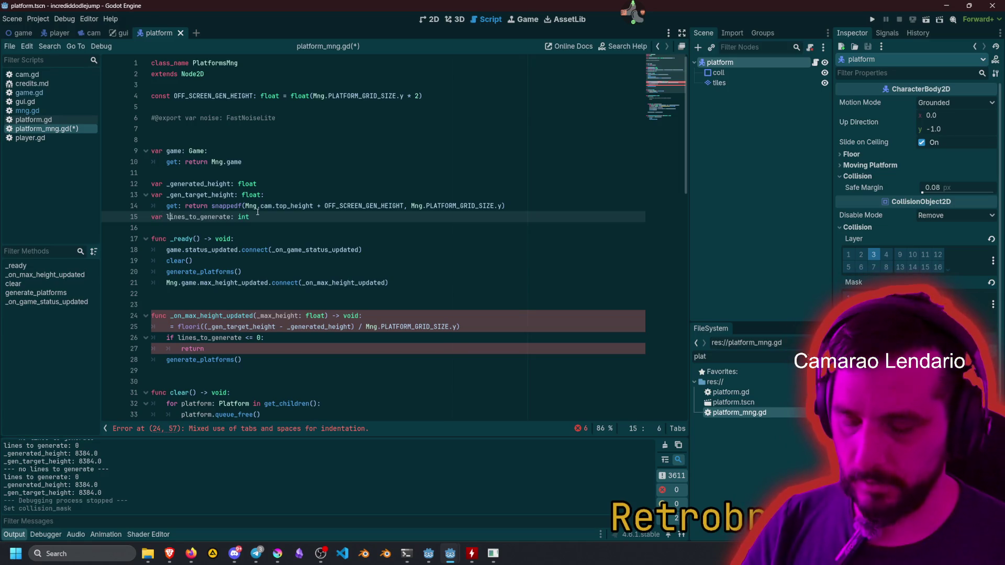
key("Down")
key("Up")
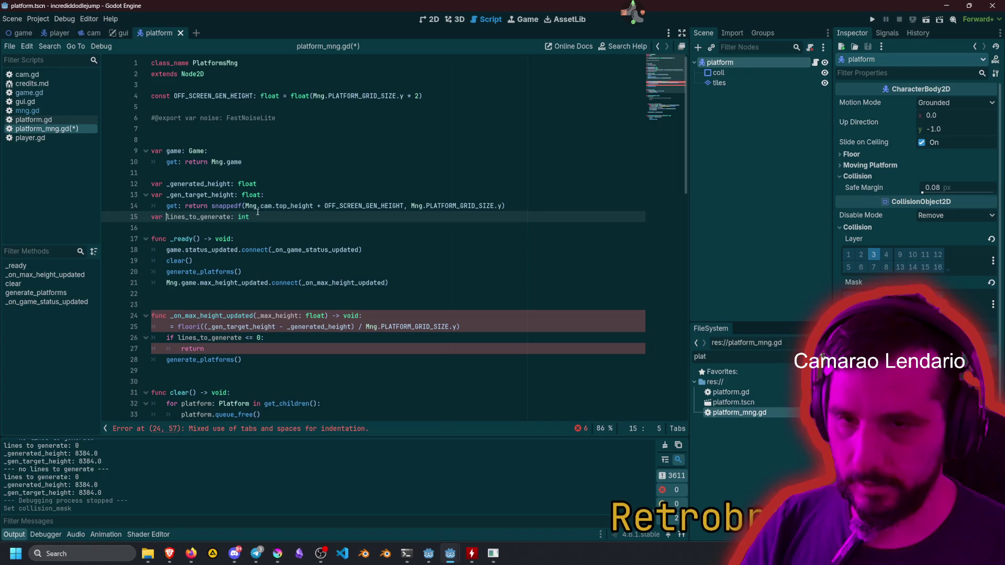
key("Down")
key("Return")
key("Up")
key("Return")
key("Up")
key("Up")
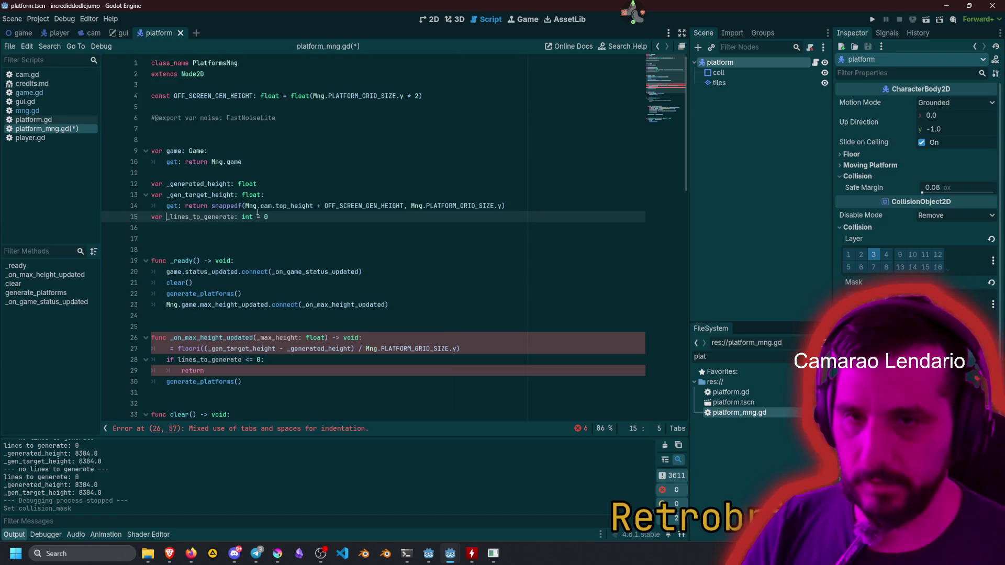
Assign the floori result to _lines_to_generate and rename every lines_to_generate use to it.
left_click(285, 314)
scroll(284, 311, "down", 4)
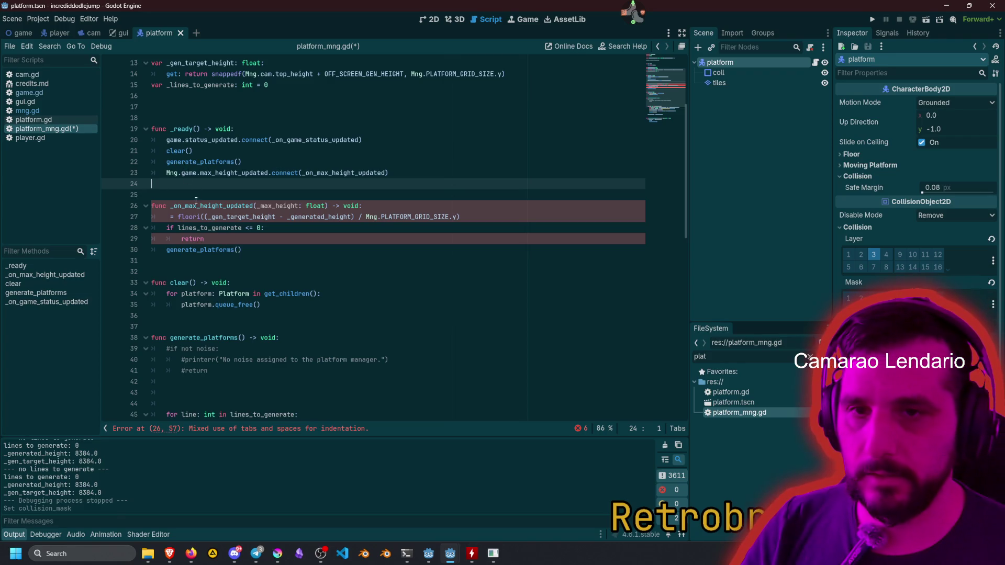
left_click(169, 216)
key("ctrl+v")
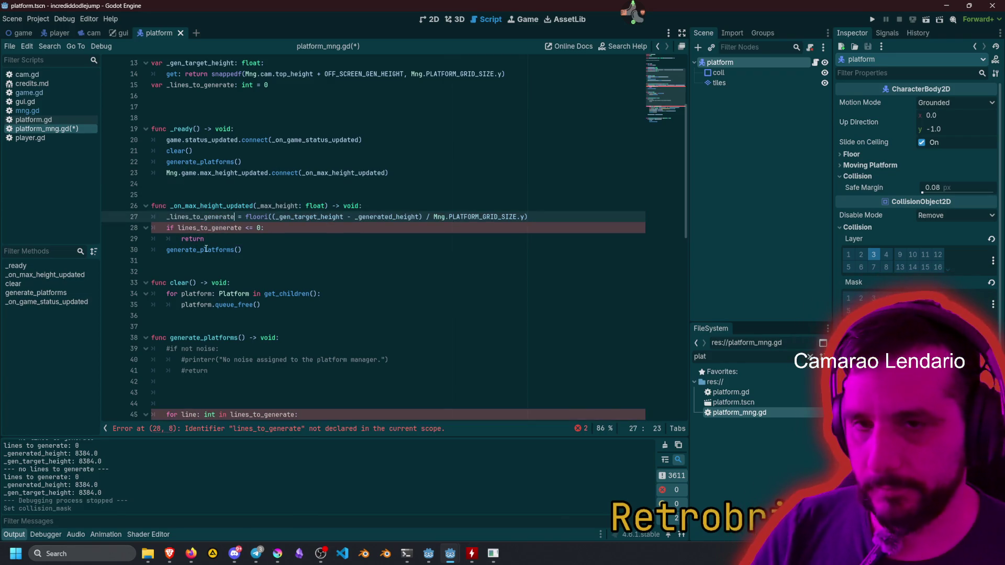
double_click(196, 228)
key("ctrl+d")
key("ctrl+v")
Delete the extra blank lines before the loop in generate_platforms.
left_click(315, 335)
scroll(315, 336, "down", 4)
key("Down")
key("Down")
key("Down")
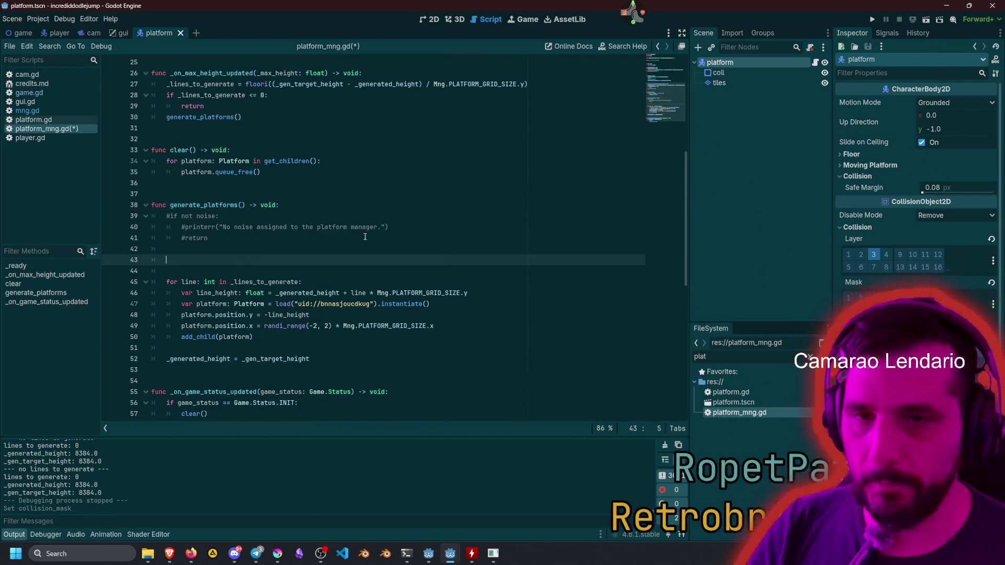
key("BackSpace")
key("BackSpace")
key("BackSpace")
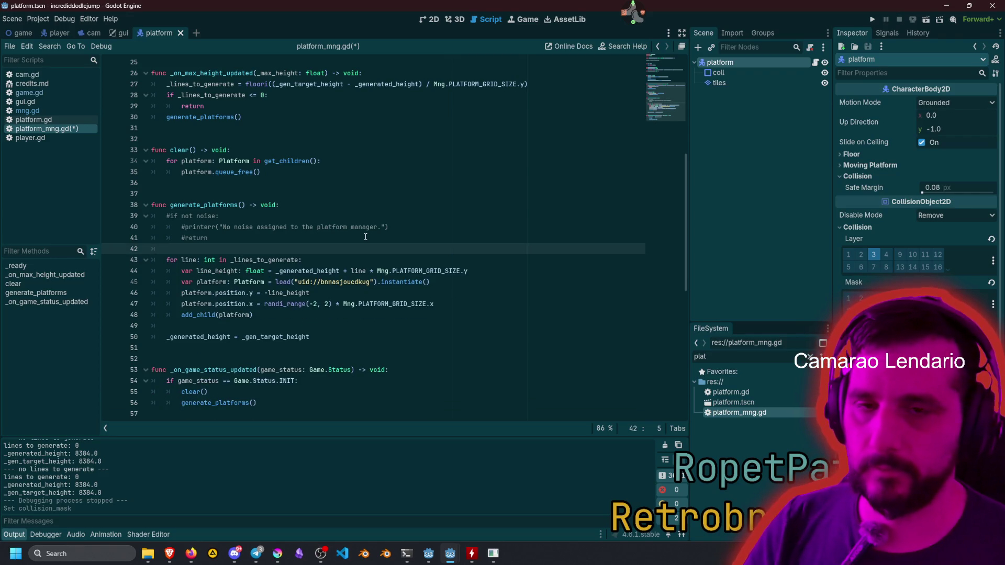
left_click(364, 236)
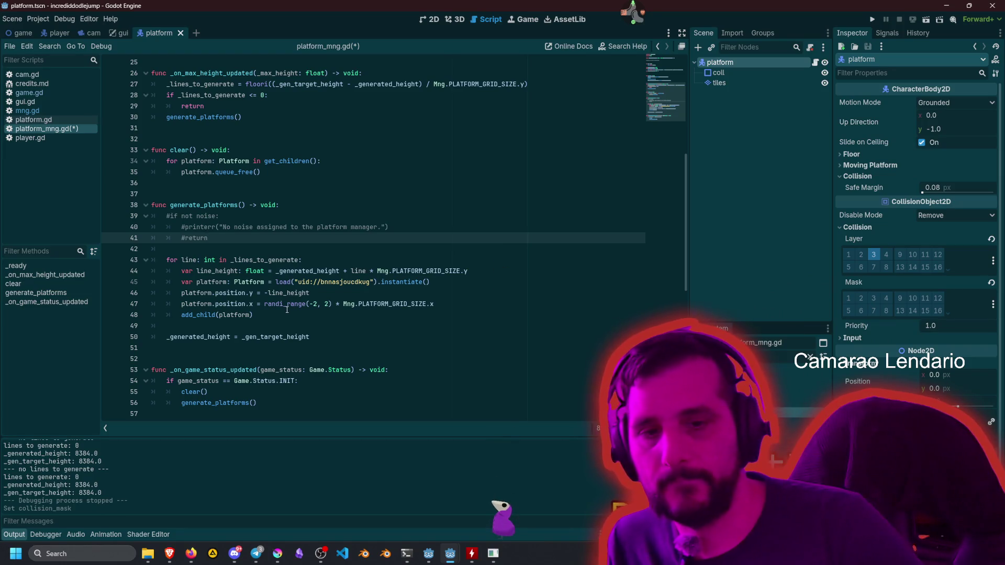
Change randi_range(-2, 2) on line 47 to randi_range(-6, 6).
mouse_move(287, 309)
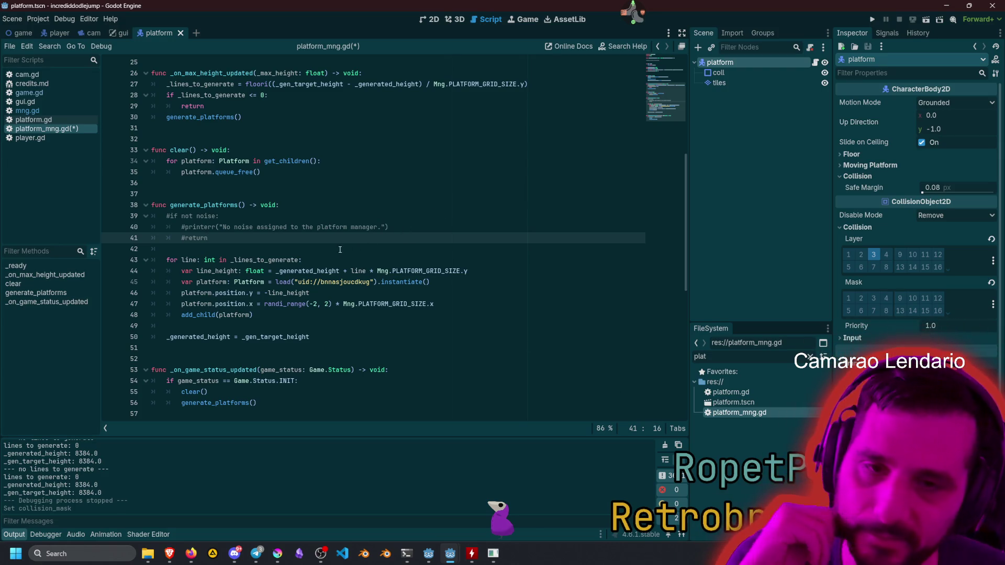
mouse_move(287, 263)
left_click(242, 271)
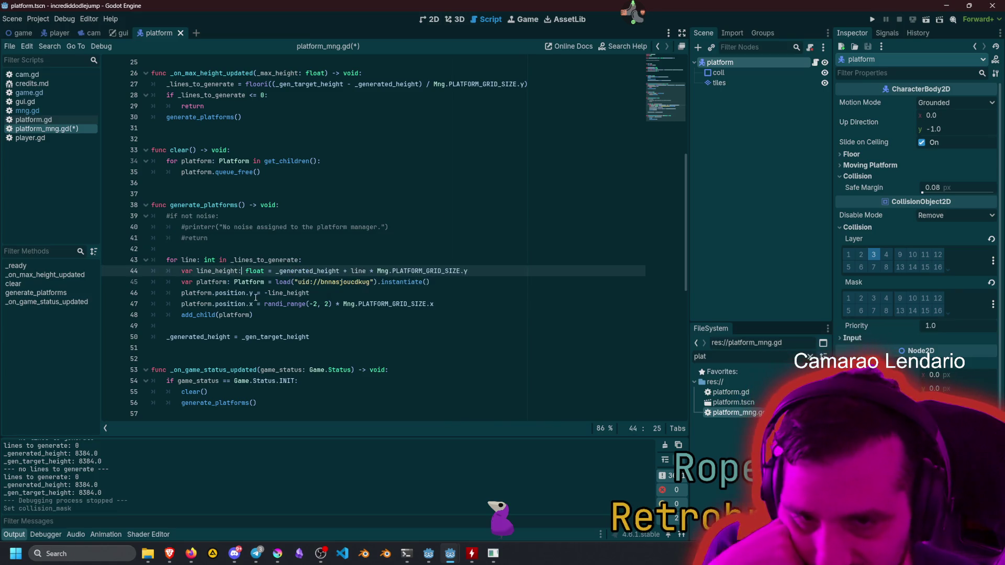
left_click(315, 303)
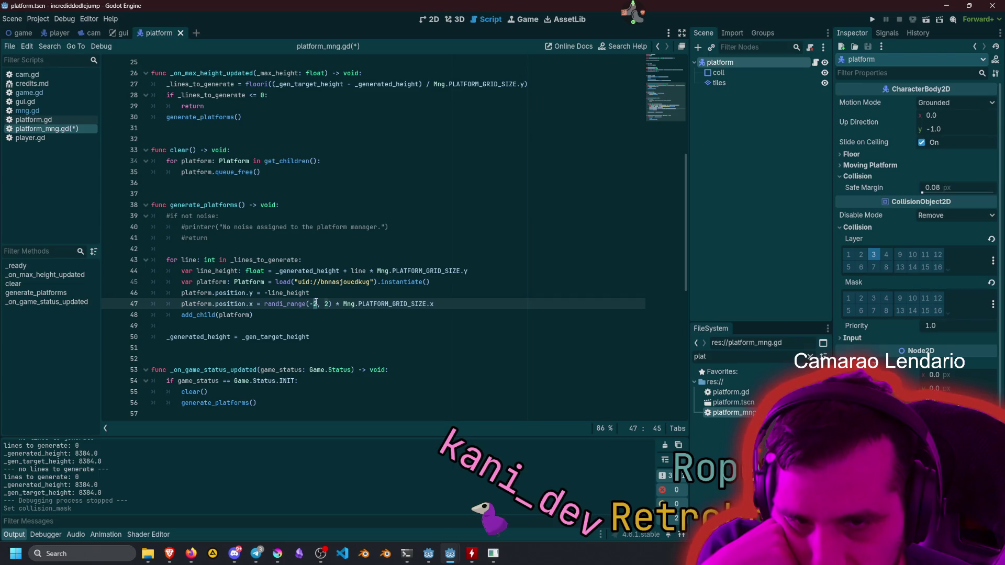
key("Delete")
type("6")
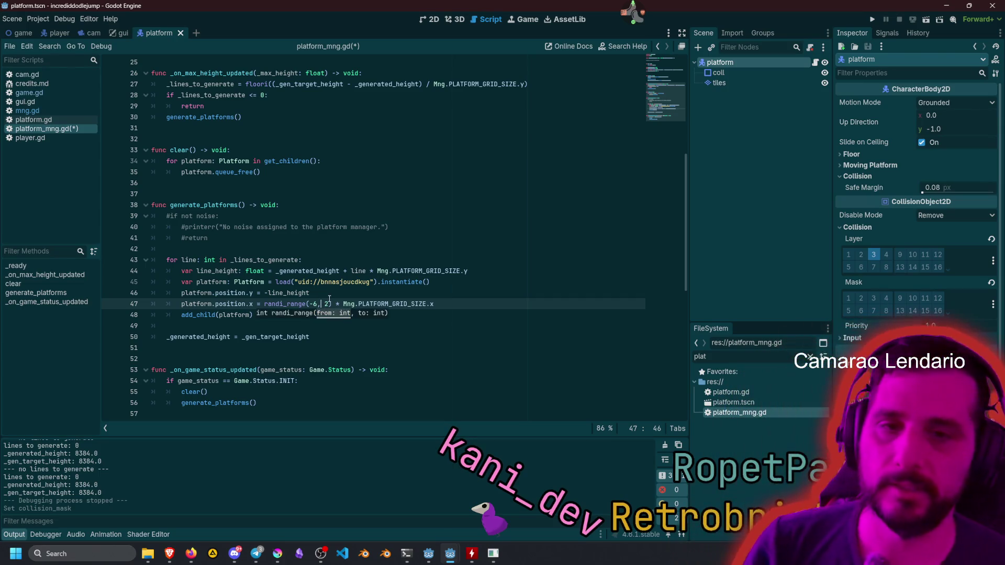
left_click(343, 295)
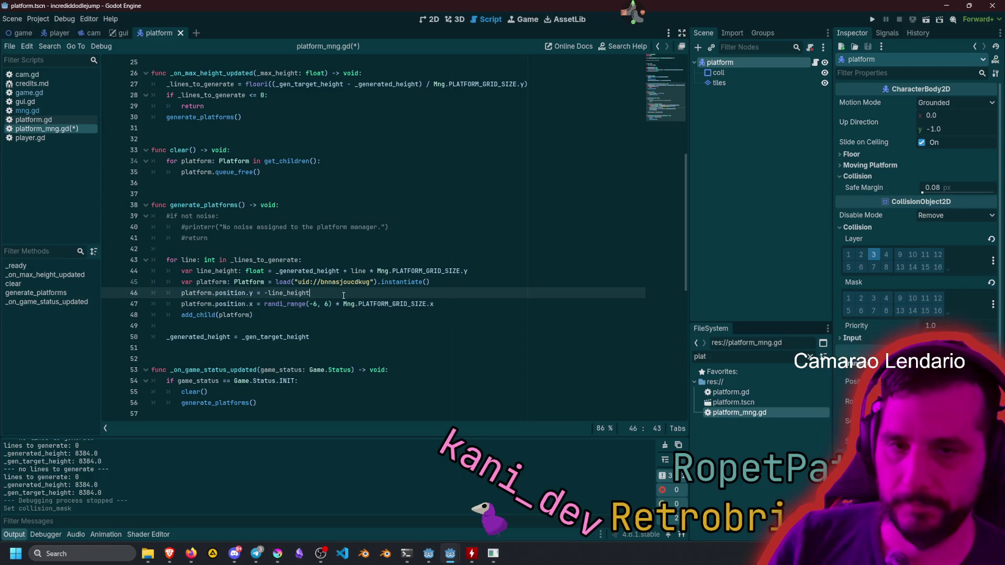
Save and run the game to watch the wider platform spread, then stop it.
key("F5")
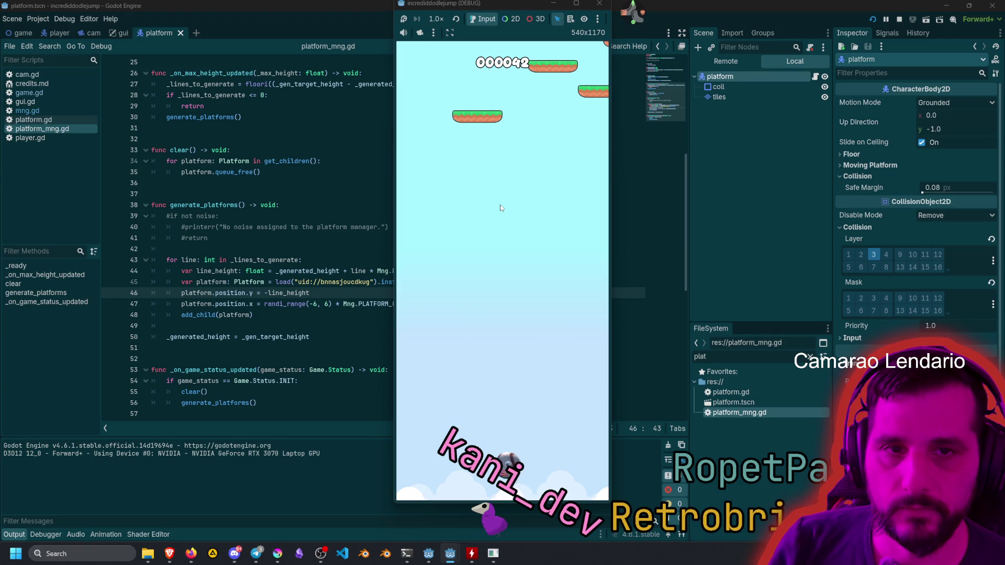
key("F8")
left_click(416, 229)
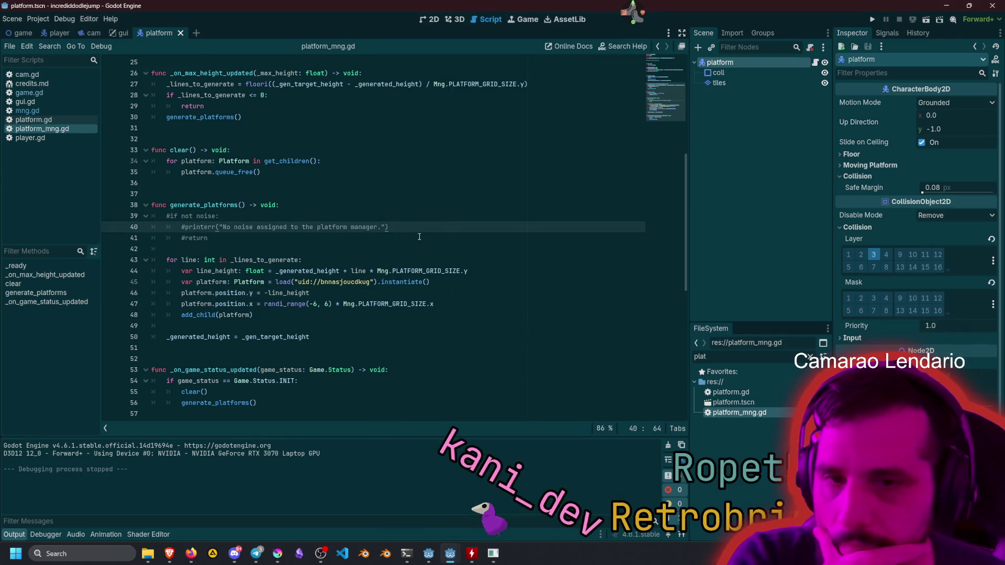
Replace the <= comparison and delete the early return statement in _on_max_height_updated.
scroll(351, 314, "up", 5)
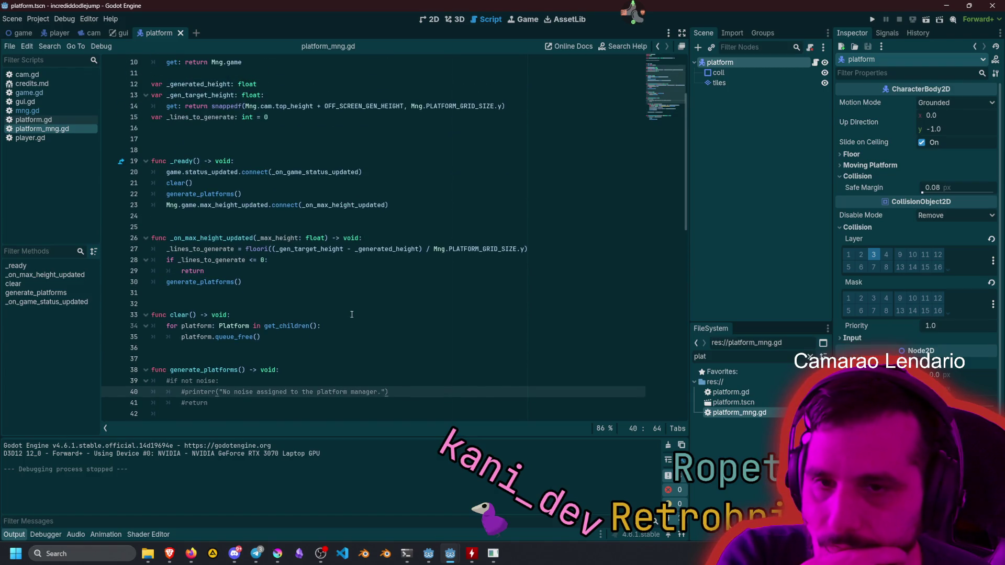
left_click(255, 261)
key("shift+Right")
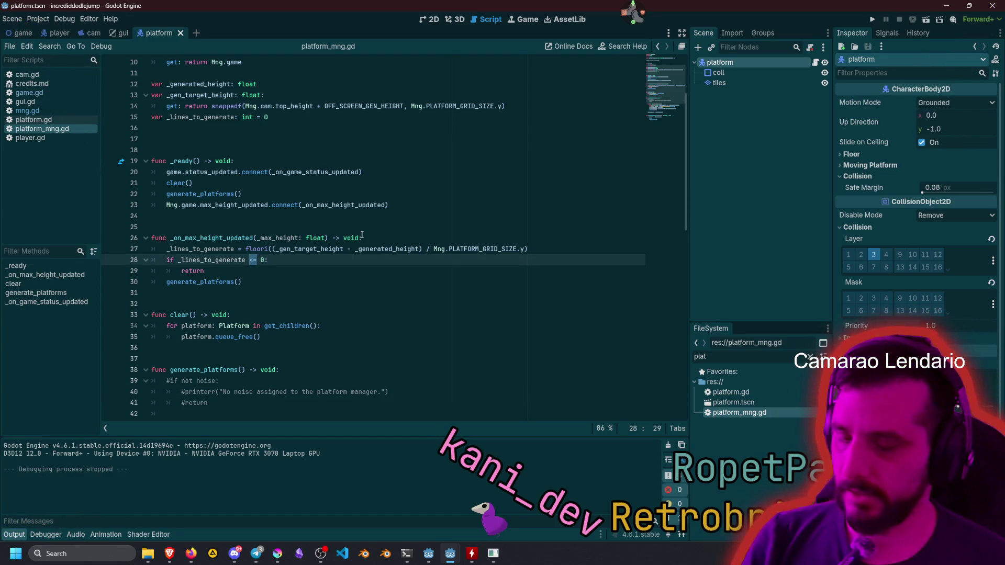
key("Down")
key("Down")
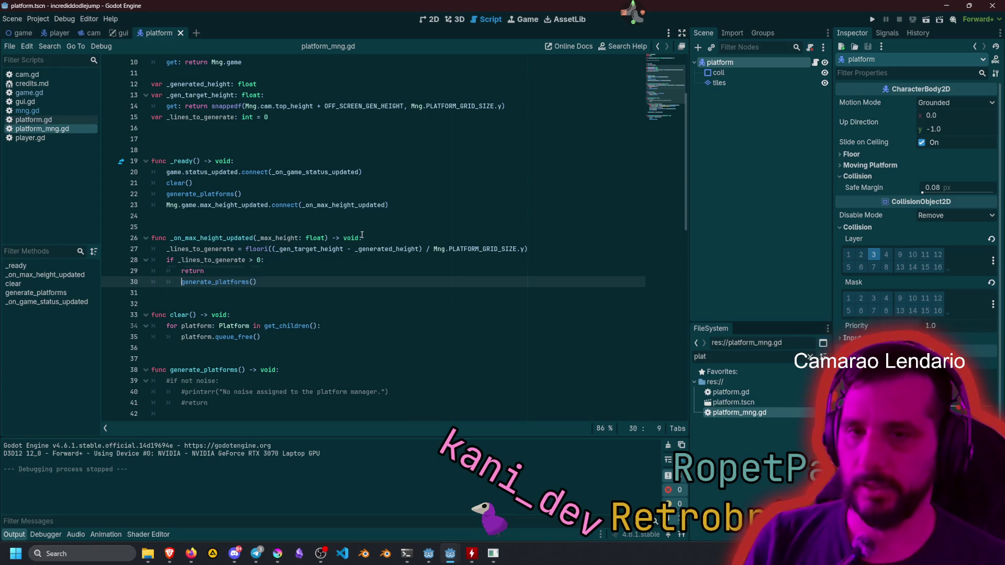
key("Up")
key("End")
key("BackSpace")
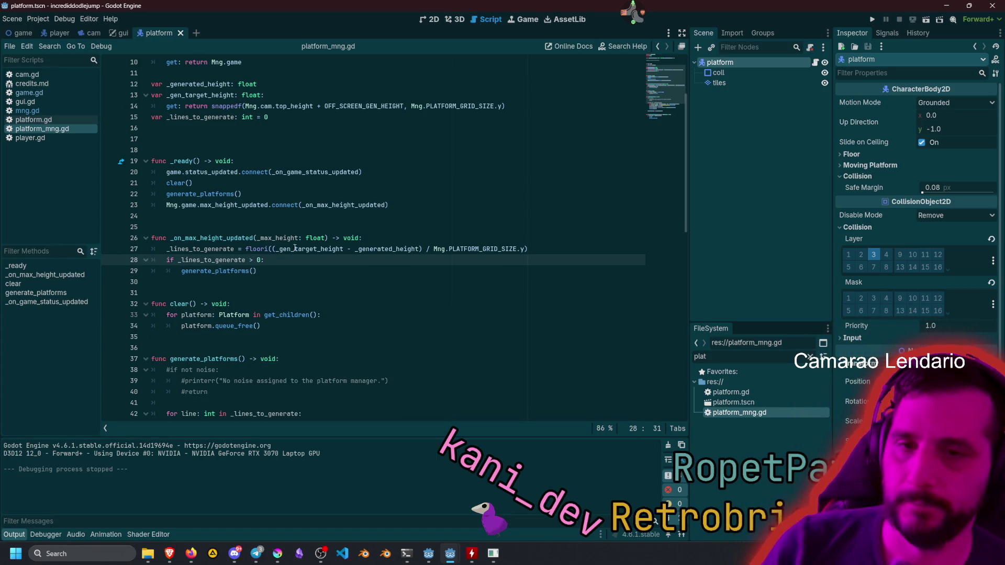
Cut the floori expression out of line 27 and clear that assignment line.
double_click(225, 250)
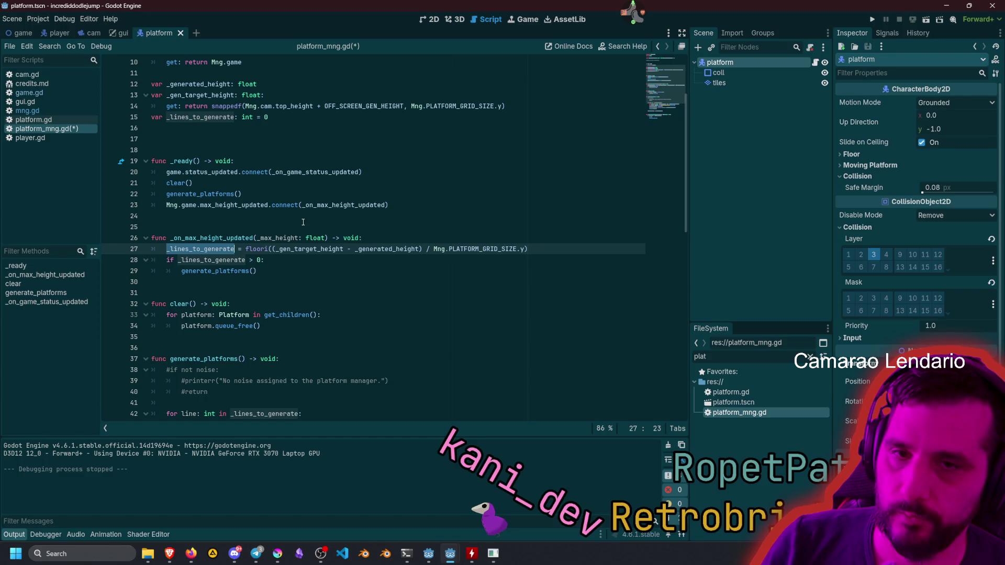
left_click(248, 246)
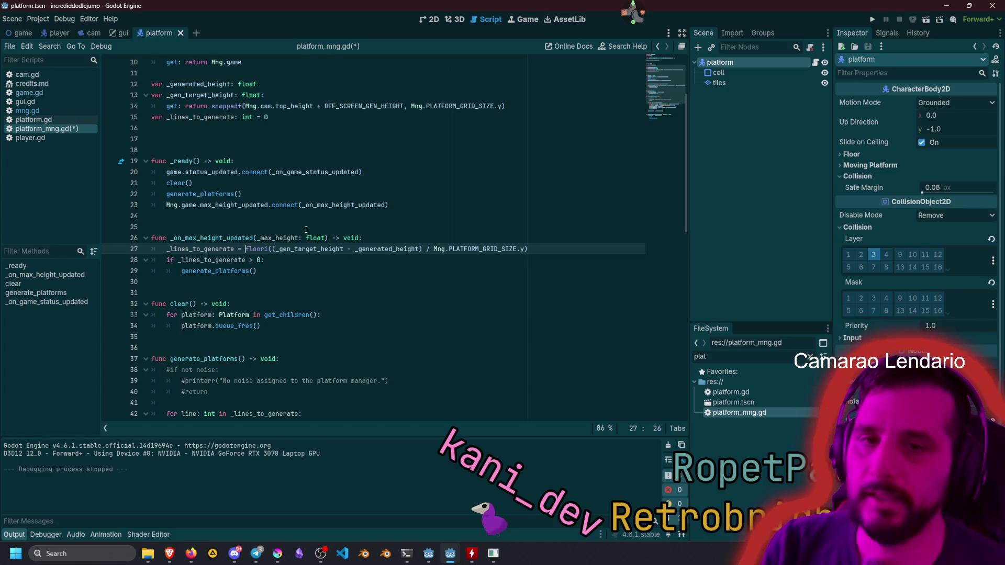
key("shift+End")
key("ctrl+c")
key("Delete")
key("shift+Home")
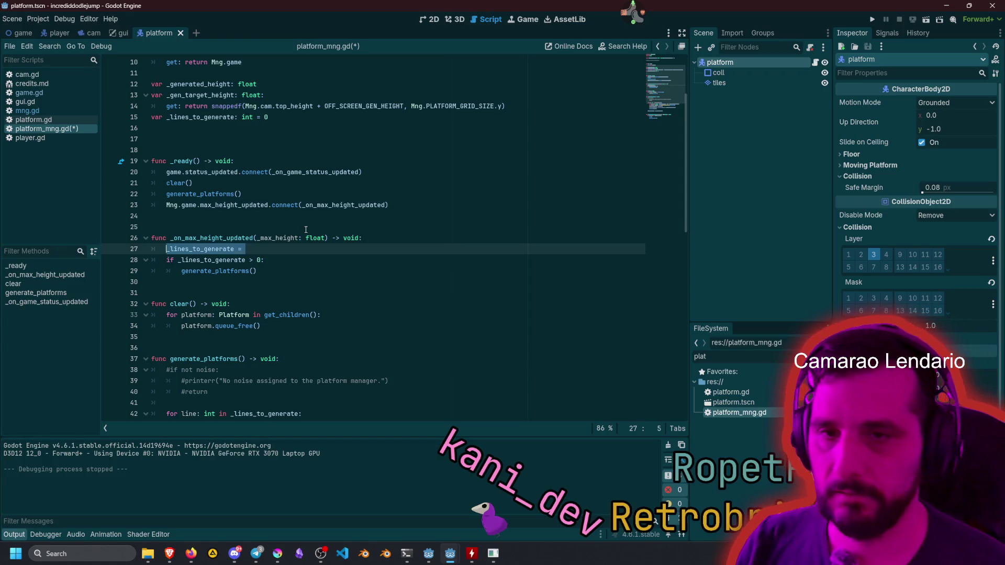
key("shift+Home")
key("BackSpace")
key("BackSpace")
Turn the _lines_to_generate declaration into a getter returning the pasted floori calculation.
scroll(293, 220, "up", 3)
left_click(284, 213)
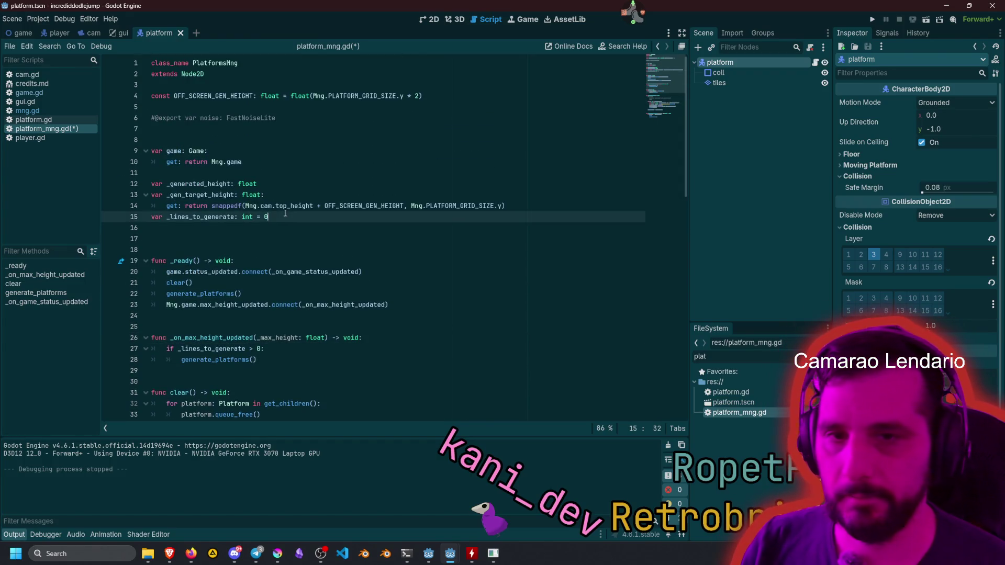
type(":")
key("Return")
type("get: return")
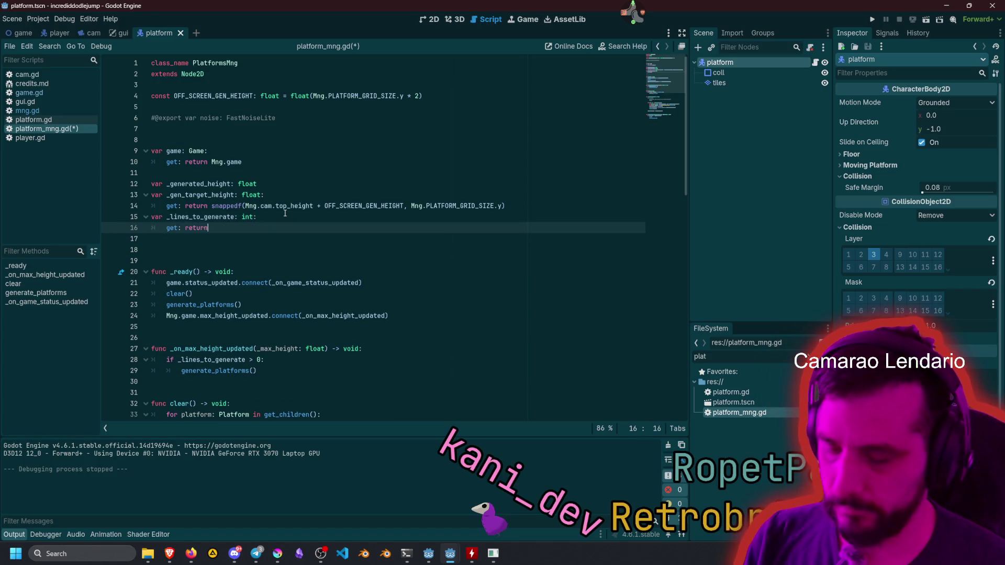
key("ctrl+v")
Trace the _lines_to_generate uses in _ready and the generation loop, then save and run the game.
left_click(288, 198)
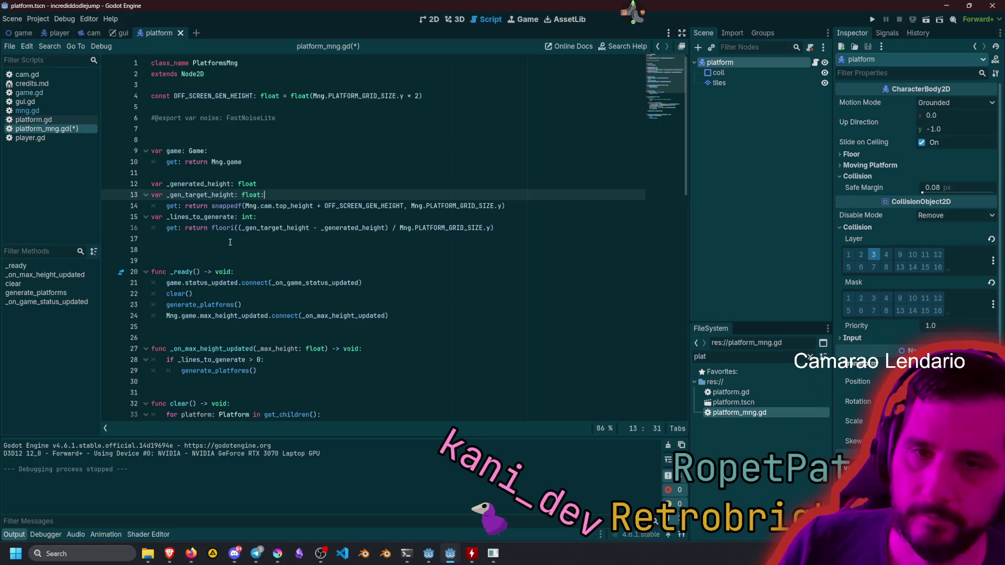
scroll(216, 238, "down", 1)
double_click(203, 187)
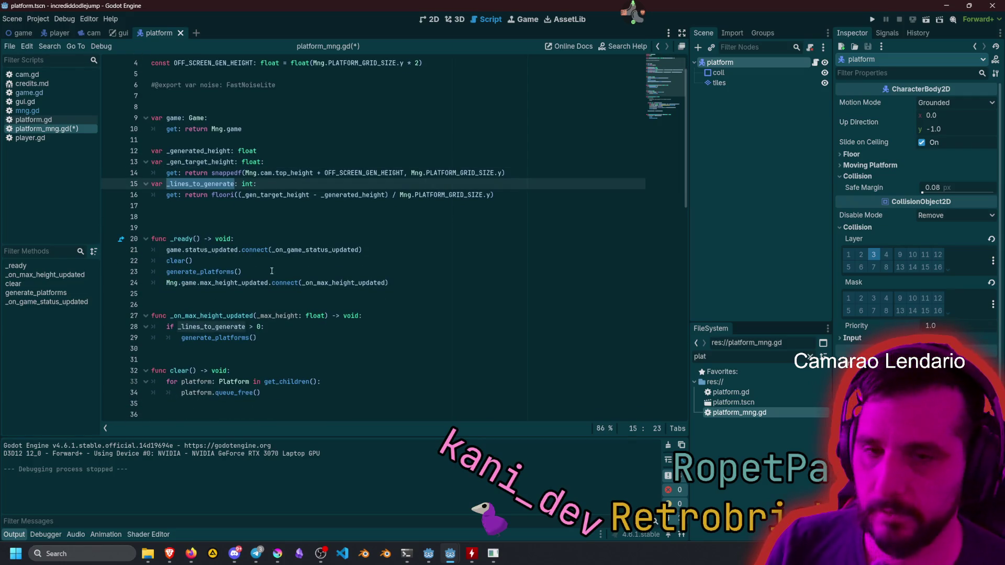
left_click(294, 283)
scroll(256, 256, "down", 7)
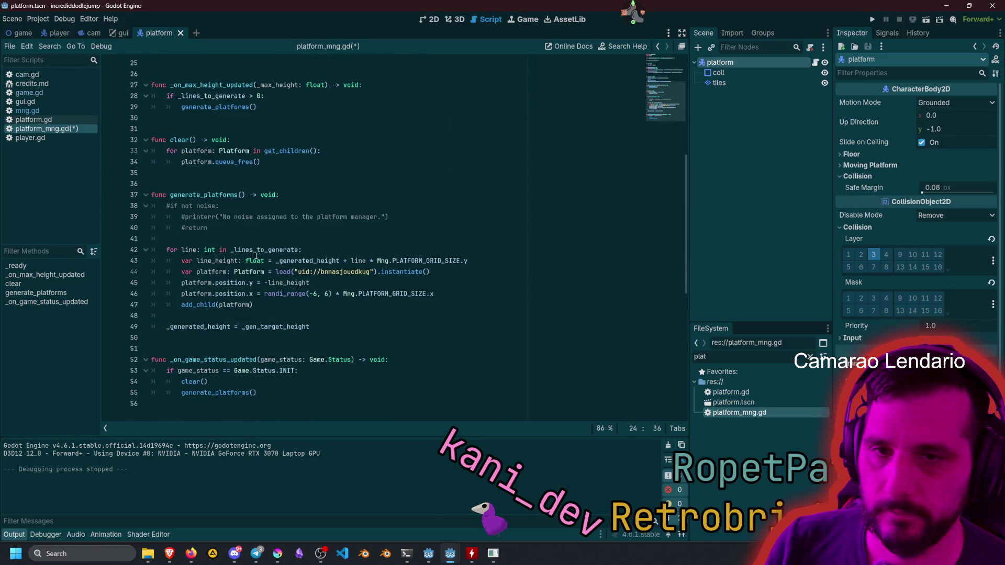
double_click(248, 251)
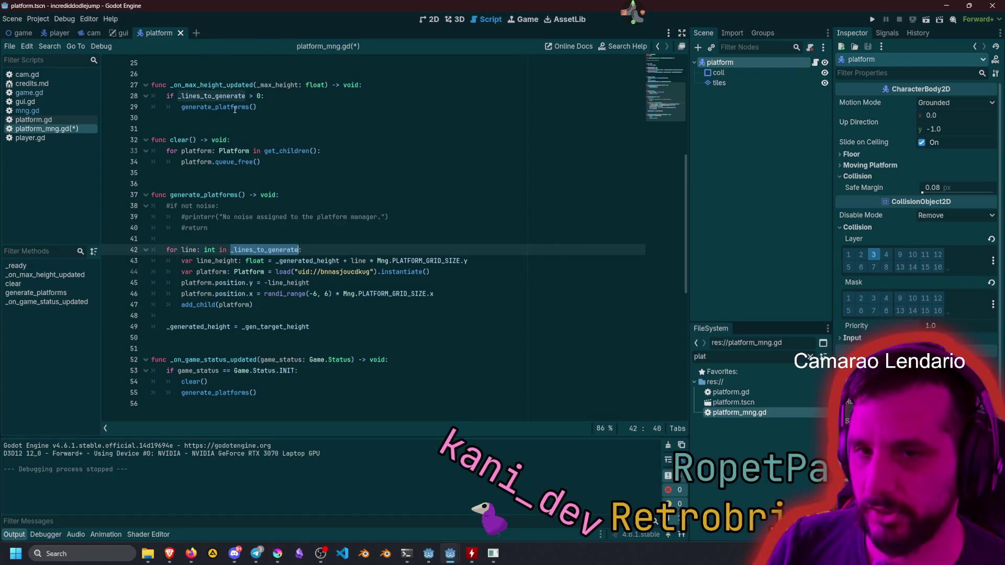
left_click(245, 215)
key("F5")
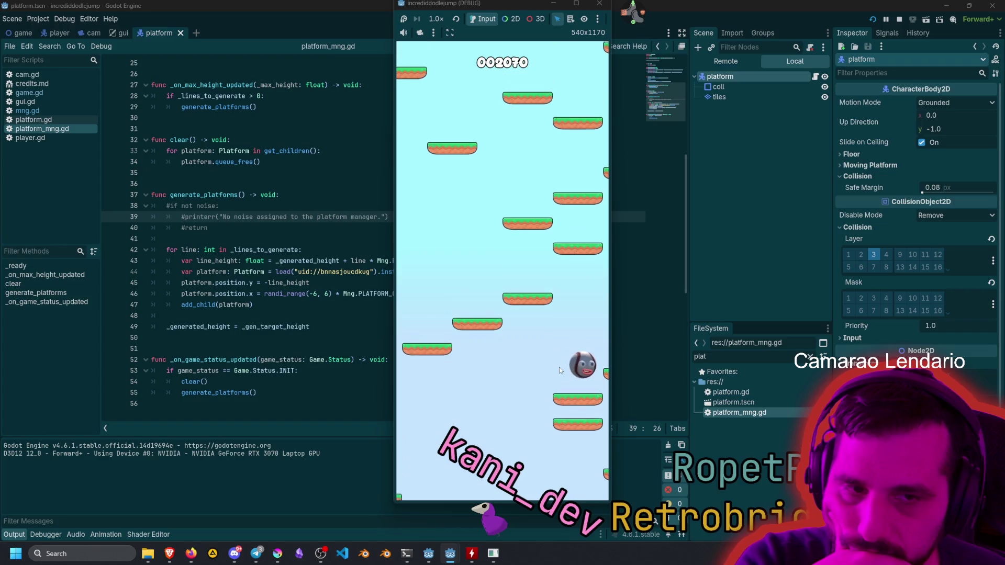
Stop the play-test and open the platform.gd script.
key("F8")
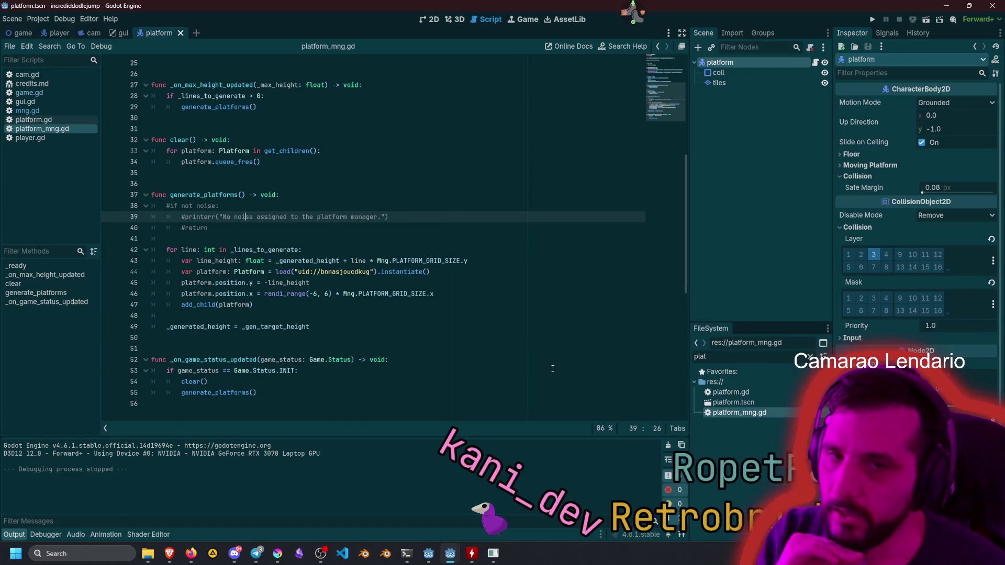
left_click(414, 195)
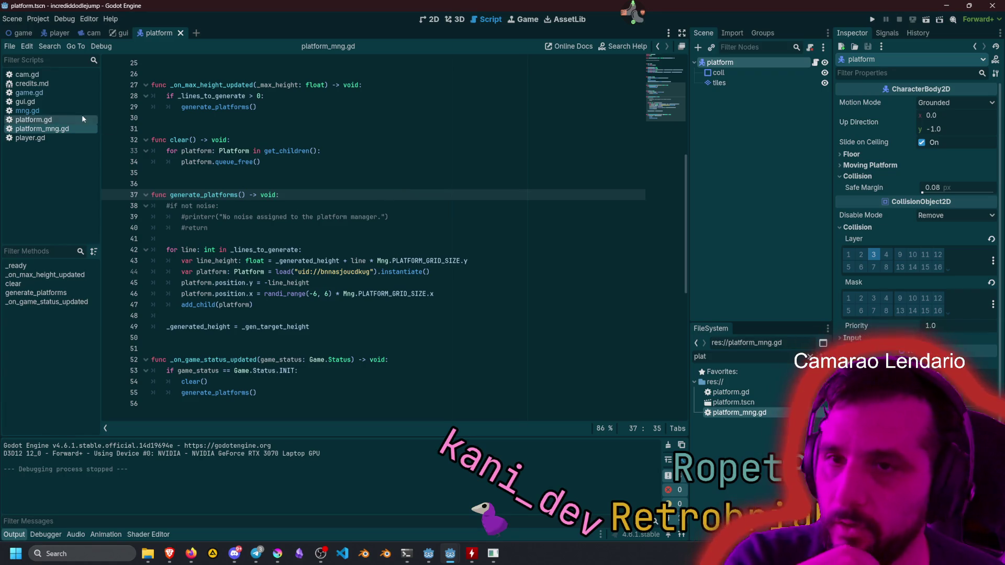
left_click(41, 124)
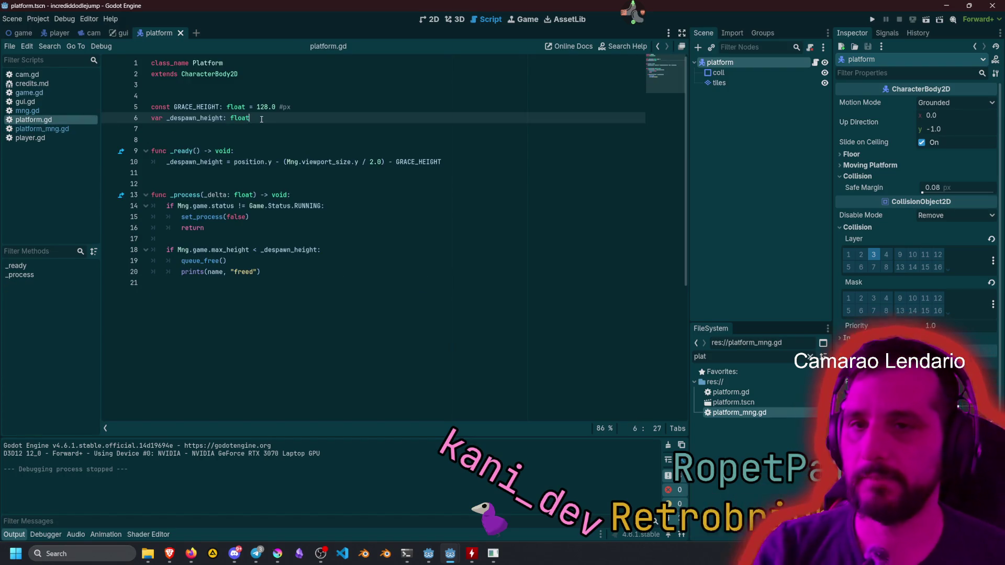
Declare var moving: bool and call set_physics_process(moving) inside _ready.
key("Return")
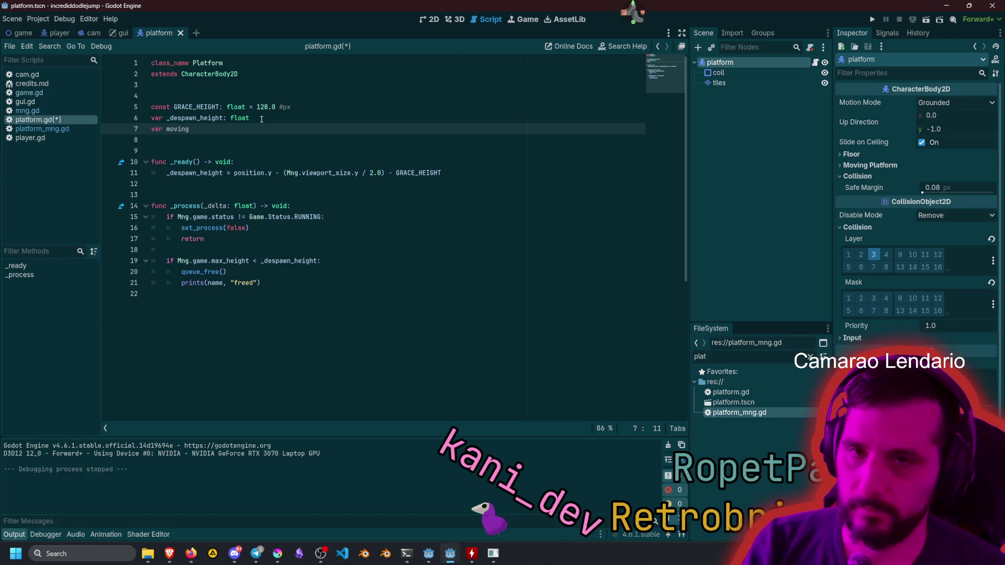
type("var moving: bool =")
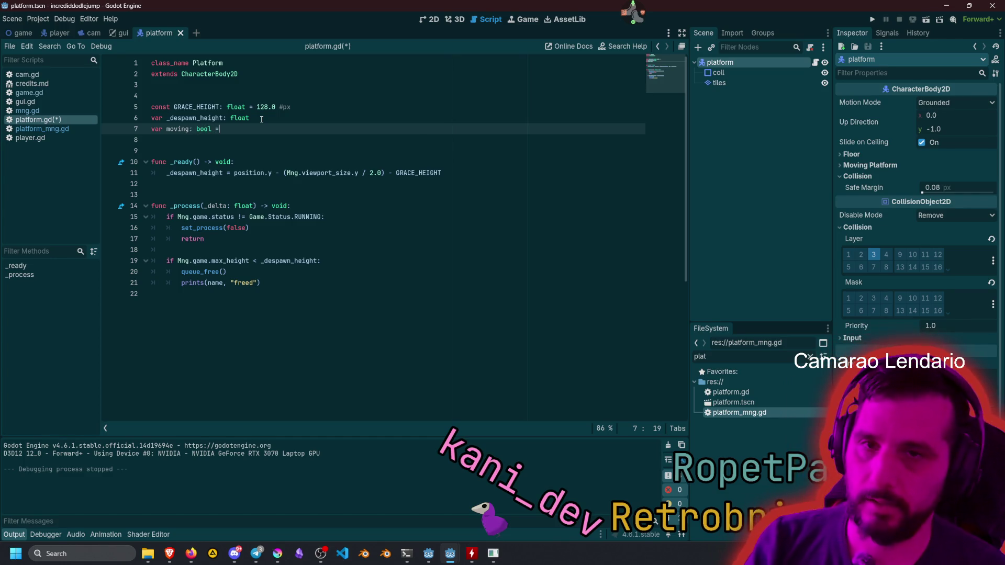
key("BackSpace")
key("BackSpace")
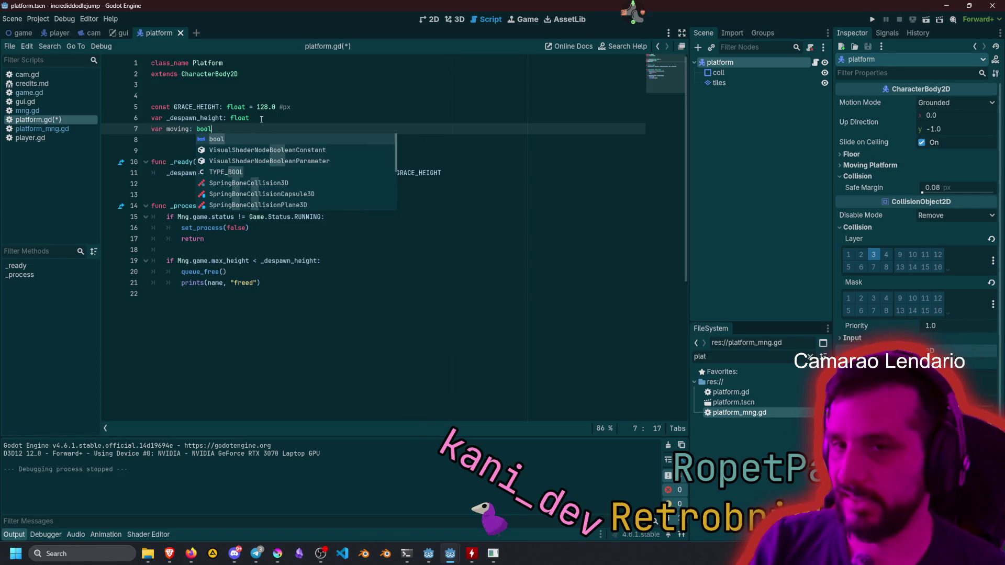
left_click(237, 107)
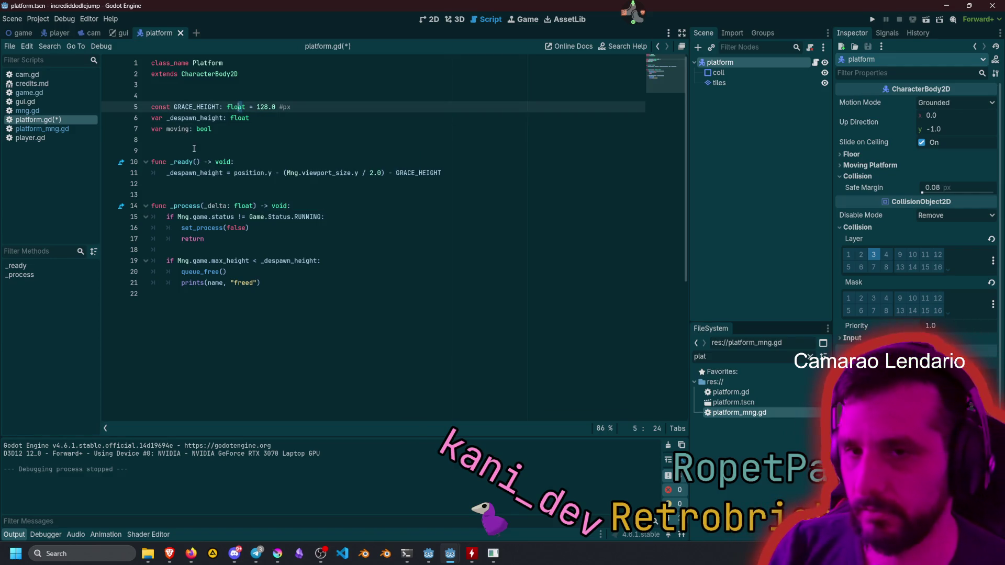
left_click(182, 173)
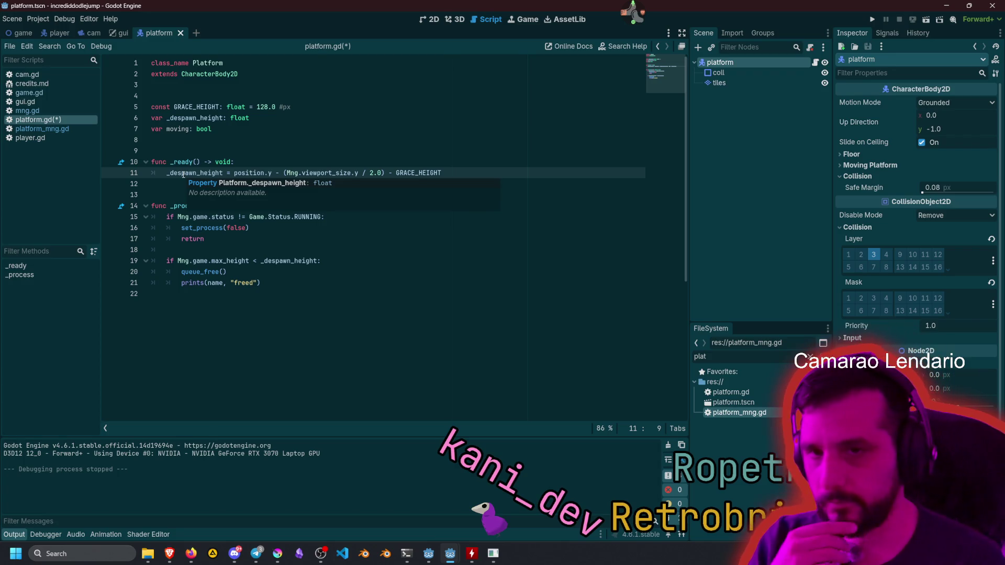
left_click(201, 181)
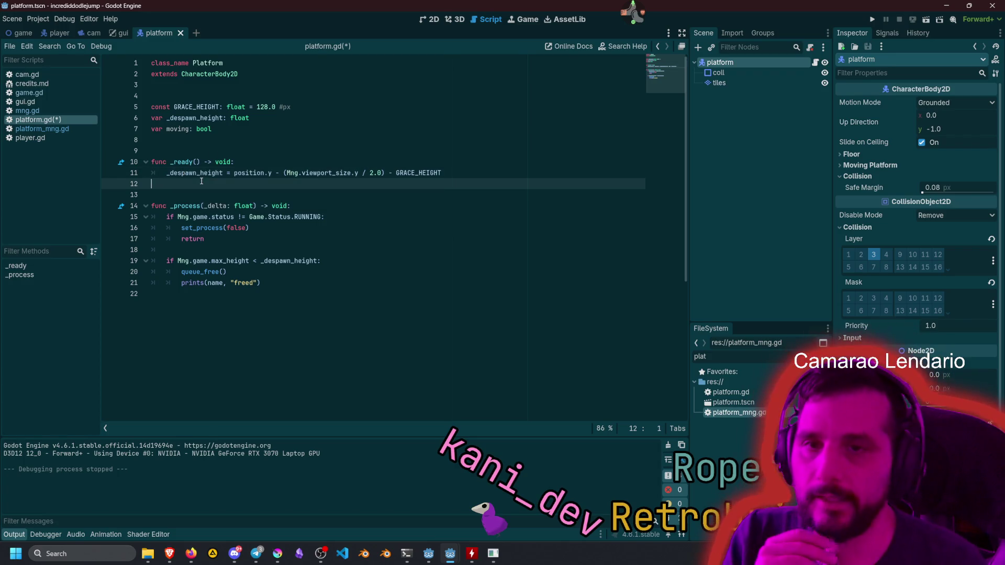
key("Up")
key("End")
key("Return")
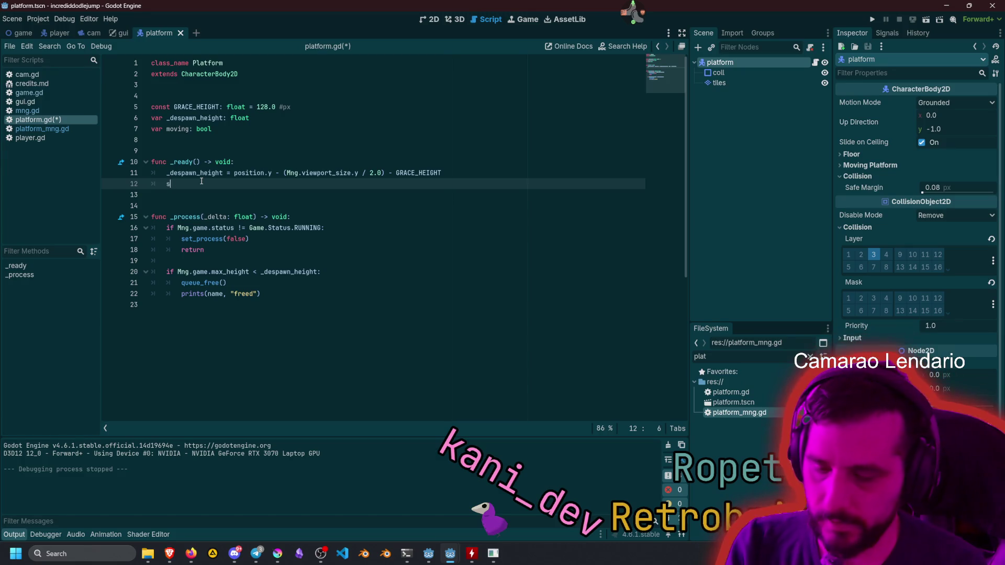
key("BackSpace")
key("BackSpace")
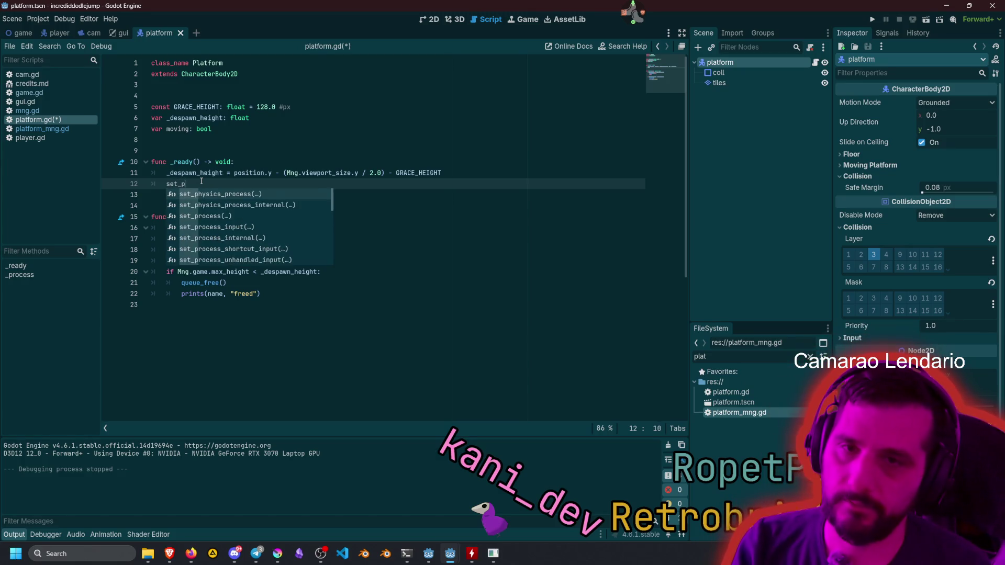
key("Return")
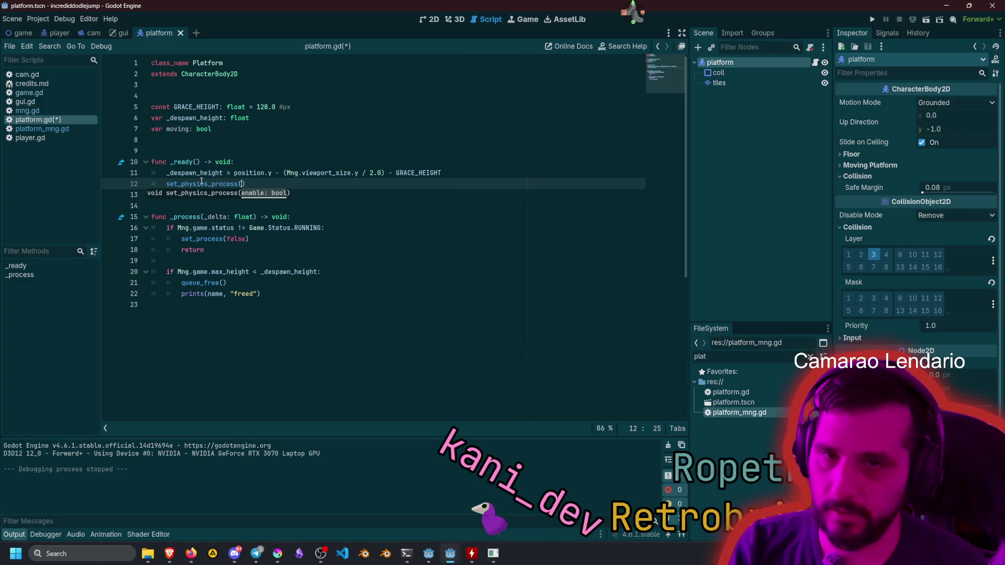
double_click(178, 129)
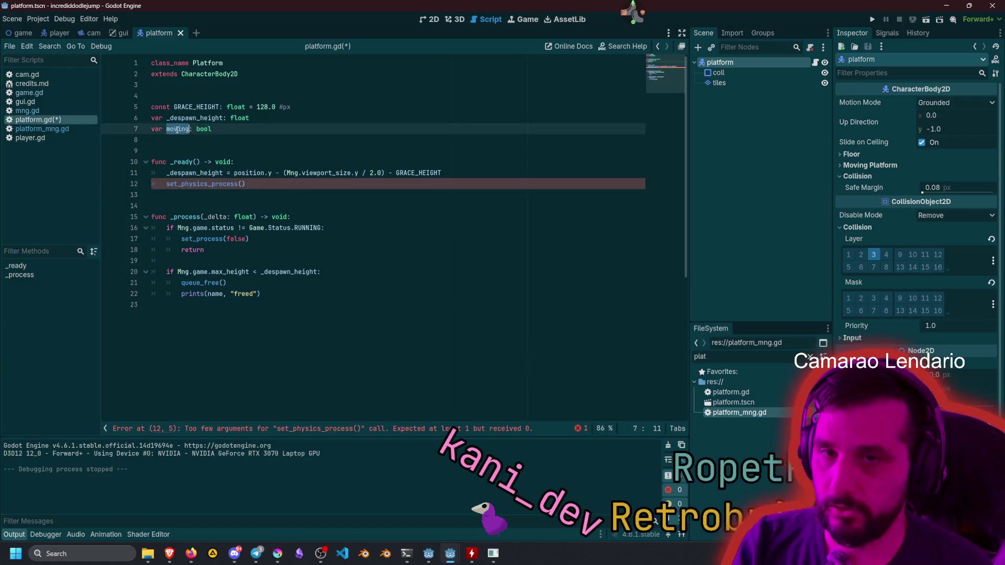
left_click(242, 184)
type("moving")
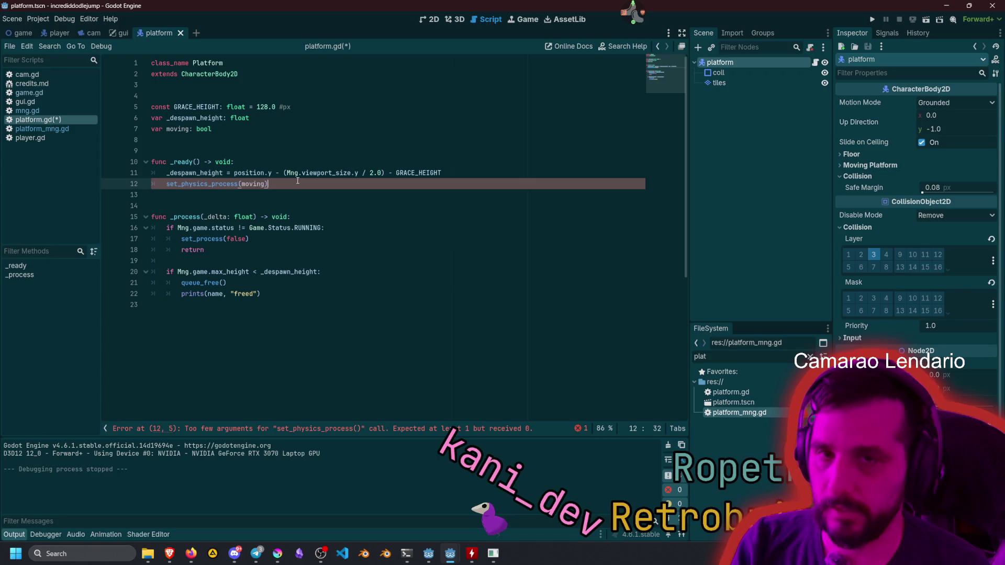
Add an empty _physics_process function stub at the end of platform.gd.
left_click(245, 308)
key("Return")
key("Return")
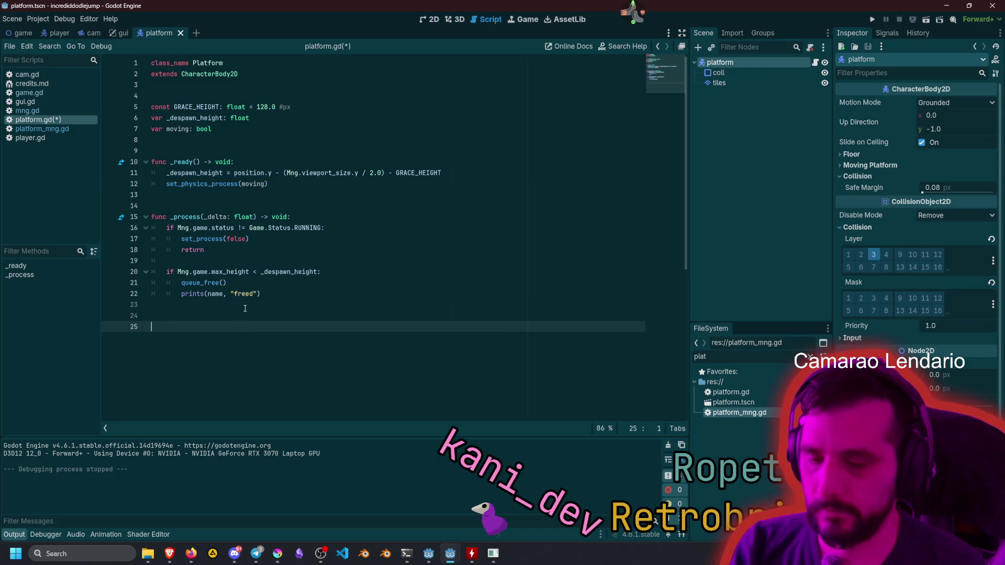
type("func _phy")
key("Return")
key("Return")
scroll(267, 230, "down", 5)
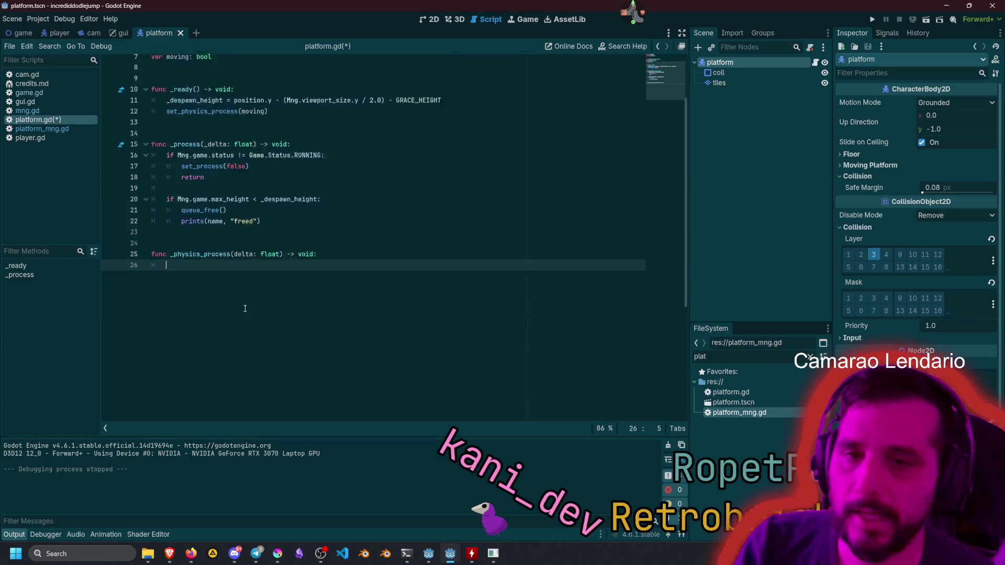
scroll(282, 157, "up", 5)
Declare var _speed: float = 128.0 #px/s, then switch back to platform_mng.gd.
left_click(288, 149)
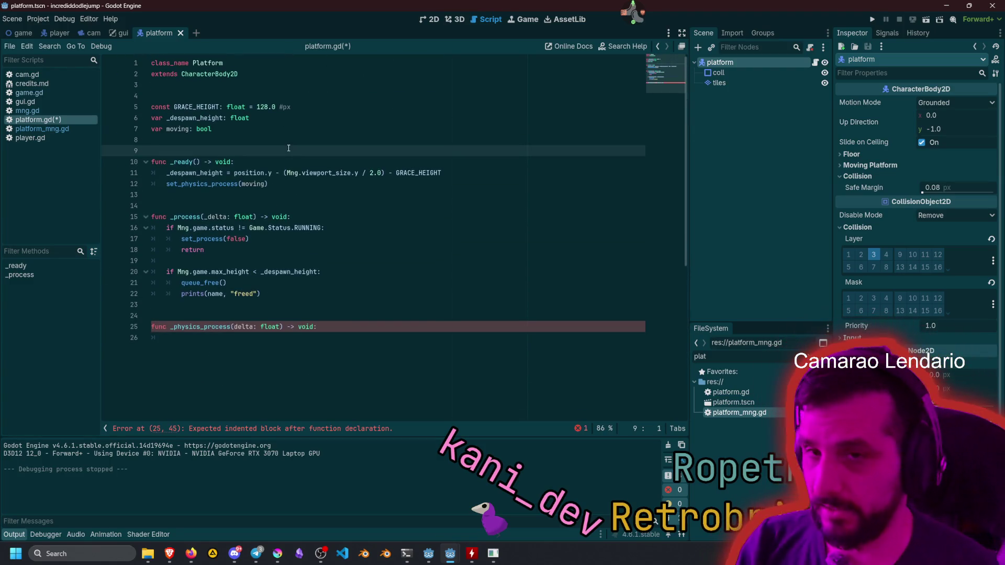
key("Return")
key("Return")
key("Up")
key("Up")
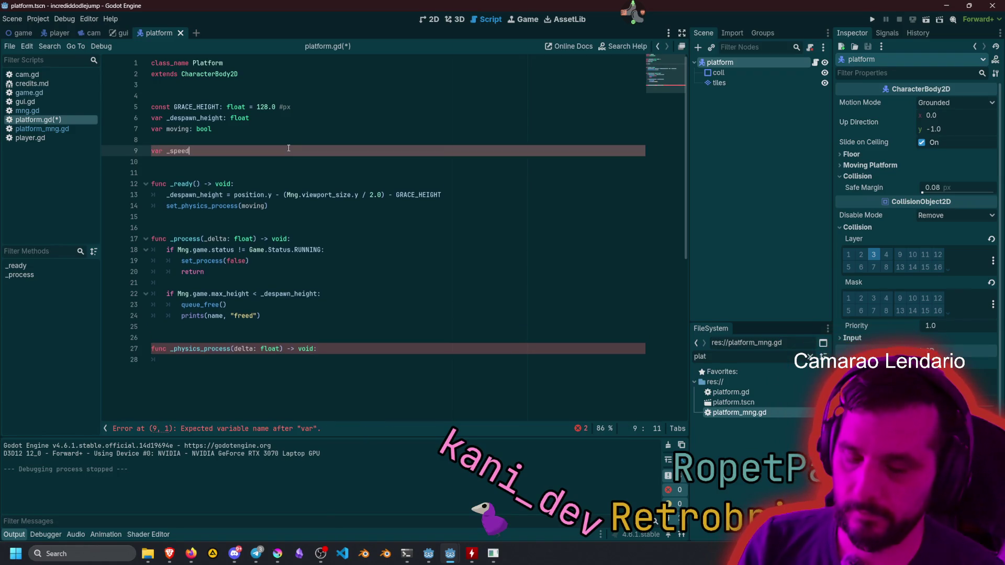
type(": float")
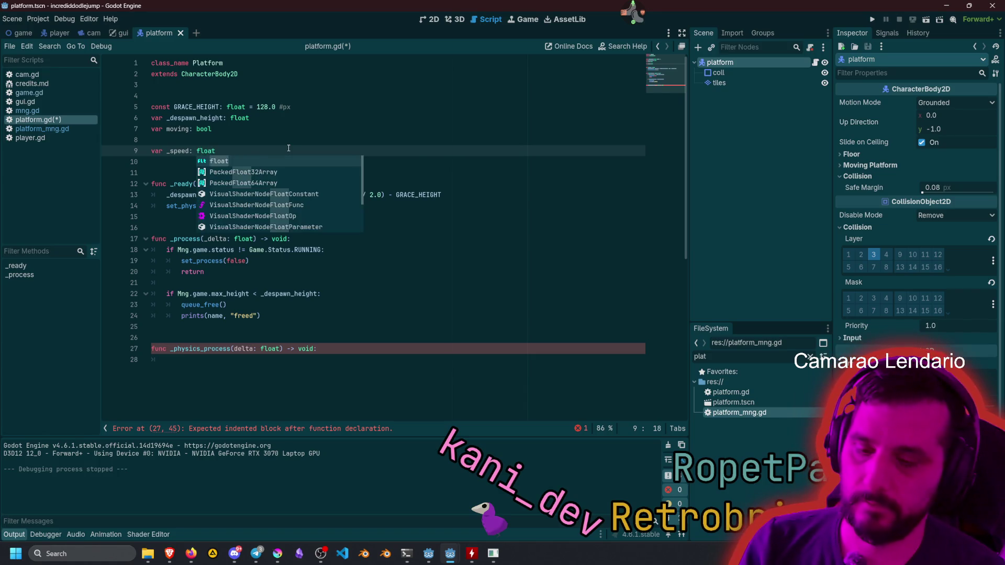
type(" = ")
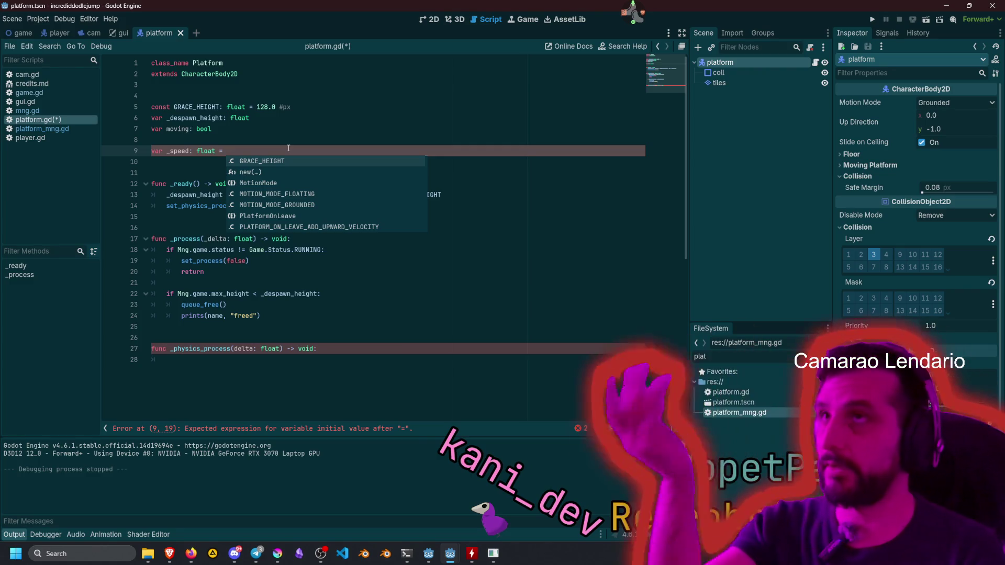
type("128")
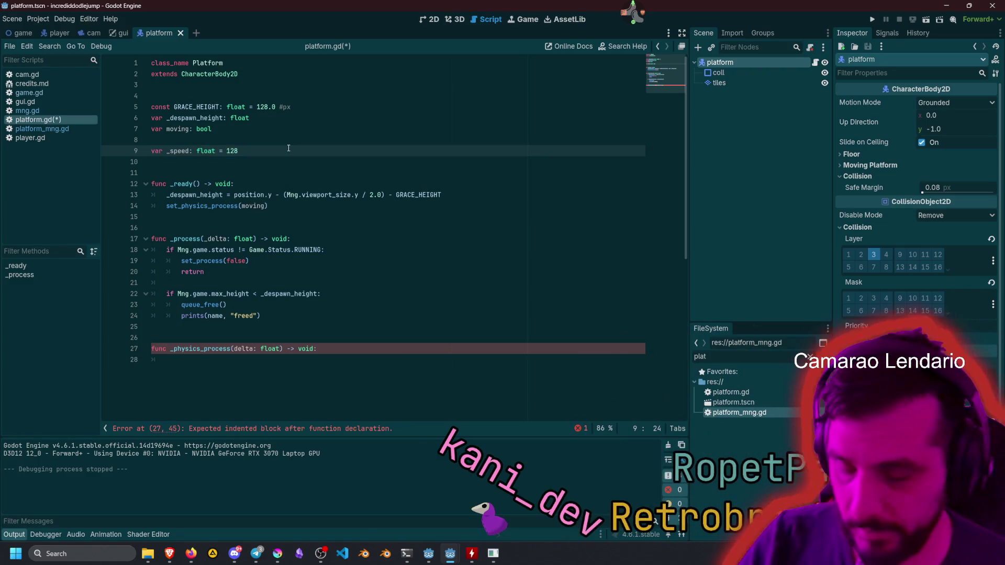
type(".0 #px/s")
left_click(206, 358)
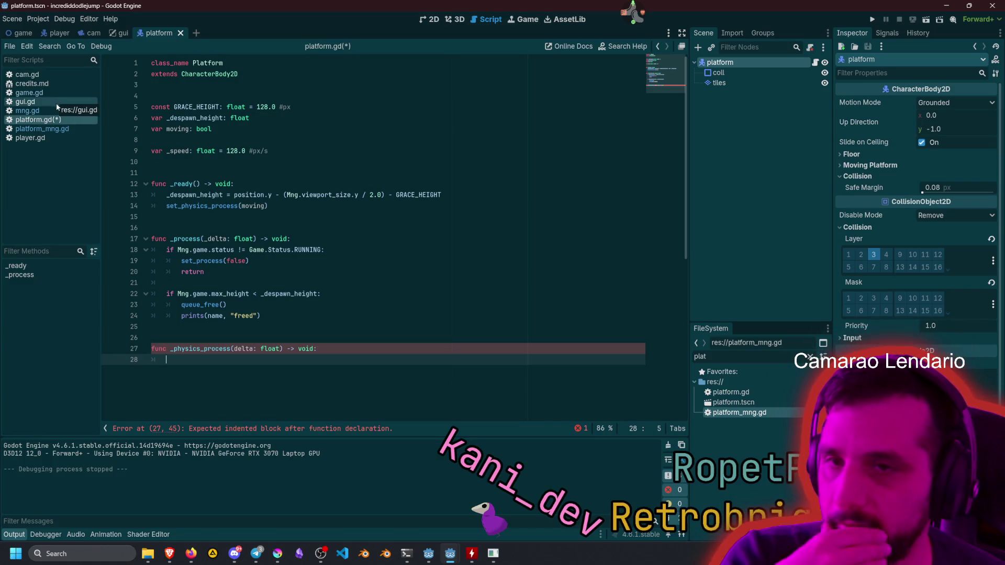
left_click(54, 130)
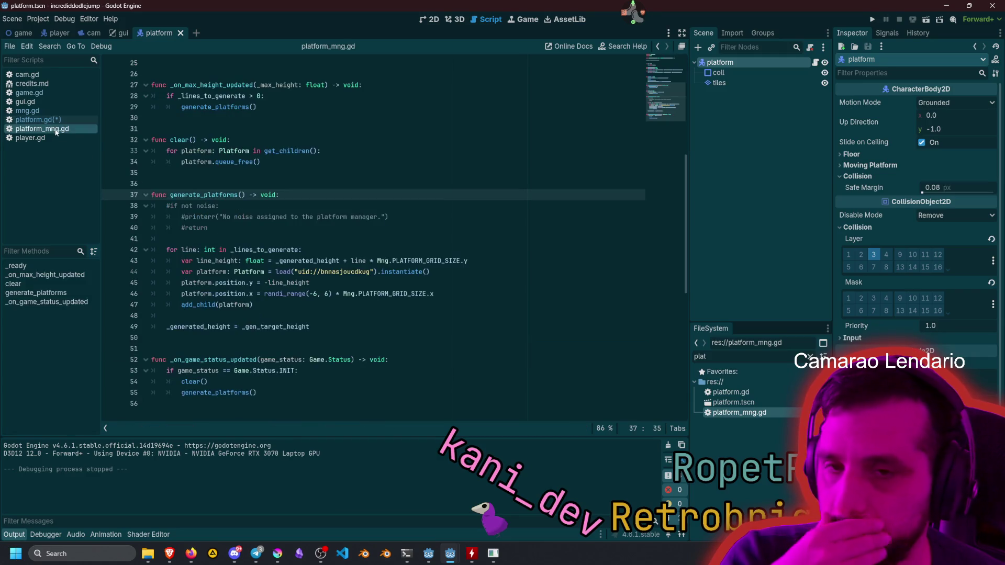
On line 46, replace randi_range(-6, 6) with (randf() + 1.0) * 0.5.
left_click_drag(263, 294, 460, 289)
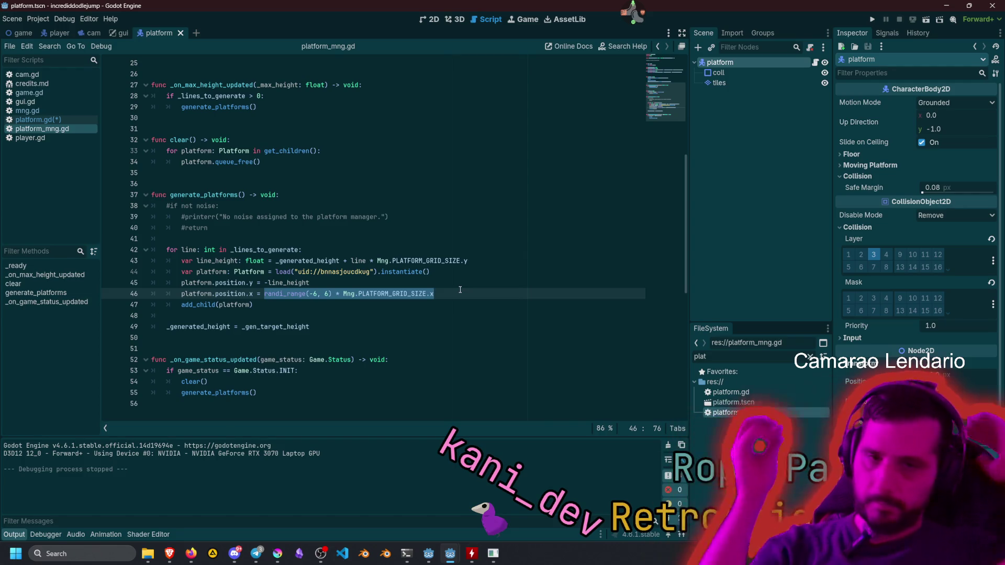
left_click(279, 294)
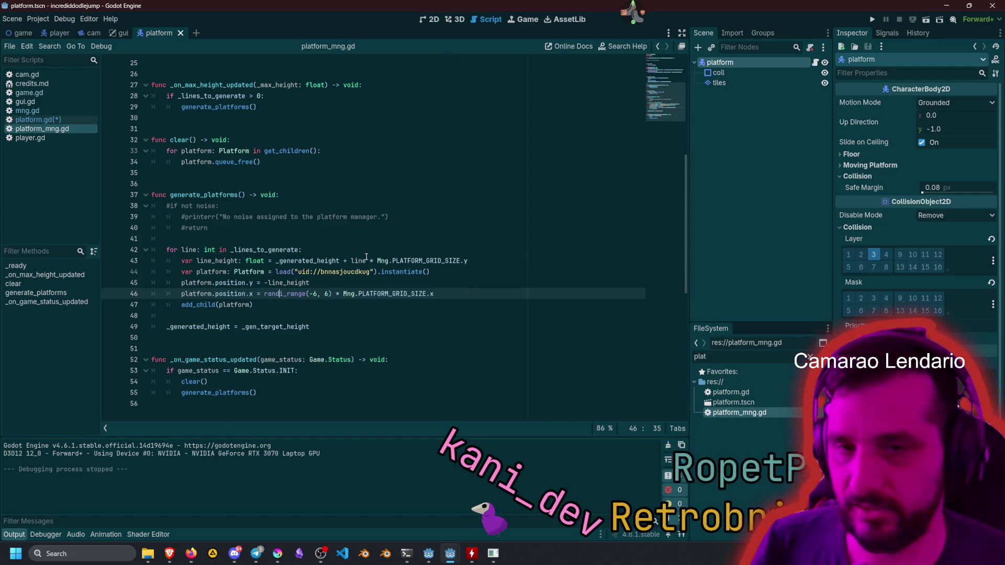
key("ctrl+Delete")
type("f")
key("Return")
key("Delete")
key("Delete")
key("Delete")
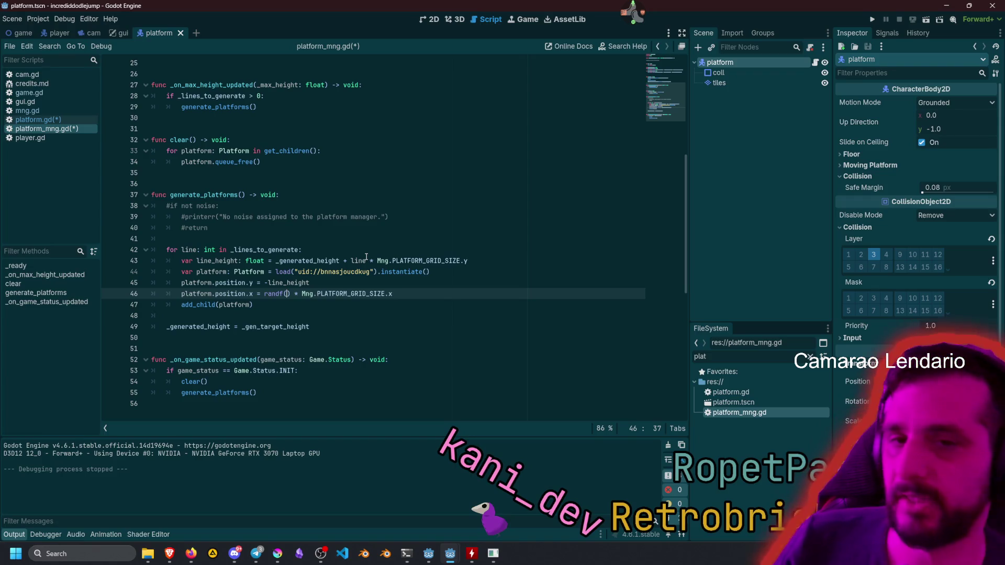
type(")")
type(" + 1.")
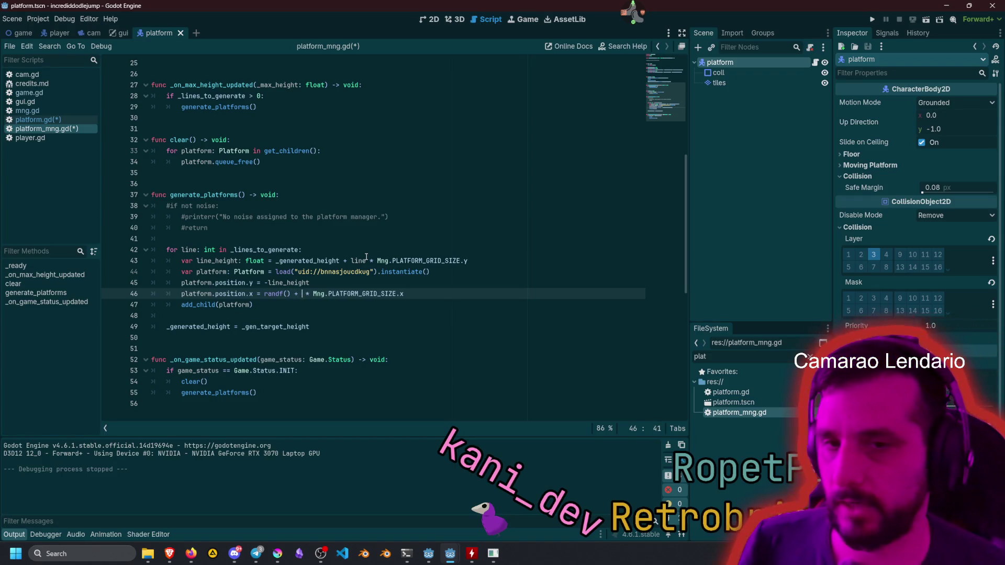
type("0")
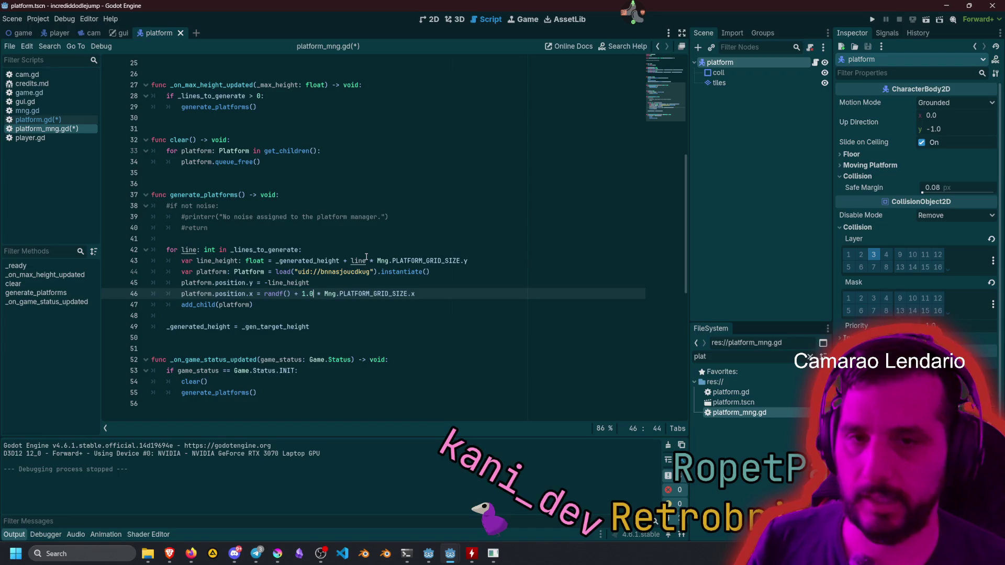
key("ctrl+shift+Left")
key("ctrl+shift+Left")
key("ctrl+shift+Left")
key("shift+Right")
key("shift+Right")
key("shift+Right")
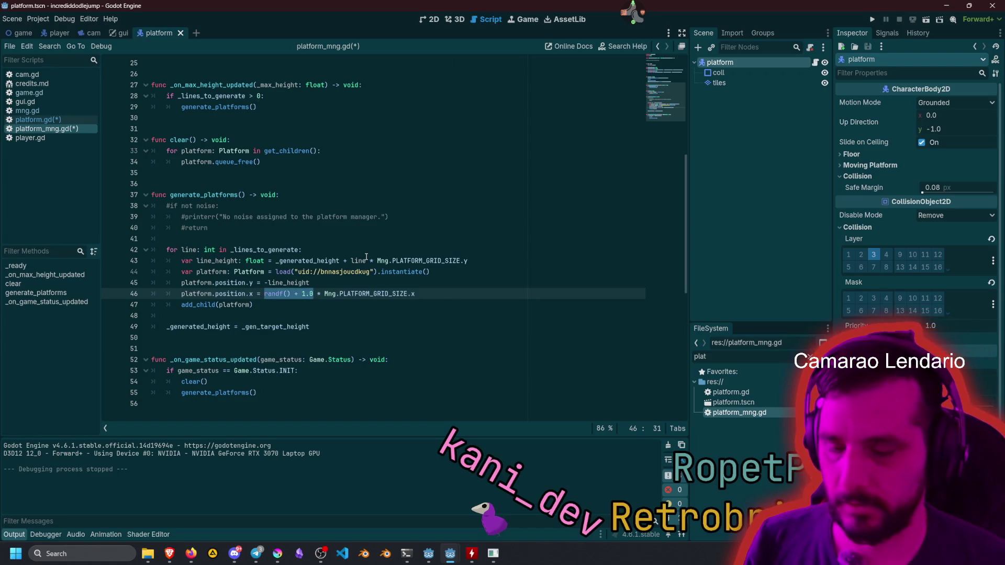
type("(")
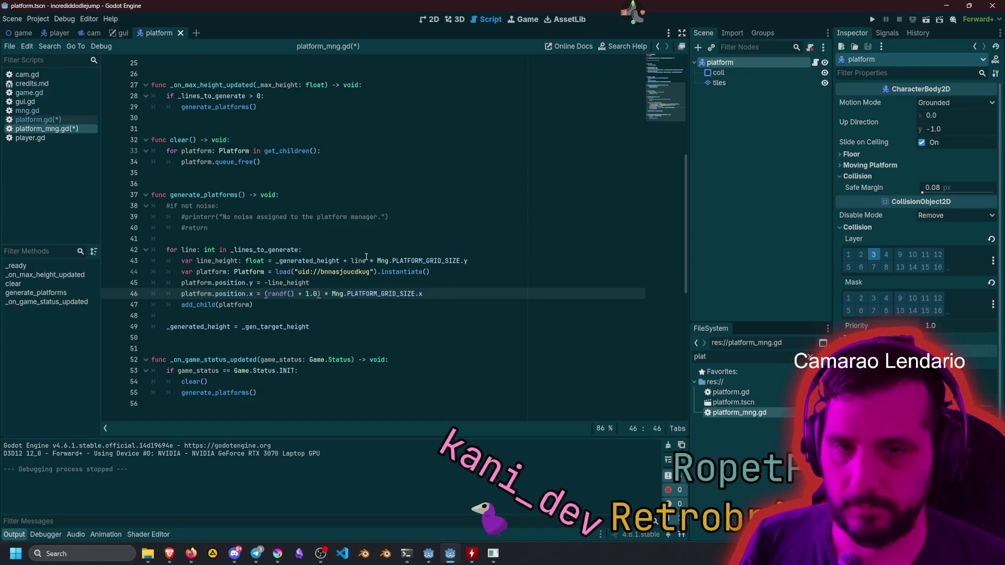
type("*.5")
key("Left")
key("Left")
type("0")
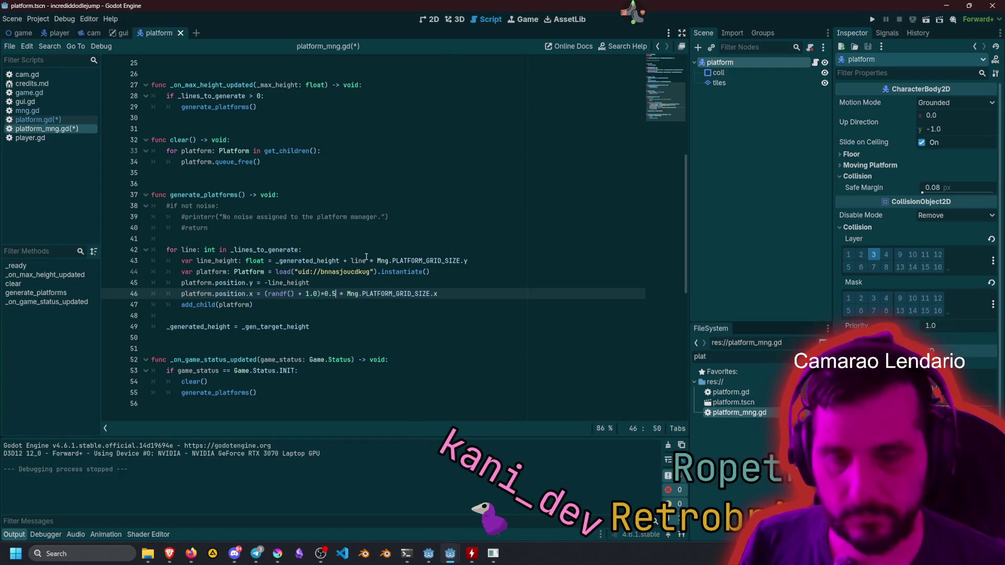
key("Right")
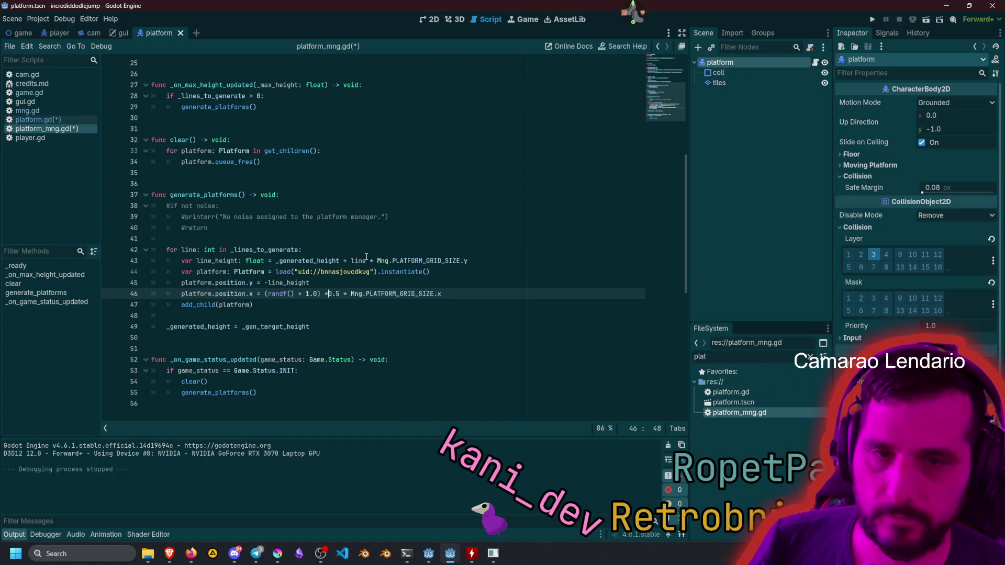
key("Right")
key("Right")
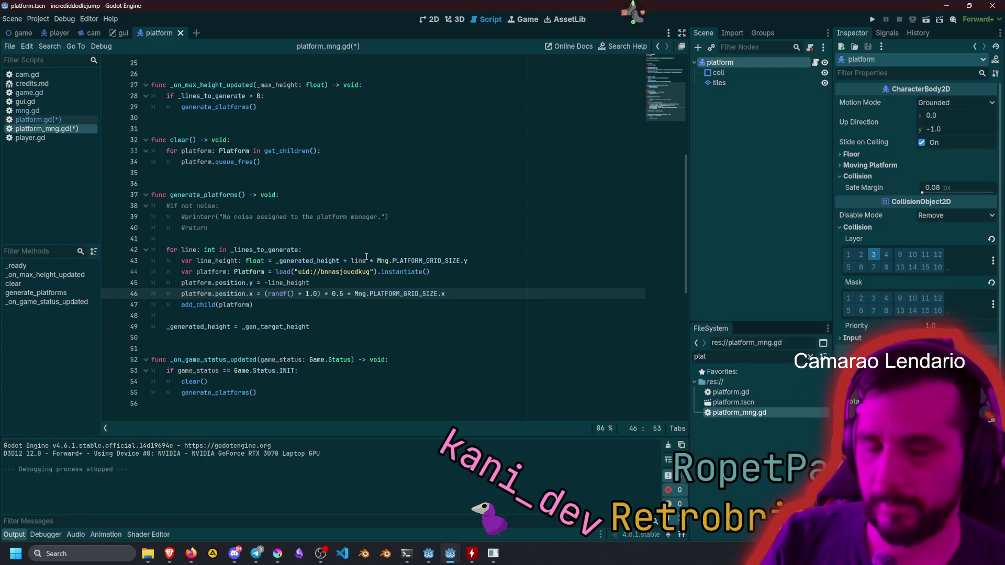
Replace the PLATFORM_GRID_SIZE multiplier with Mng.viewport_size.x.
key("shift+End")
key("BackSpace")
key("BackSpace")
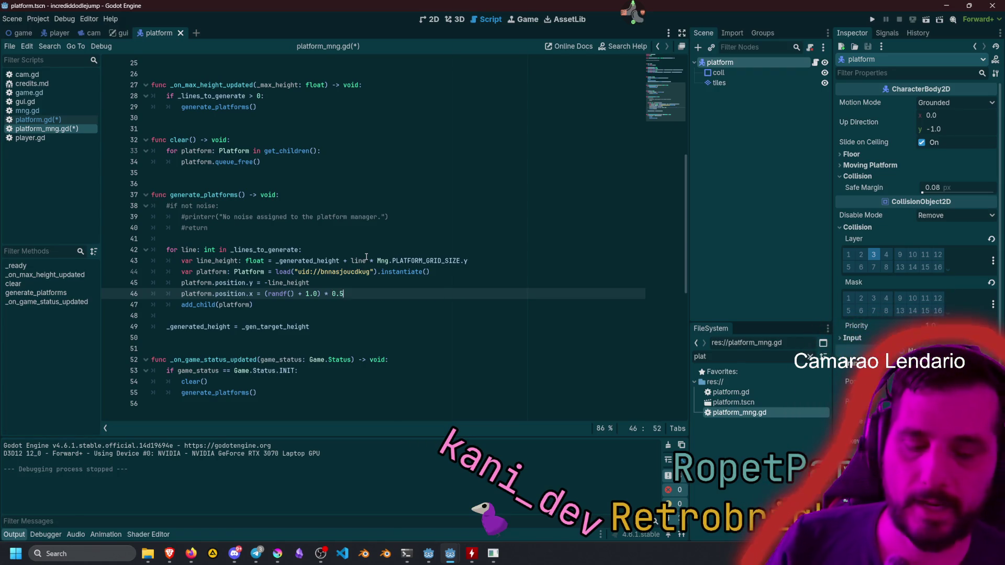
type(" * Mng.")
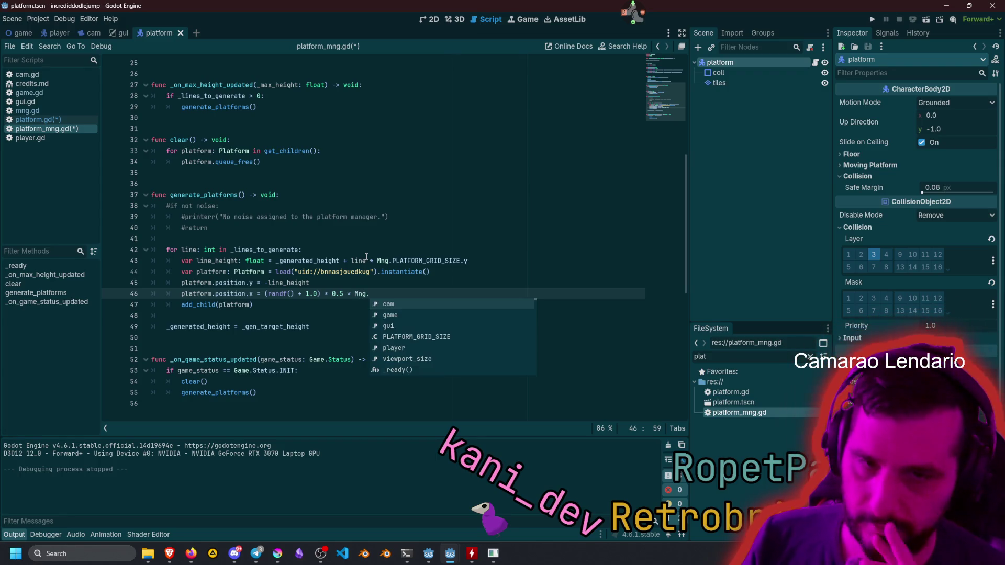
type("vi")
key("Return")
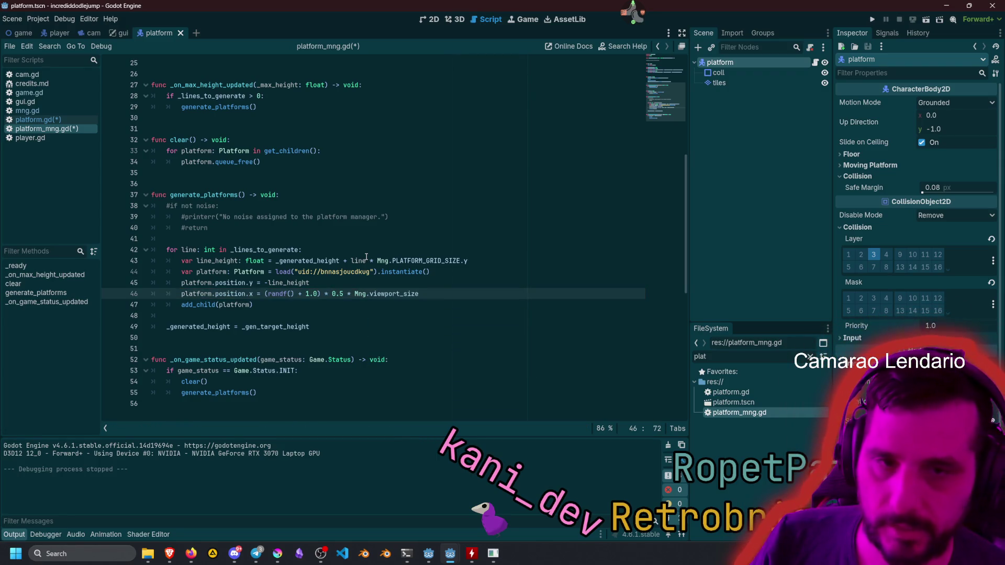
type("x")
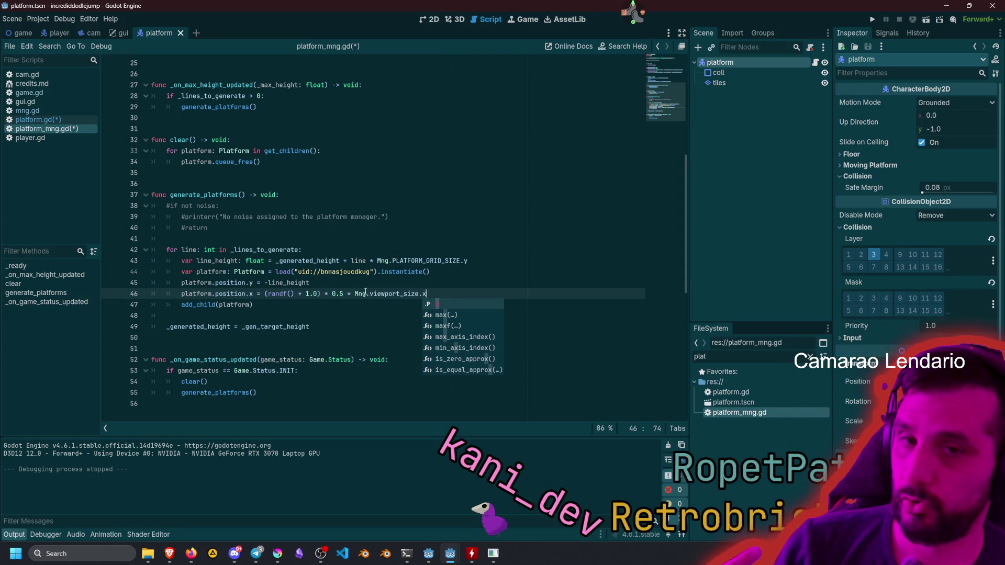
Rewrite the random term as (randf() * 2.0 - 1.0).
left_click(295, 294)
key("shift+Right")
key("shift+Right")
key("shift+Right")
key("BackSpace")
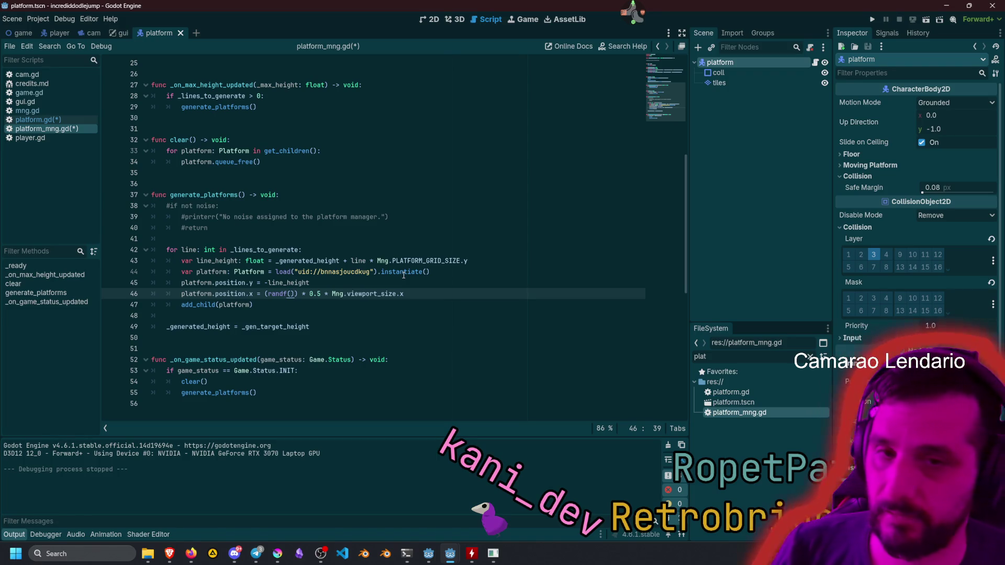
key("Delete")
key("Left")
key("Left")
key("Left")
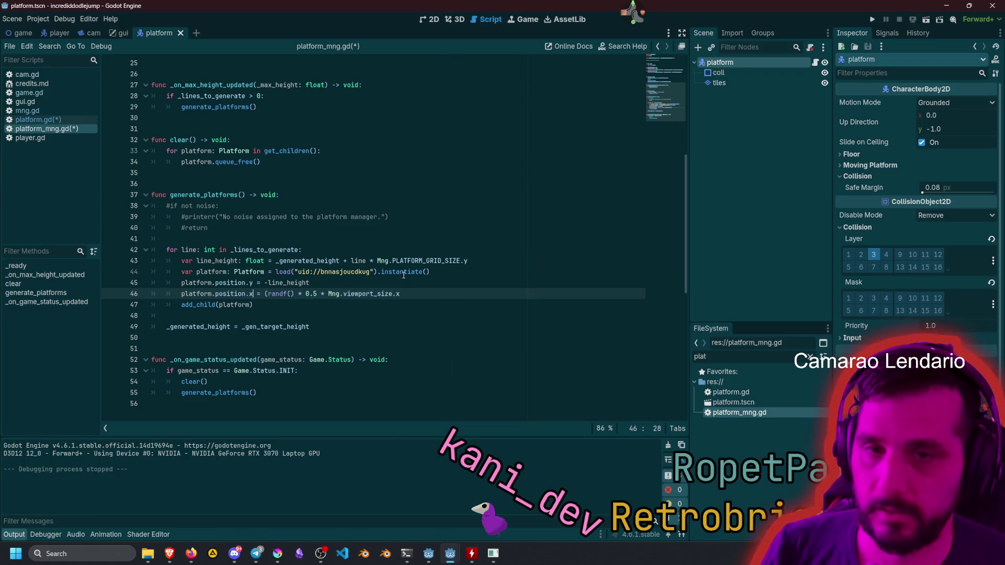
key("Delete")
key("End")
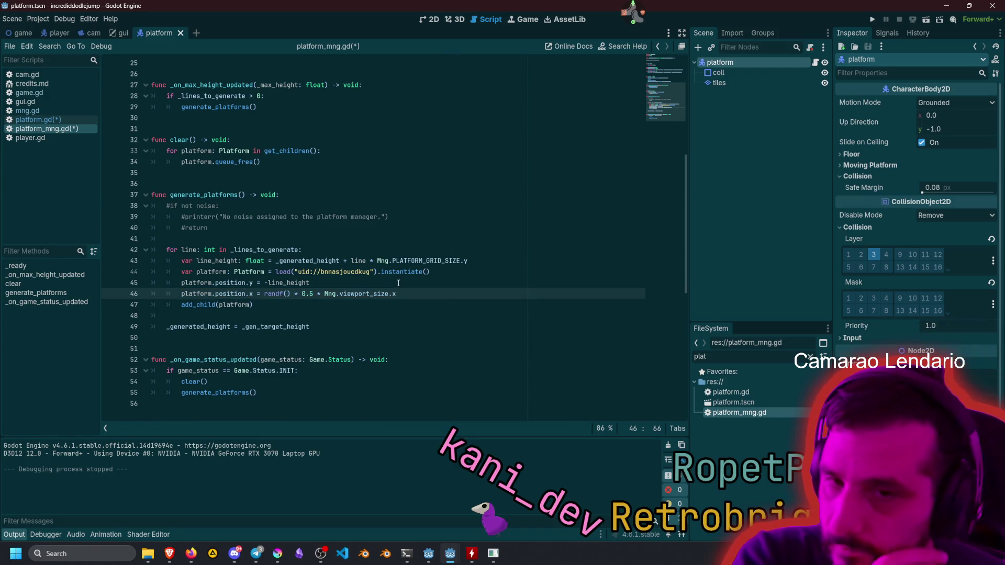
left_click(274, 295)
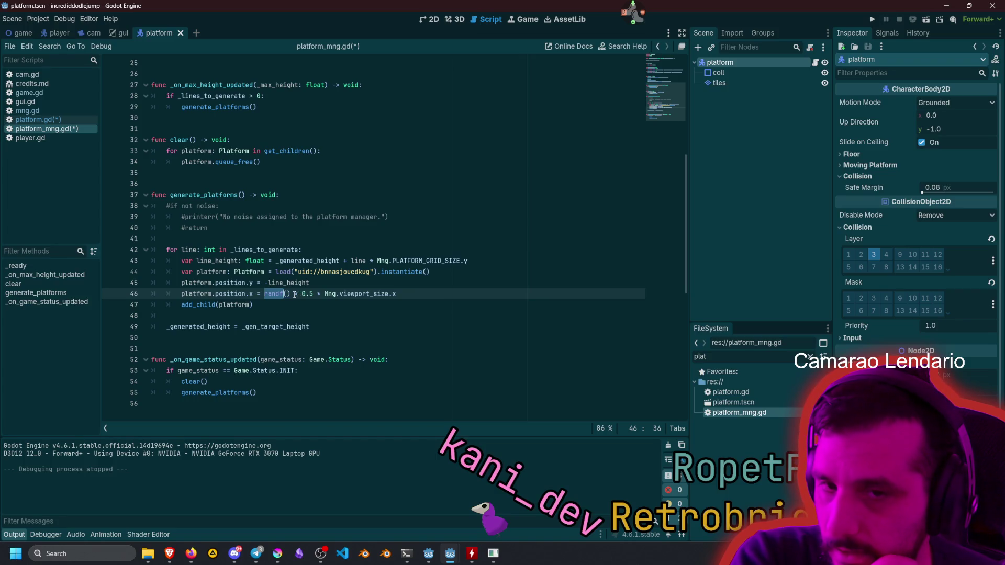
left_click(291, 294)
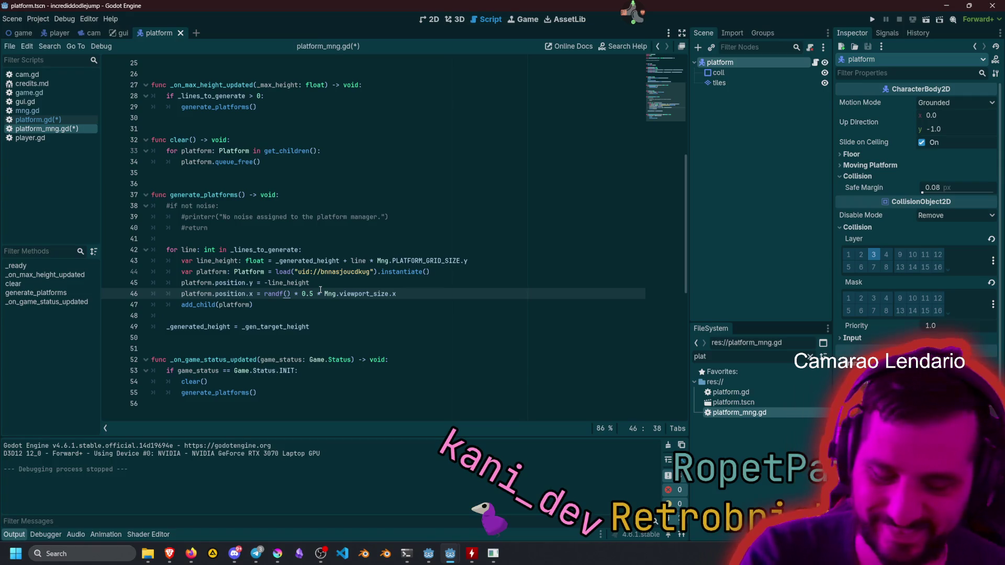
type("* 2.0")
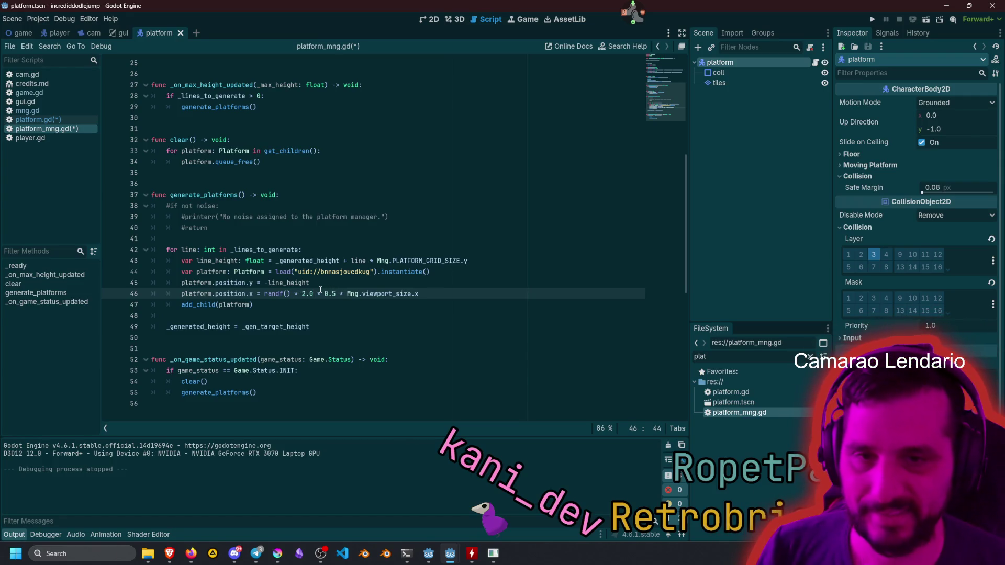
key("ctrl+shift+Left")
key("ctrl+shift+Left")
key("ctrl+shift+Left")
type("()")
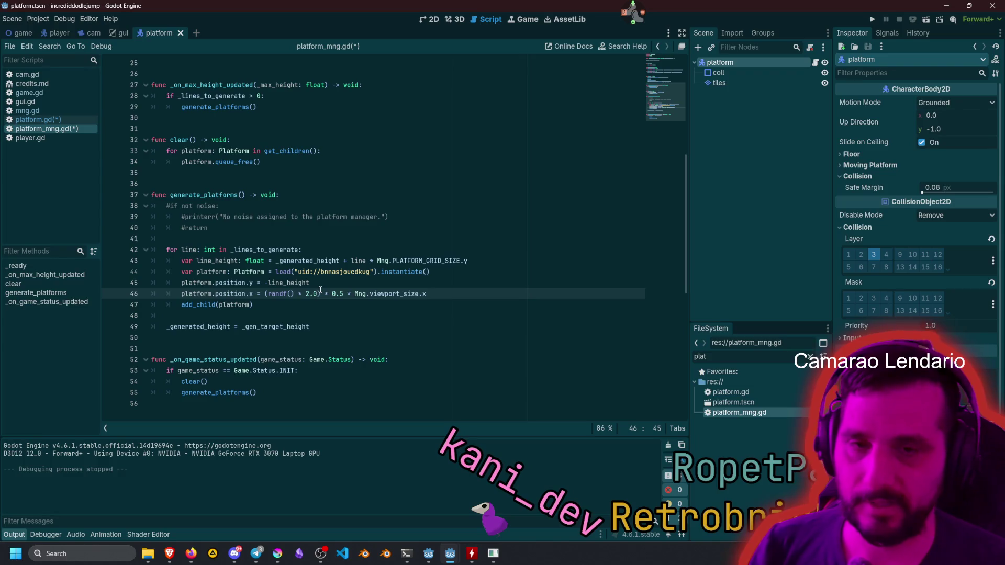
type(" * 2.0 - 1.0")
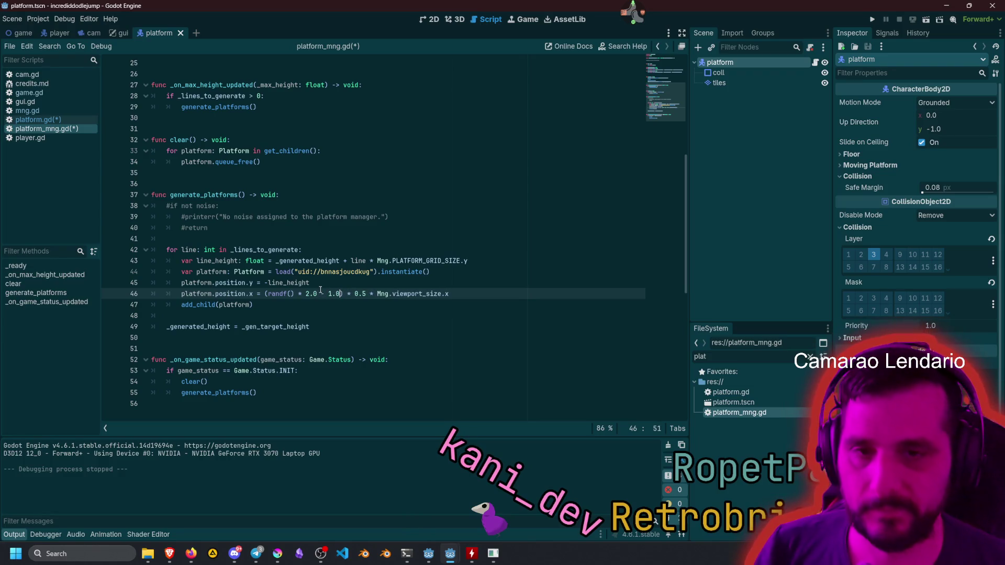
Move the * 0.5 factor to the end of the x-position line.
key("Up")
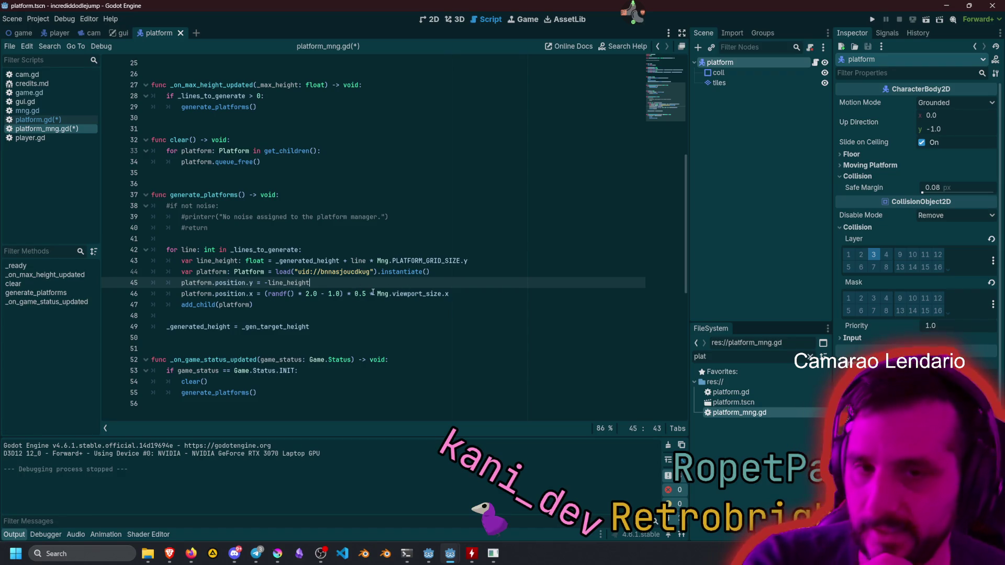
left_click(365, 294)
key("shift+Left")
key("shift+Left")
key("shift+Left")
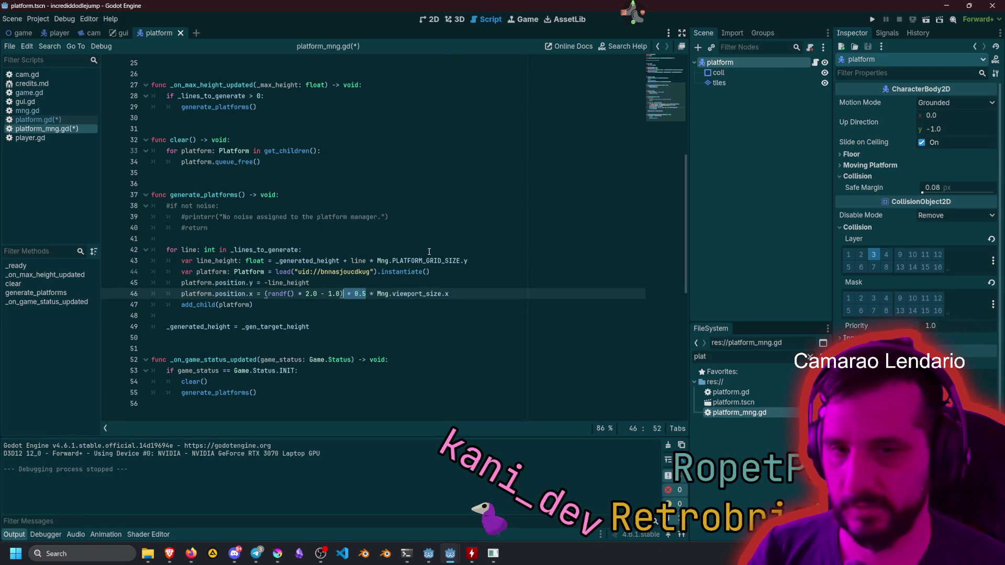
key("Delete")
key("End")
key("ctrl+z")
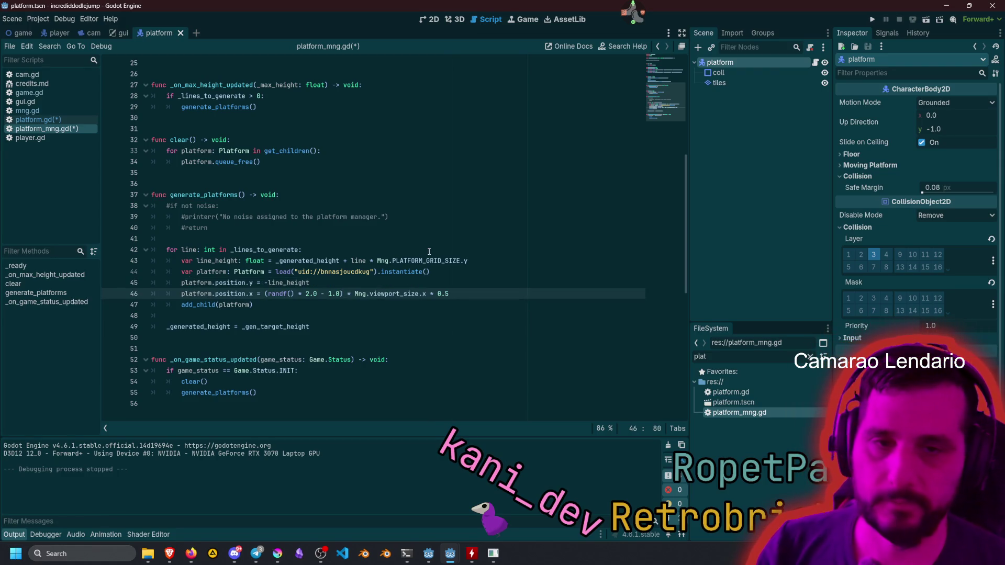
left_click(429, 252)
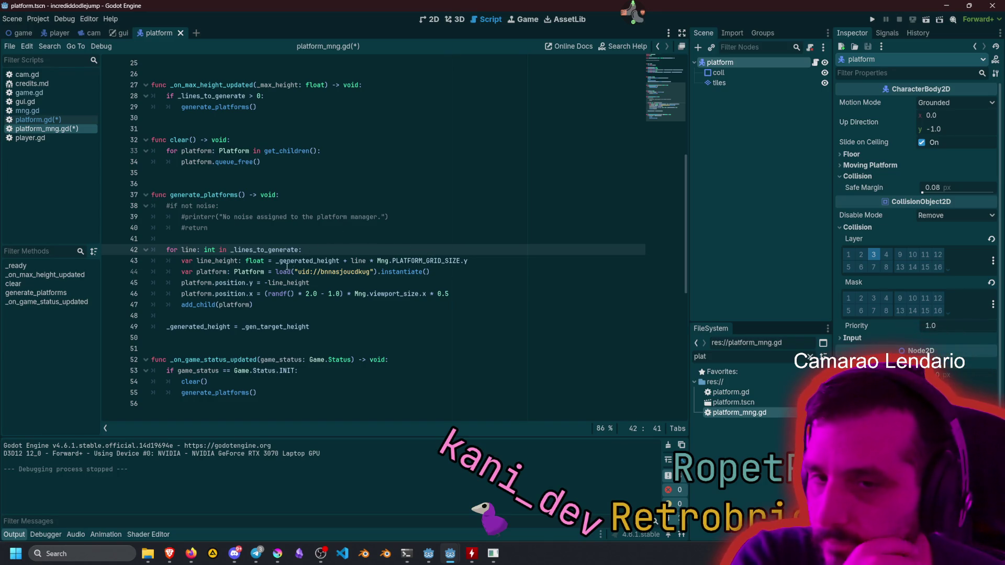
left_click(196, 294)
Add a platform.moving line below the x position and save the script.
key("End")
key("Return")
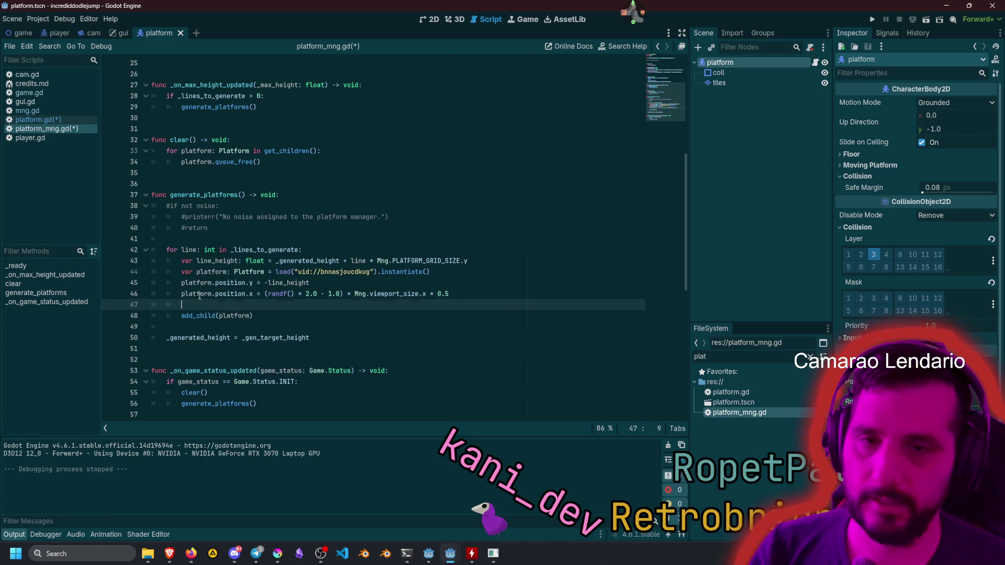
type("platform.mo")
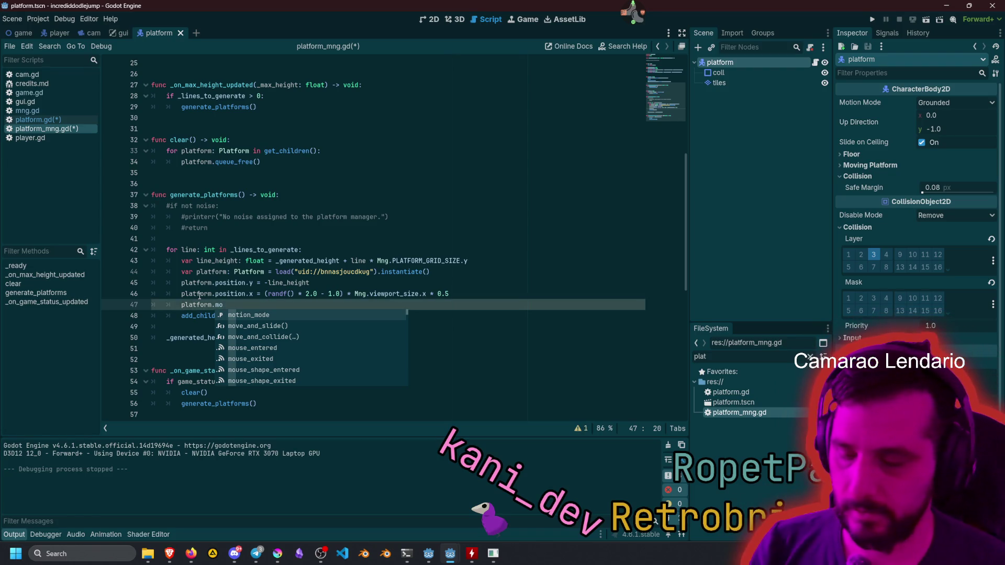
type("vi")
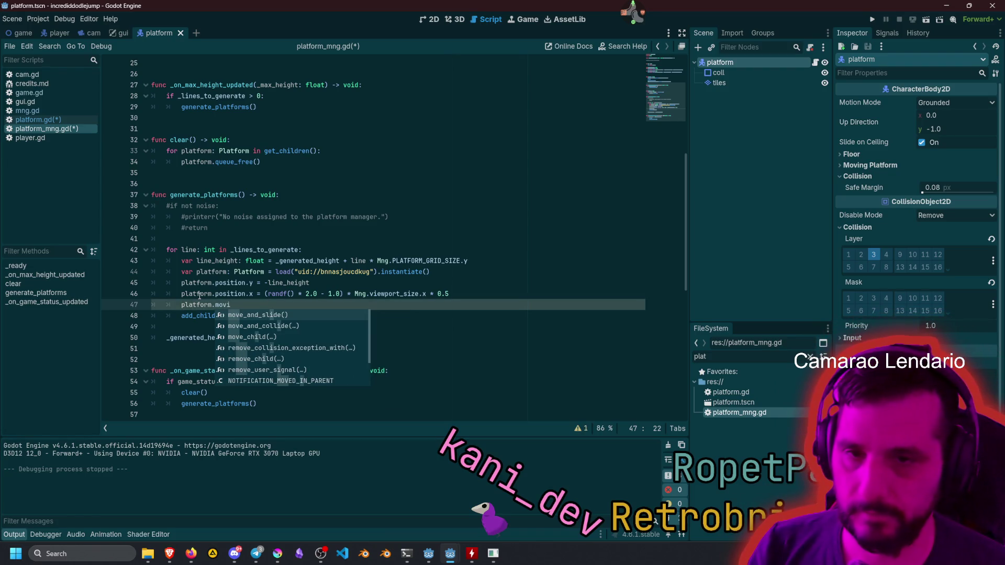
type("ng")
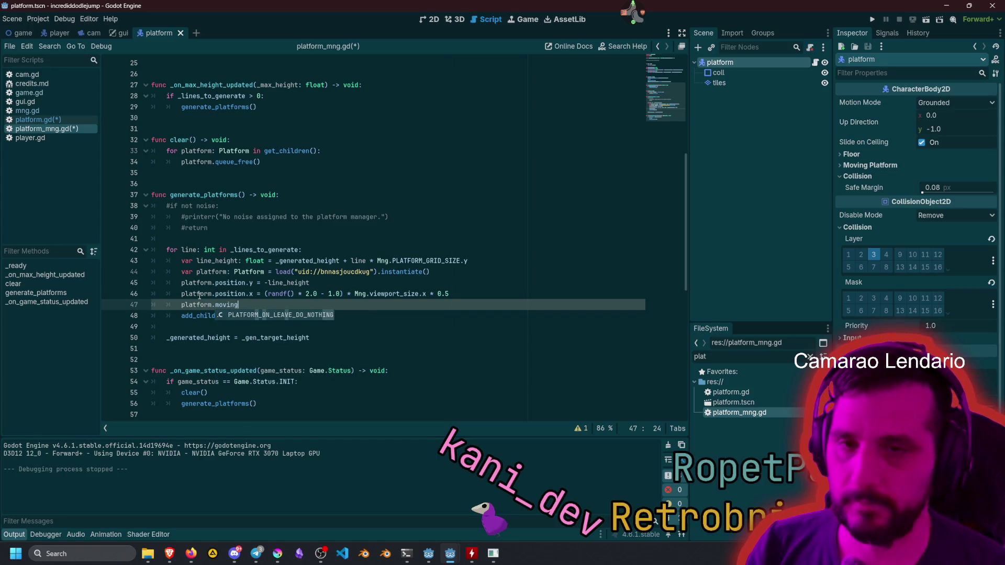
key("ctrl+s")
left_click(278, 238)
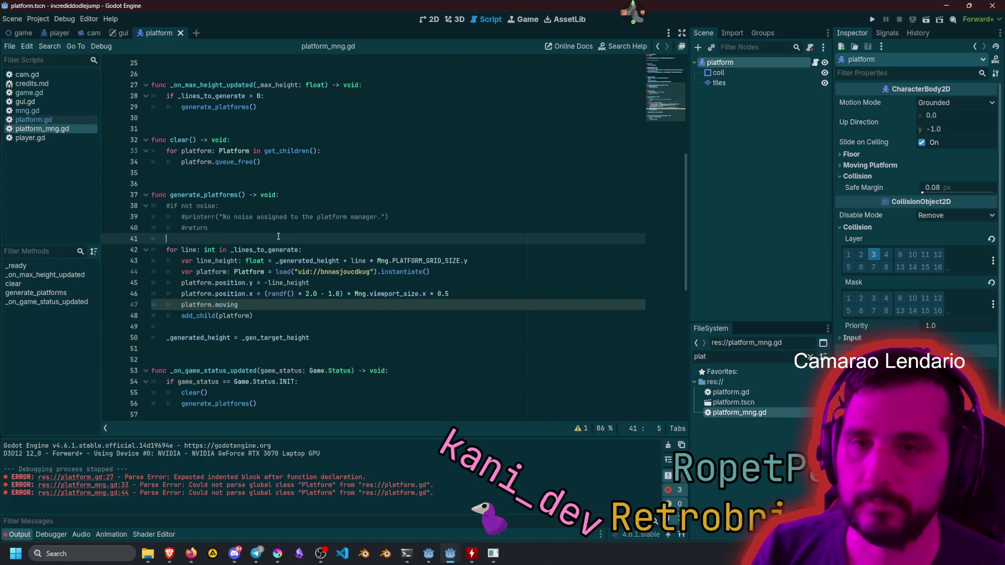
Trim the new line back to platform.mo and switch to platform.gd.
left_click(261, 304)
key("shift+Left")
key("shift+Left")
key("shift+Left")
key("BackSpace")
left_click(33, 120)
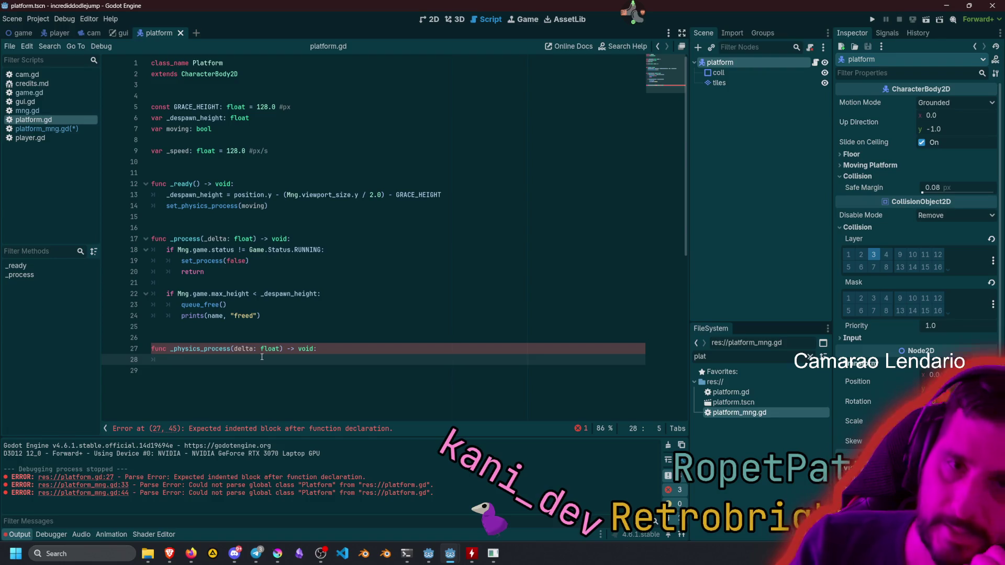
left_click(221, 94)
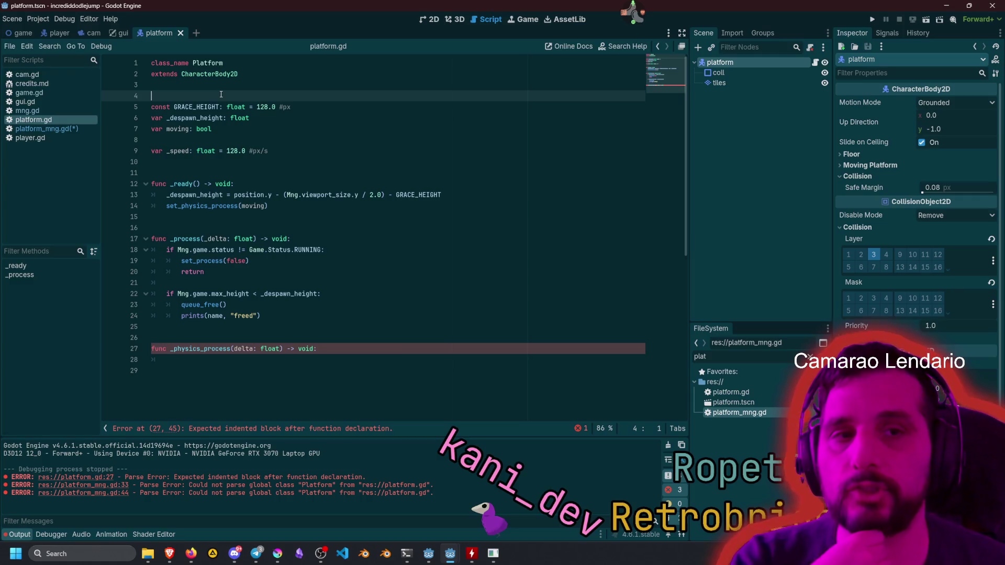
Check the coll segment shape's points and add a new line in _ready.
left_click(736, 74)
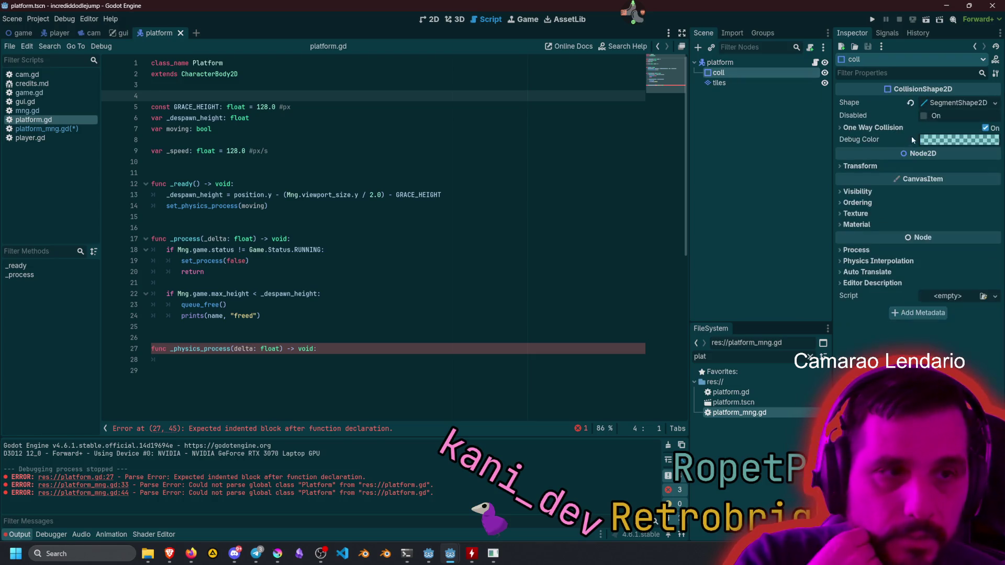
left_click(958, 102)
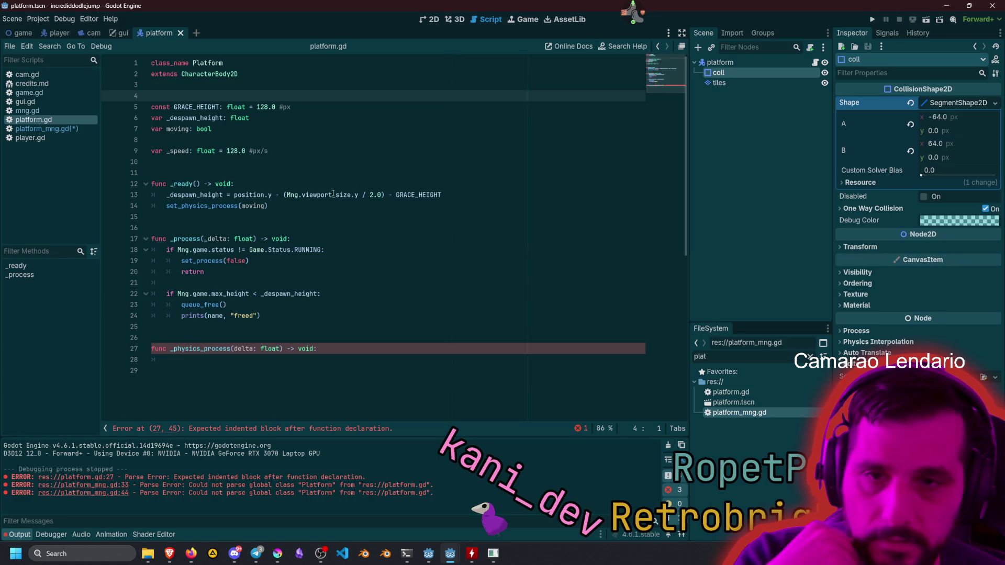
left_click(263, 206)
key("Return")
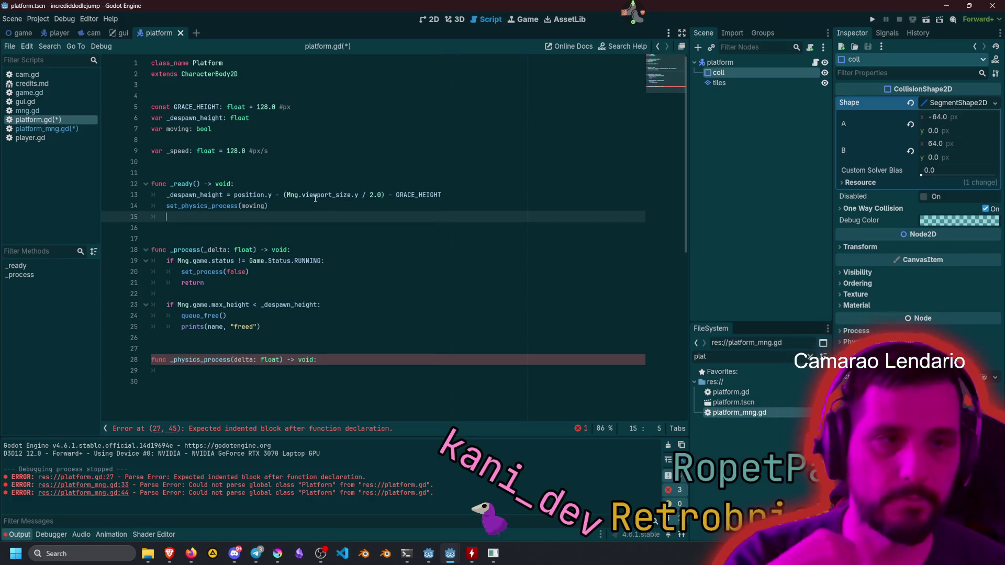
Declare var _half_size: float below the _speed variable.
left_click(258, 162)
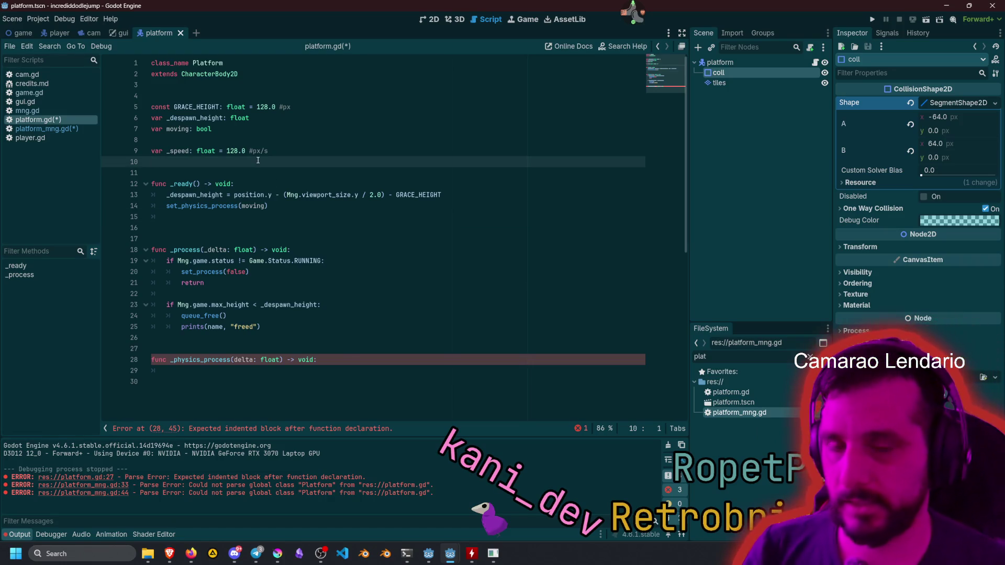
key("Return")
key("Up")
type("var _ex")
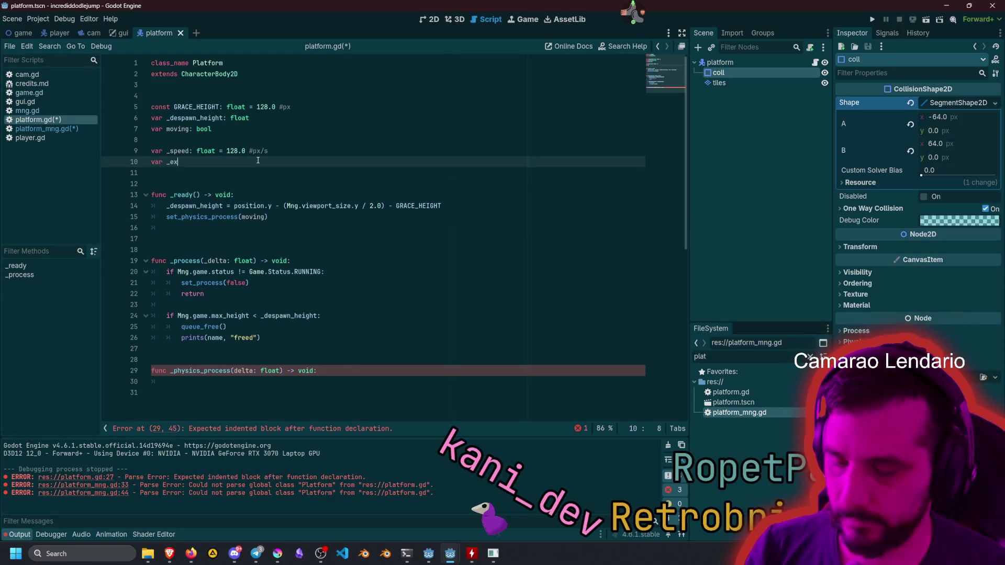
type("tents")
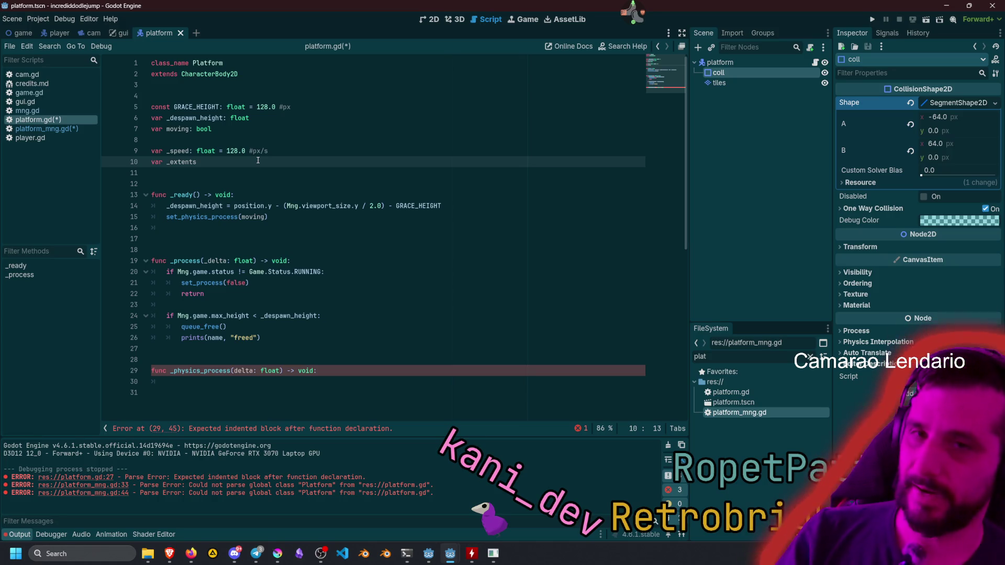
key("shift+Left")
key("shift+Left")
key("shift+Left")
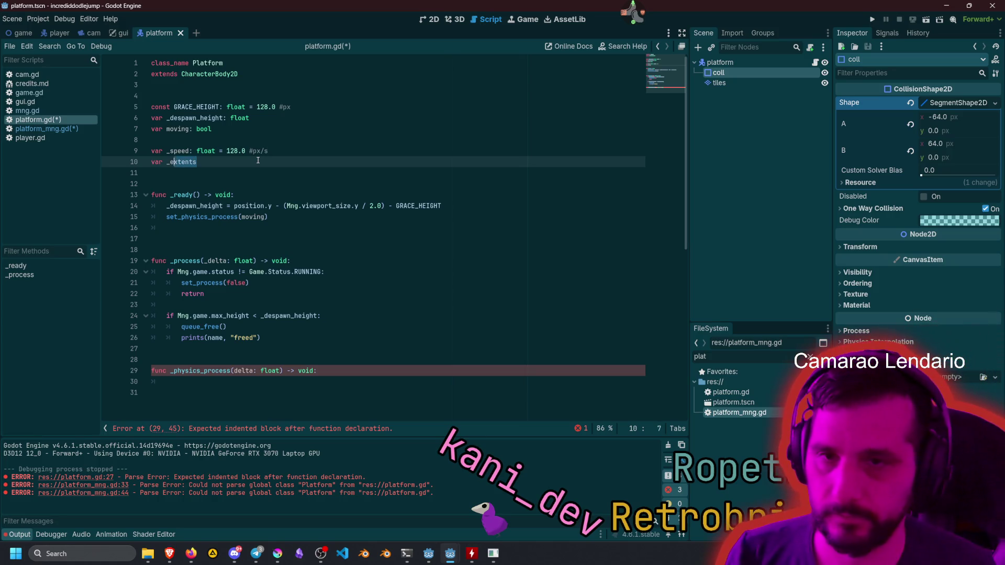
type("size")
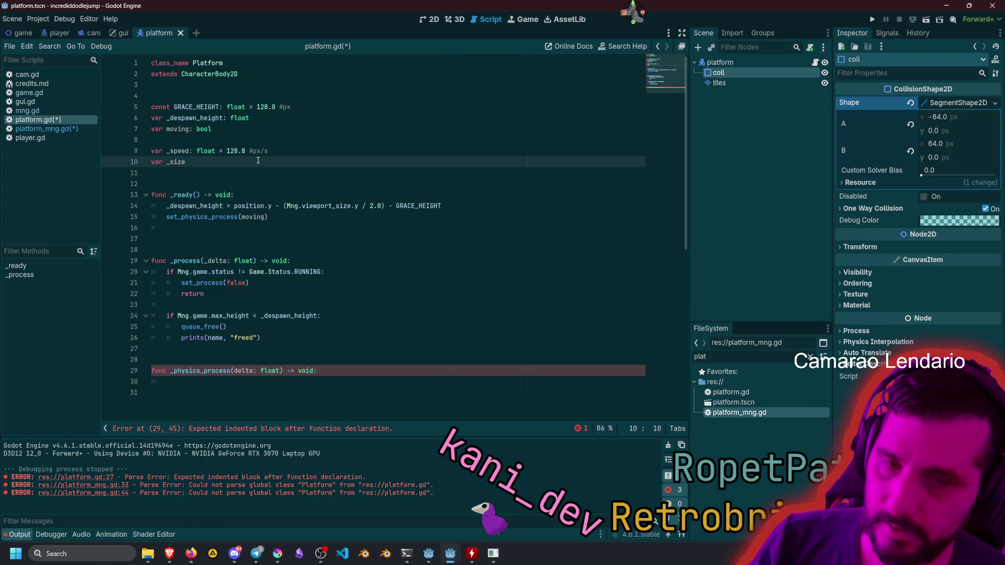
key("Left")
key("Left")
key("Left")
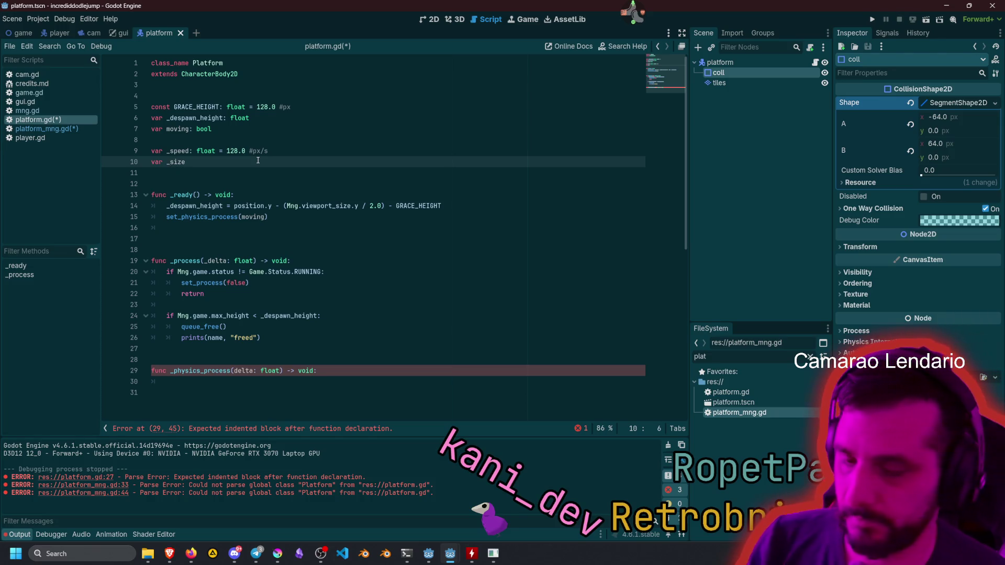
type("half_size")
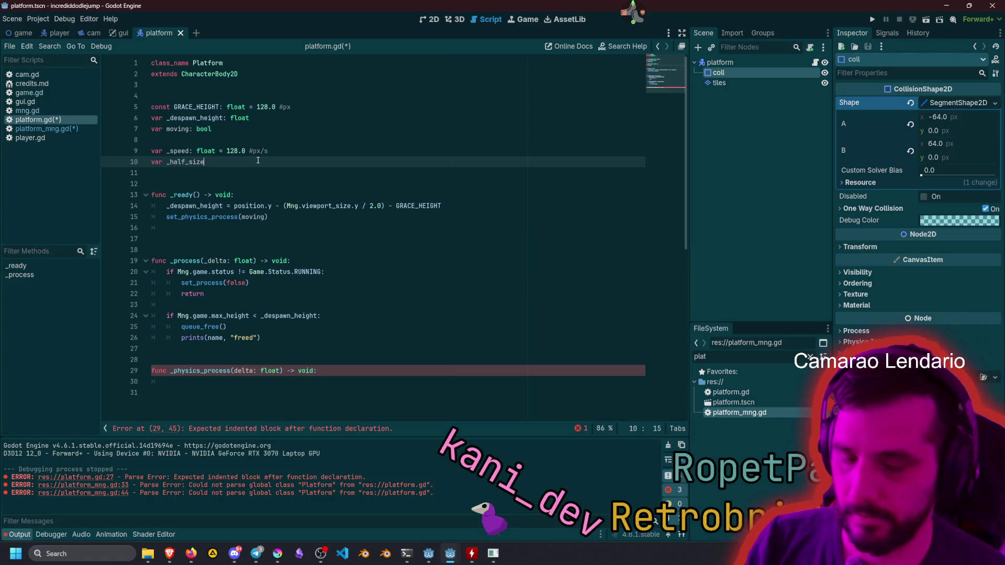
type(": float")
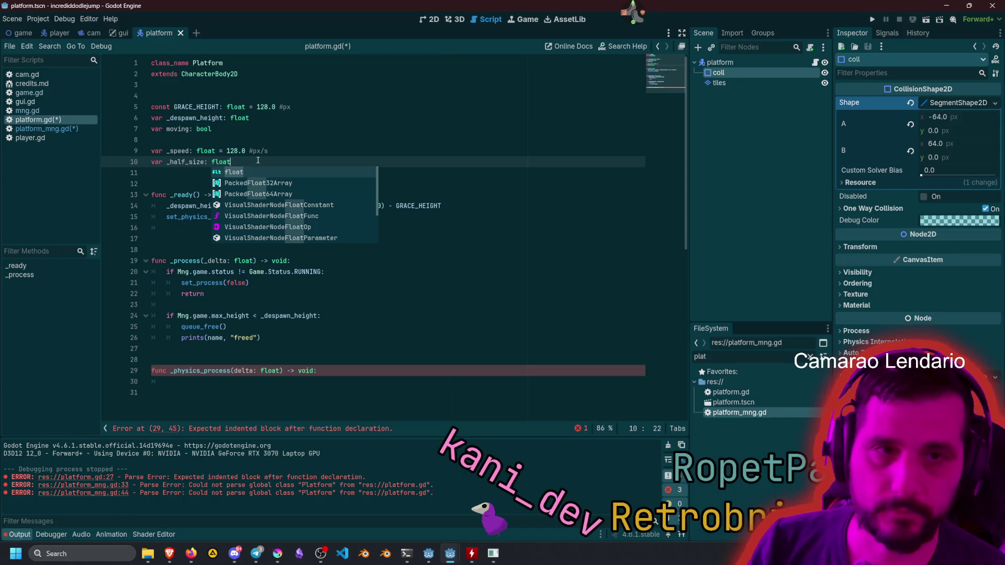
key("Left")
key("Left")
key("Left")
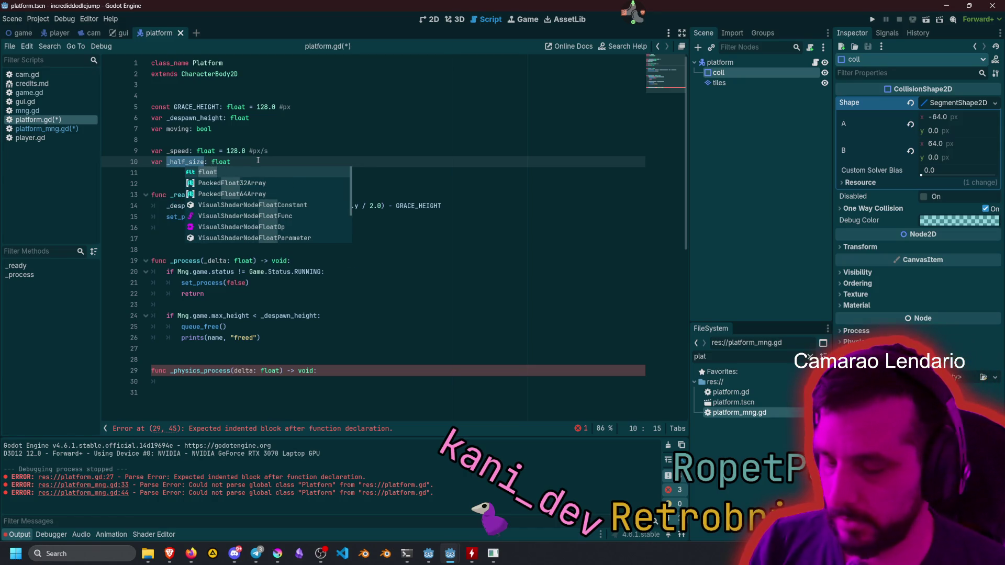
left_click(191, 183)
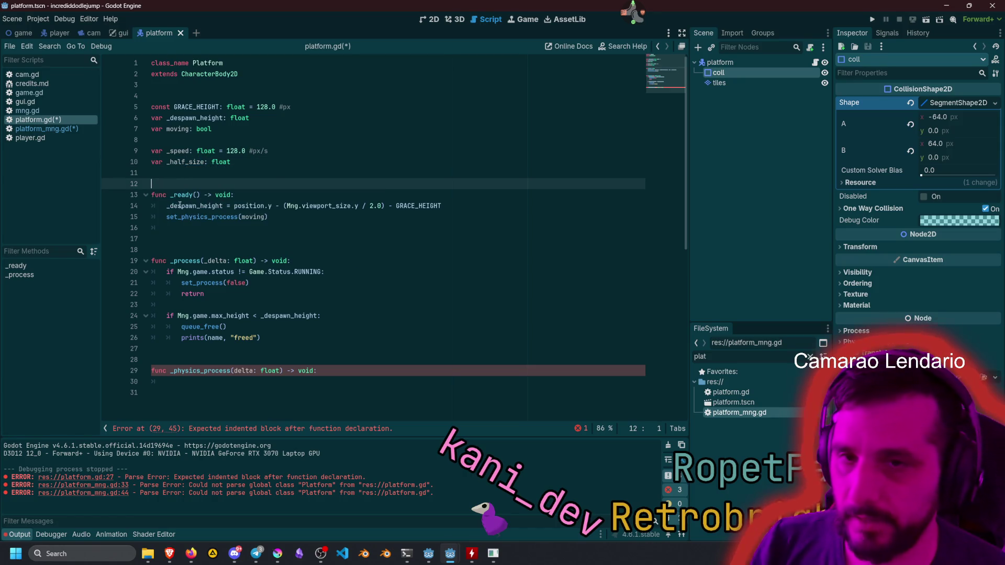
Start a _half_size assignment on a new line in _ready.
left_click(198, 166)
key("Down")
key("Down")
key("Down")
key("Down")
key("Down")
key("Up")
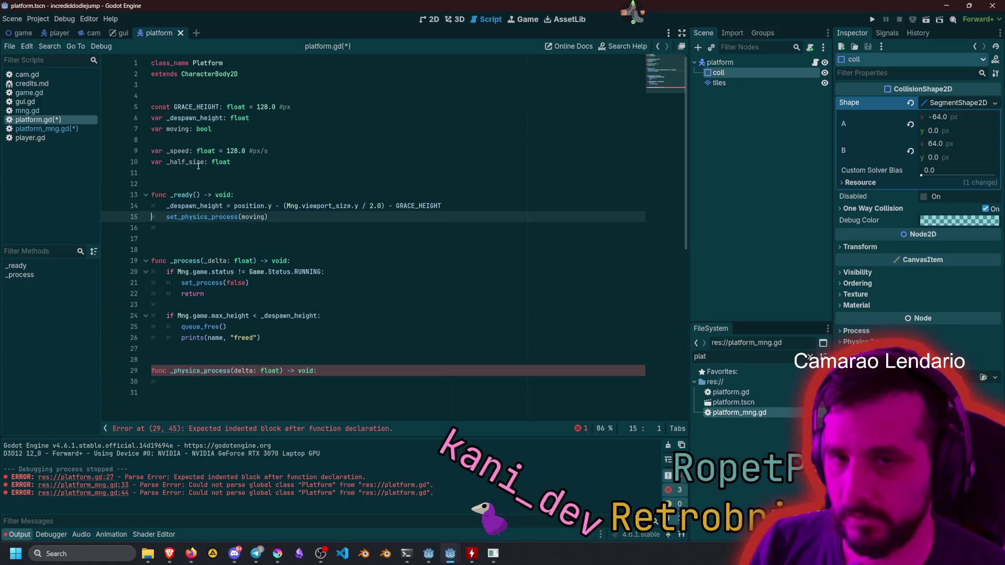
key("End")
key("Return")
type("_half_size")
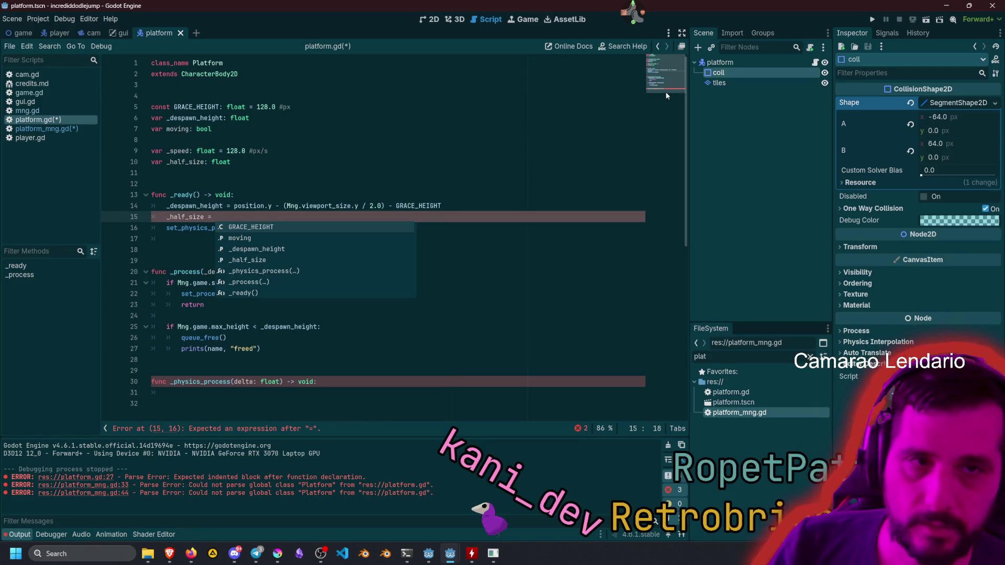
right_click(723, 71)
left_click(745, 250)
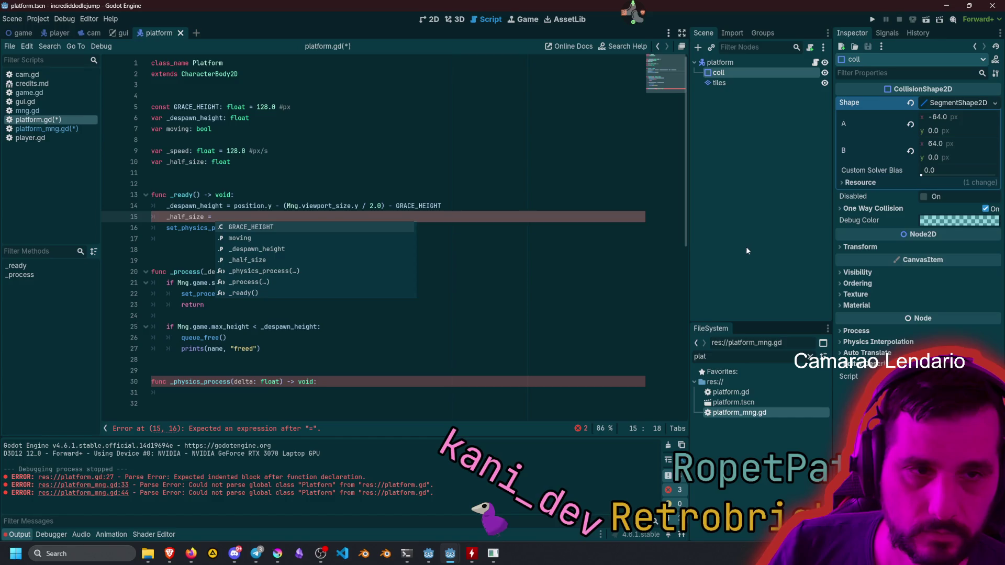
right_click(735, 73)
left_click(791, 257)
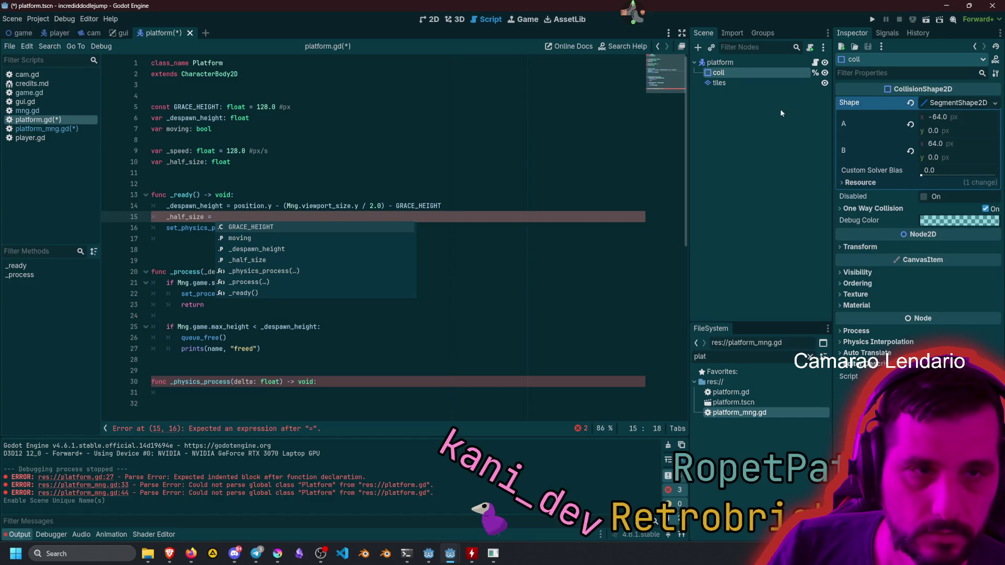
mouse_move(766, 75)
left_mouse_down()
mouse_move(271, 123)
mouse_move(251, 95)
left_mouse_up()
key("Return")
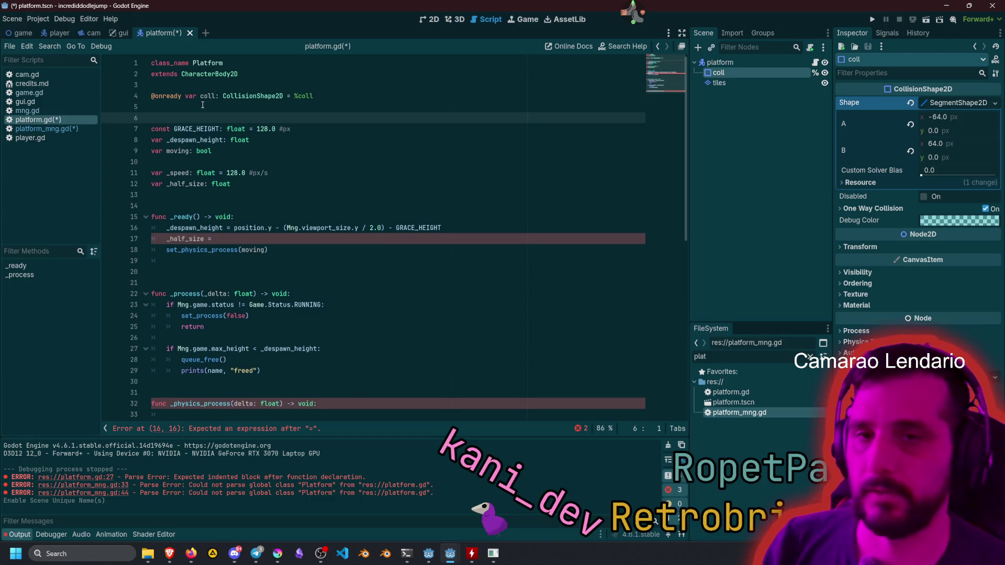
Place GRACE_HEIGHT just below the coll reference and continue _half_size with coll.shape.
left_click(201, 130)
key("alt+Up")
key("alt+Up")
key("alt+Up")
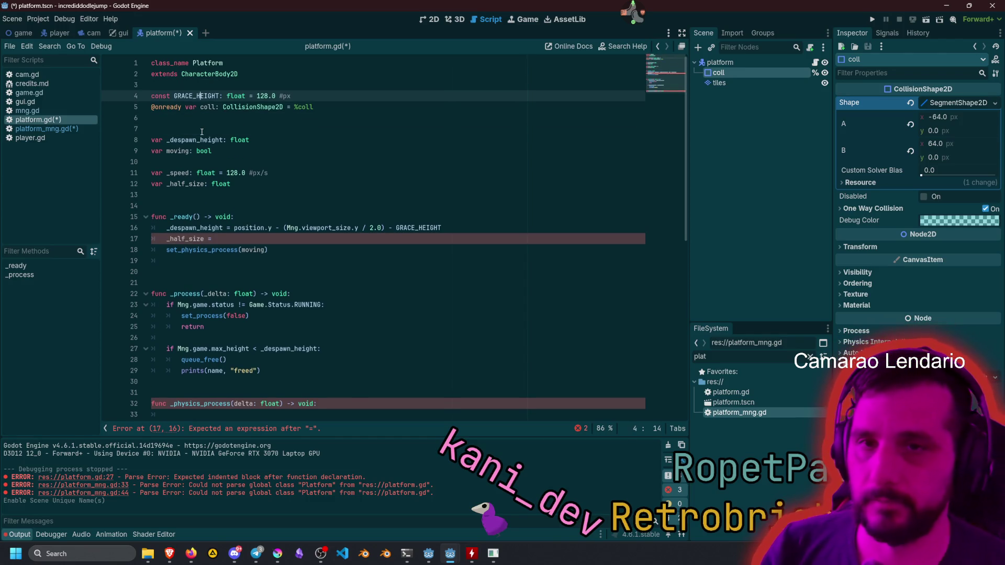
key("End")
key("Return")
key("Down")
key("Down")
key("Down")
key("Up")
key("Up")
key("Up")
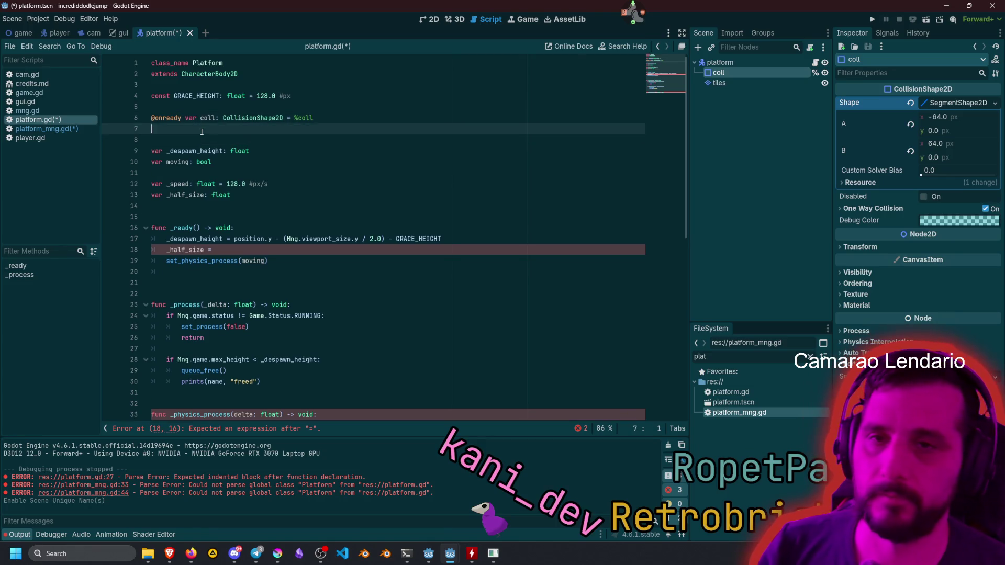
key("alt+Down")
key("alt+Down")
key("alt+Down")
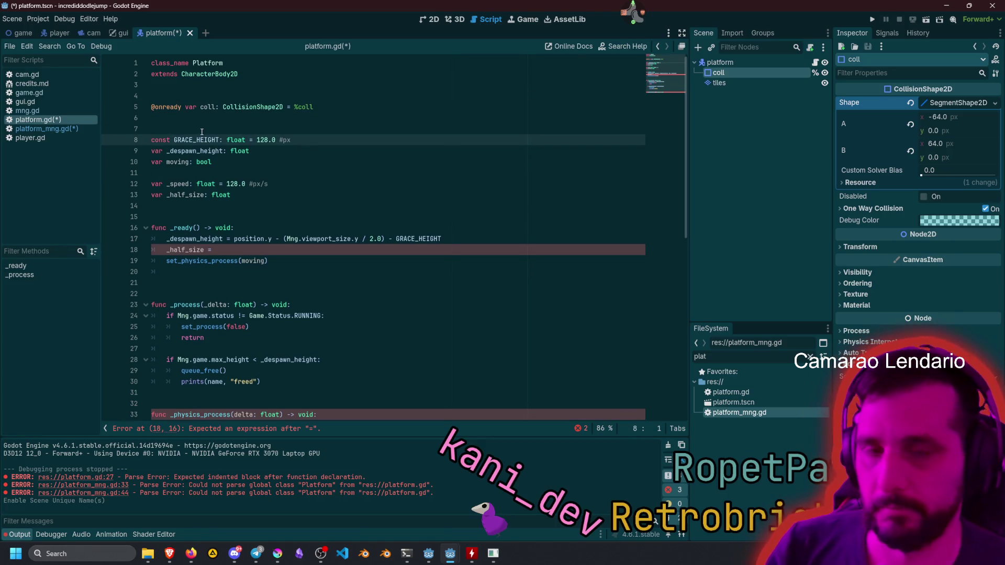
key("alt+Up")
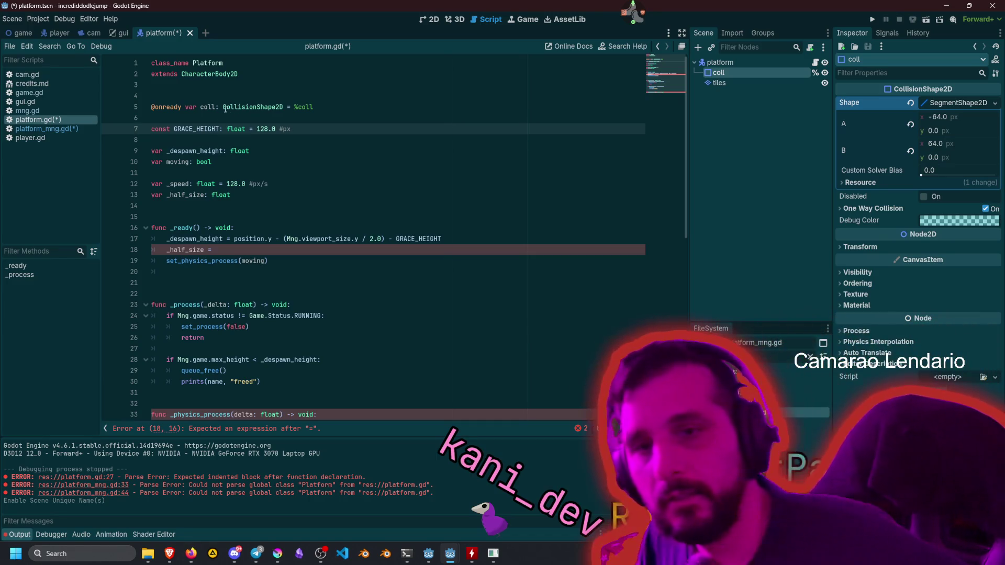
left_click(219, 250)
type("co")
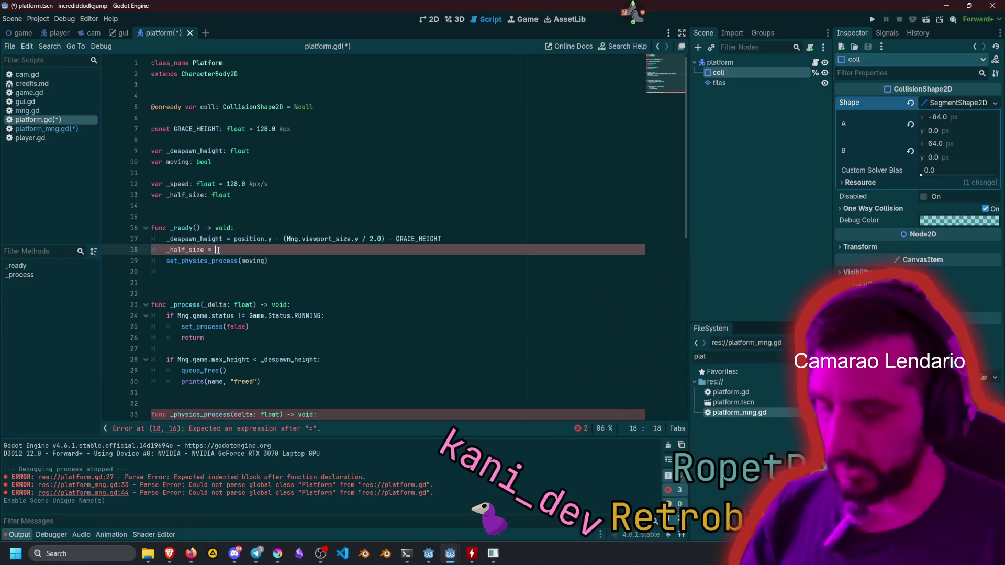
type("ll")
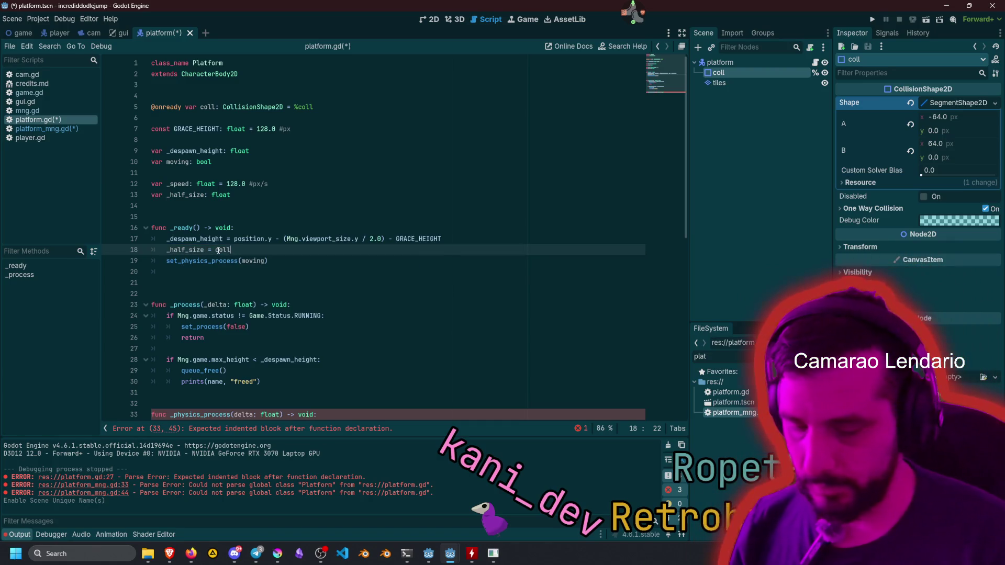
type(".shape")
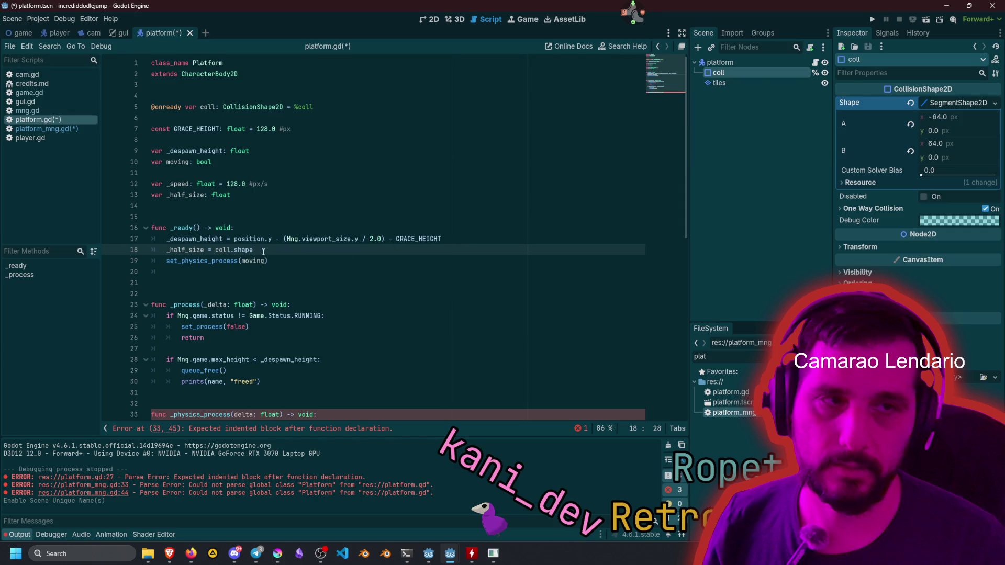
Complete the _ready assignment as _half_size = abs(coll.shape.b.x).
type(".")
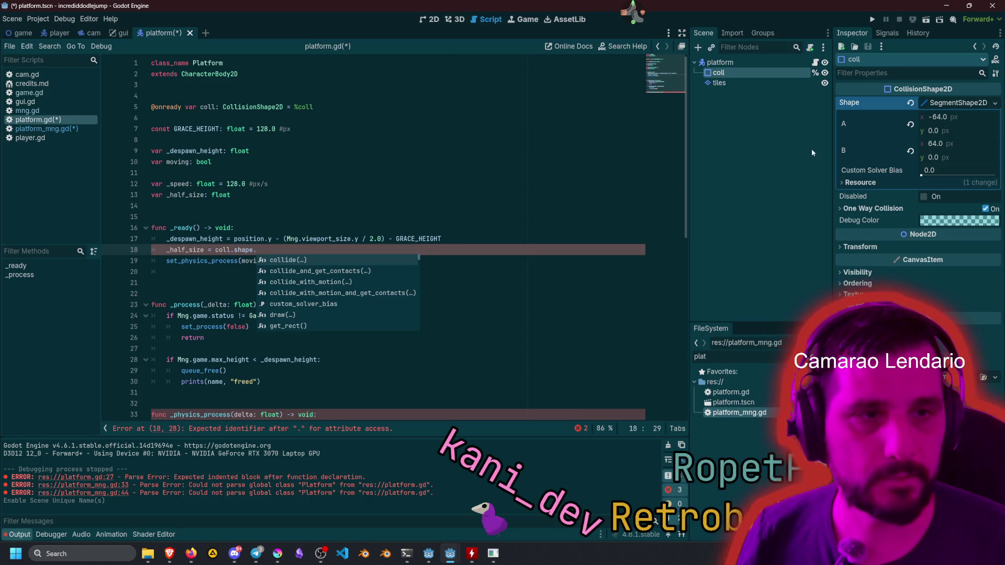
mouse_move(844, 151)
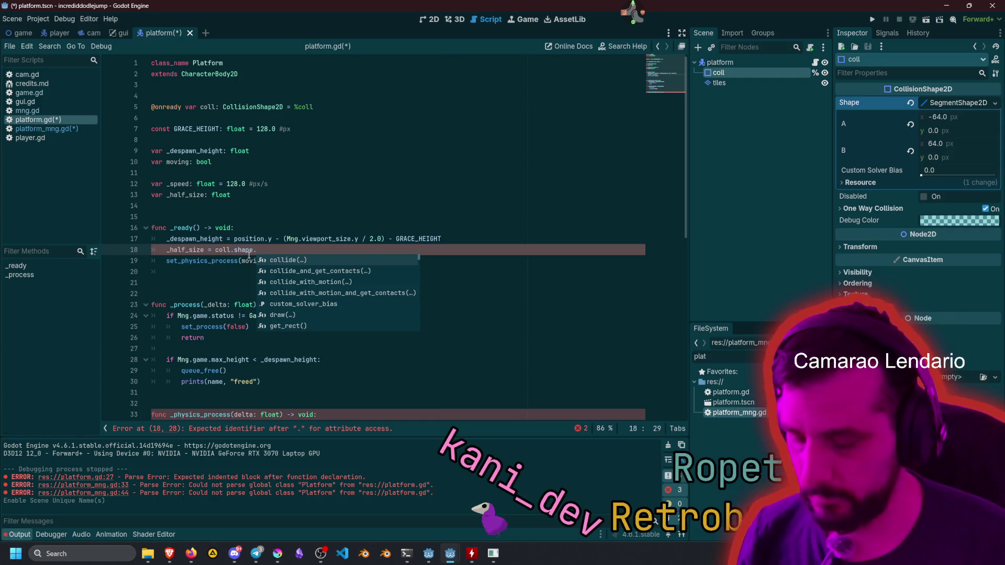
type("b")
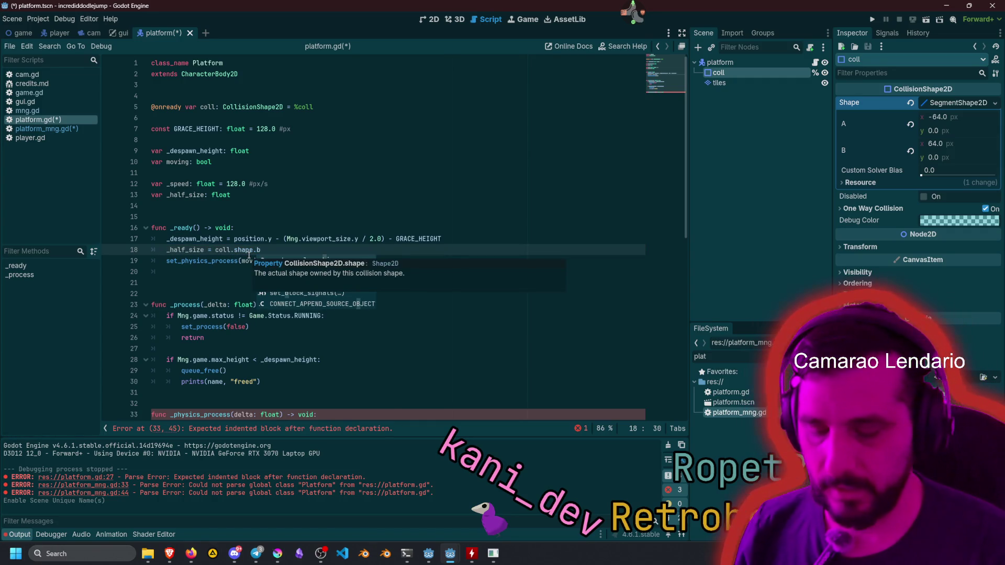
type(".x")
key("ctrl+shift+Left")
key("ctrl+shift+Left")
key("ctrl+shift+Left")
key("ctrl+shift+Left")
type("(")
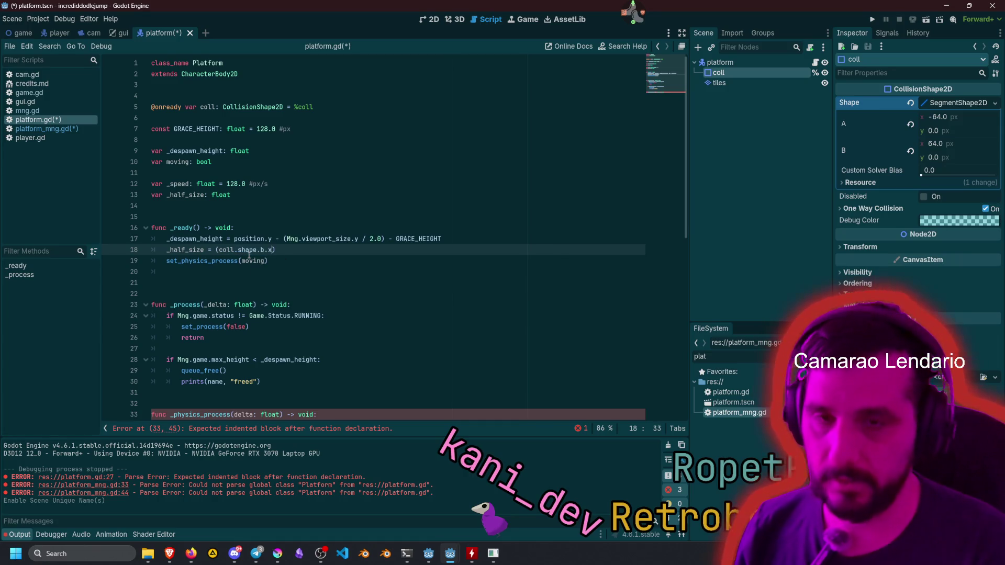
key("Left")
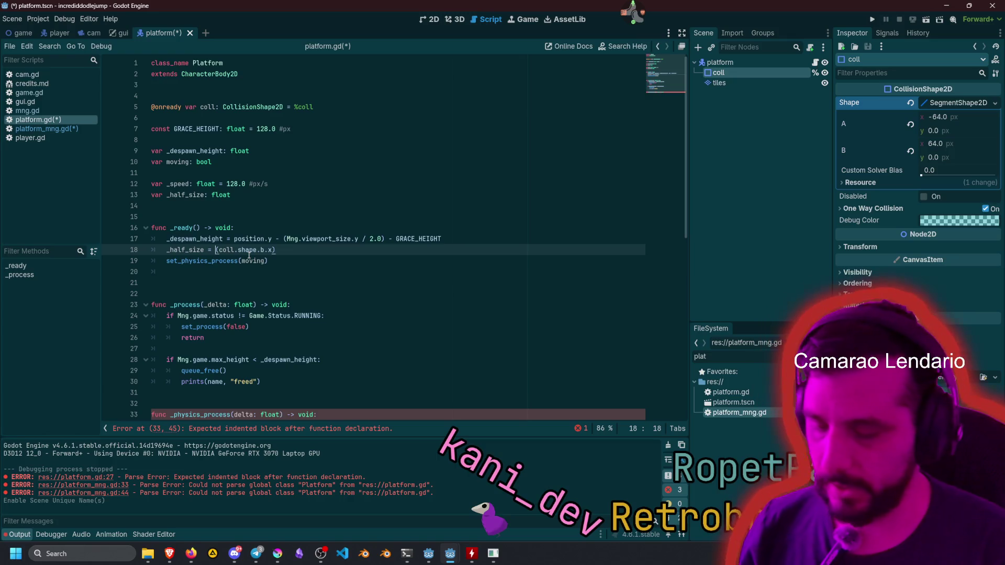
type("abs")
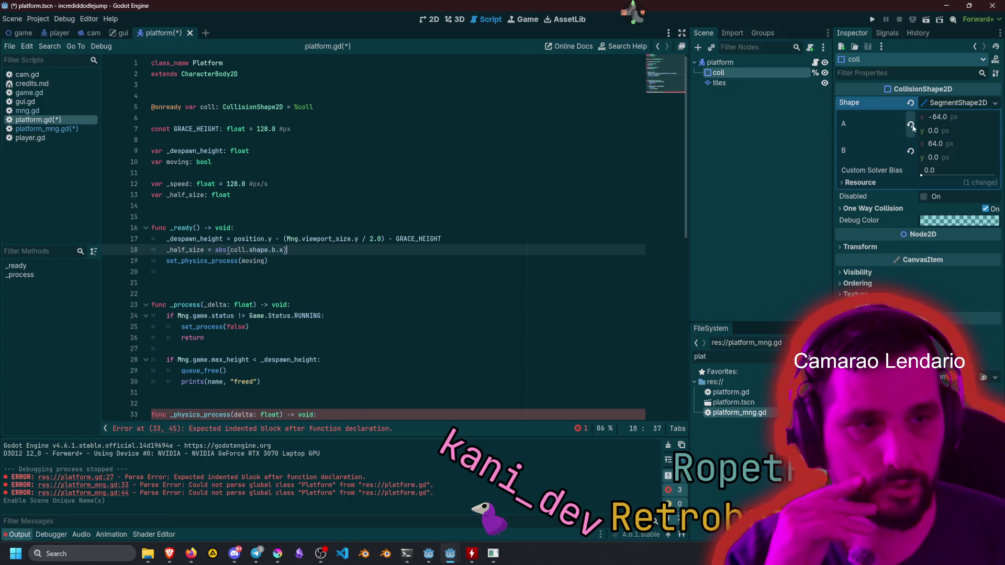
left_click(219, 211)
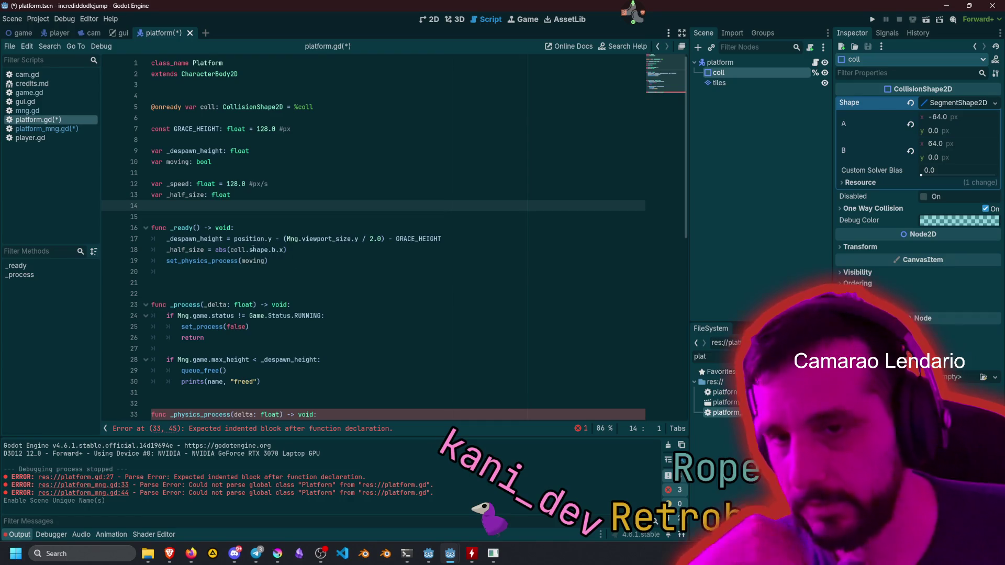
double_click(185, 250)
scroll(266, 250, "down", 6)
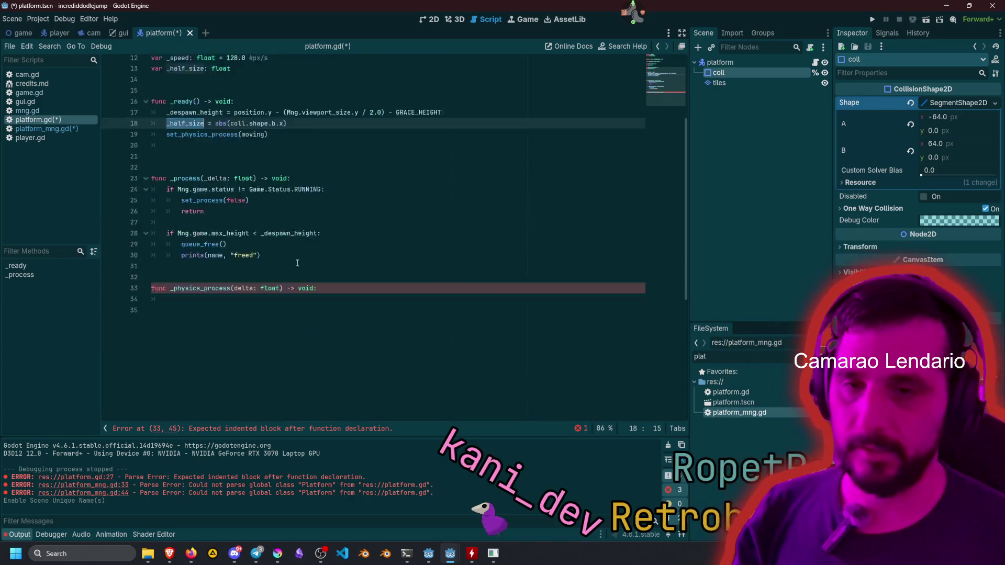
left_click(201, 217)
Write velocity.x = _speed as the body of _physics_process.
left_click(300, 224)
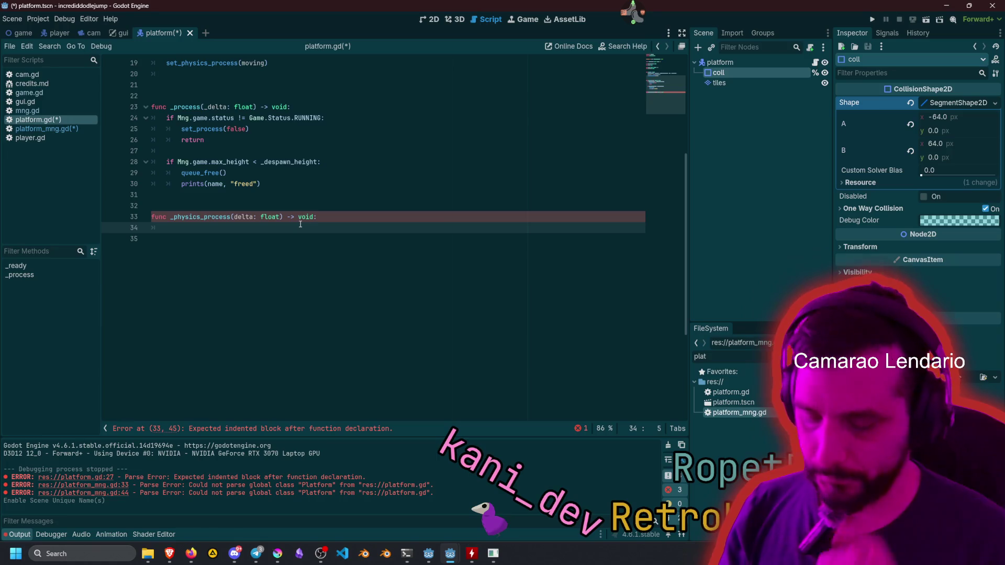
type("velo")
key("Return")
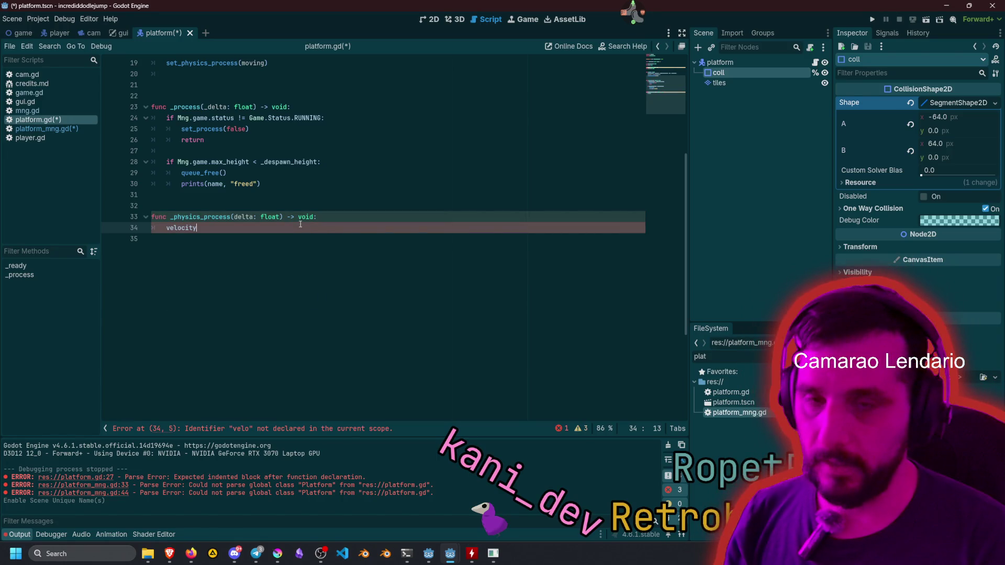
type(".x = ")
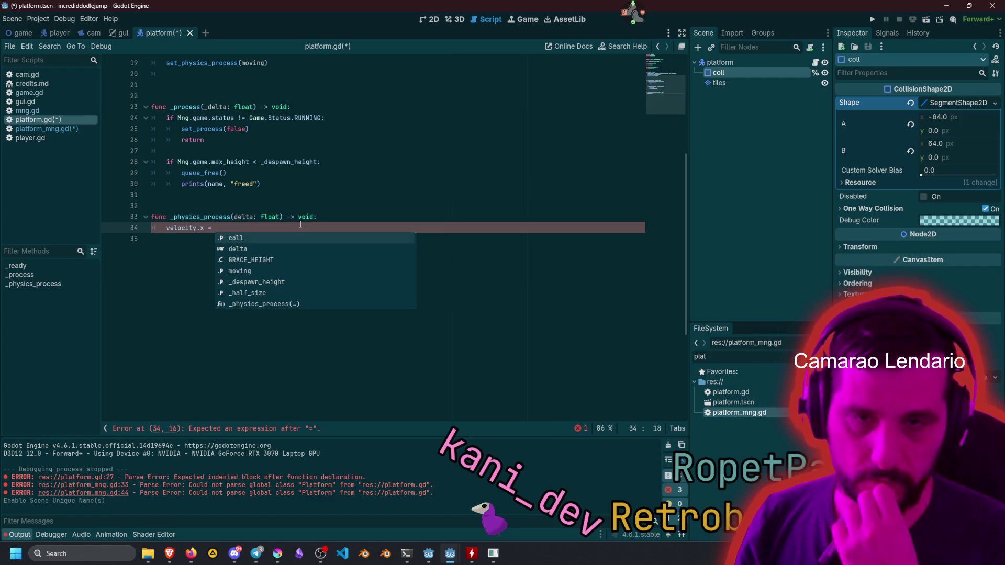
type("_speed")
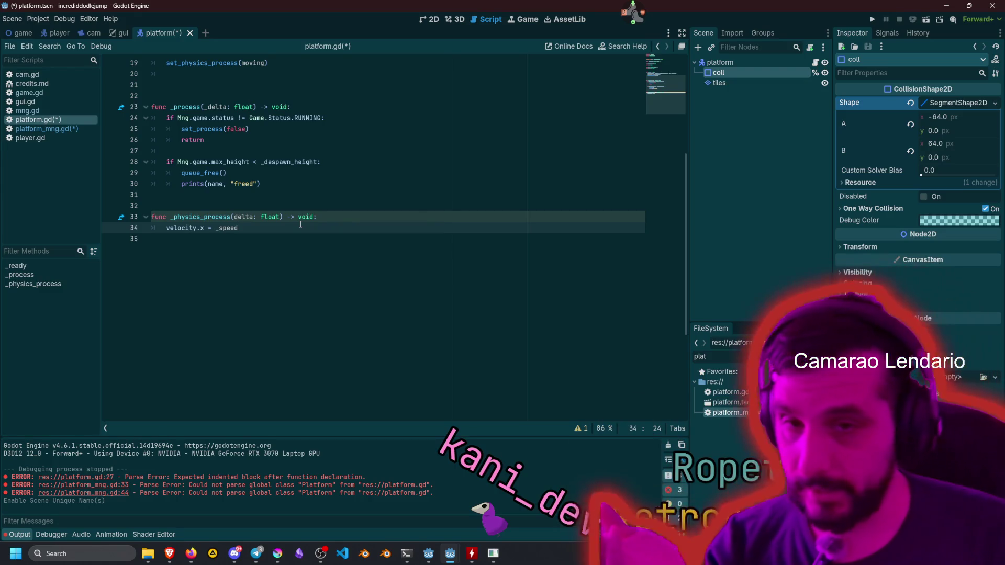
scroll(301, 224, "up", 1)
scroll(301, 224, "up", 1)
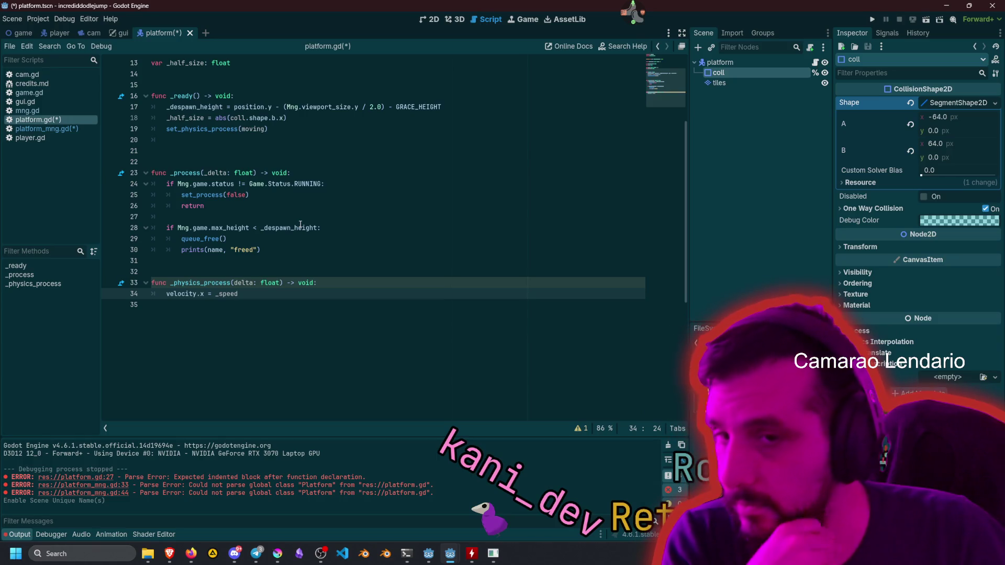
scroll(301, 224, "up", 4)
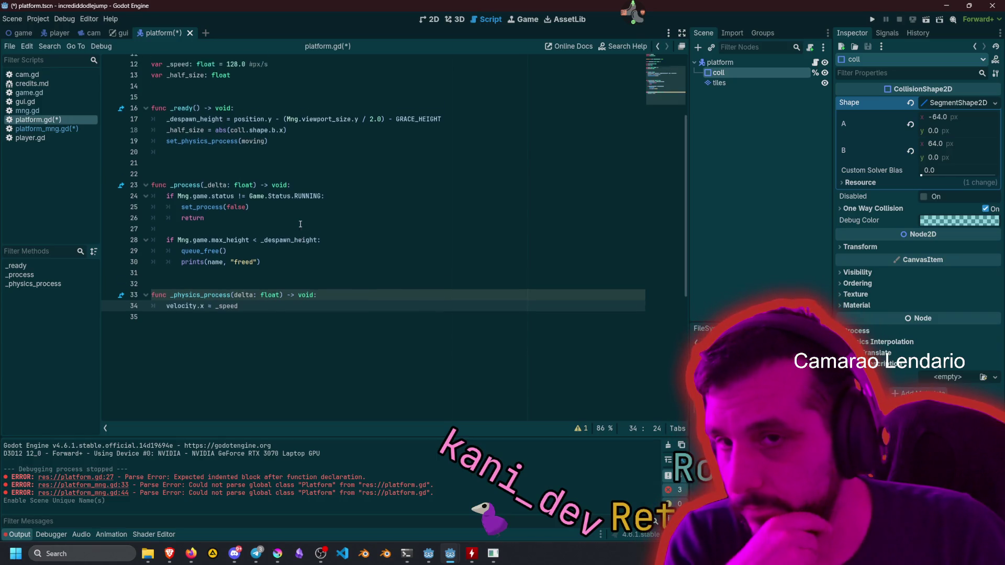
left_click(285, 203)
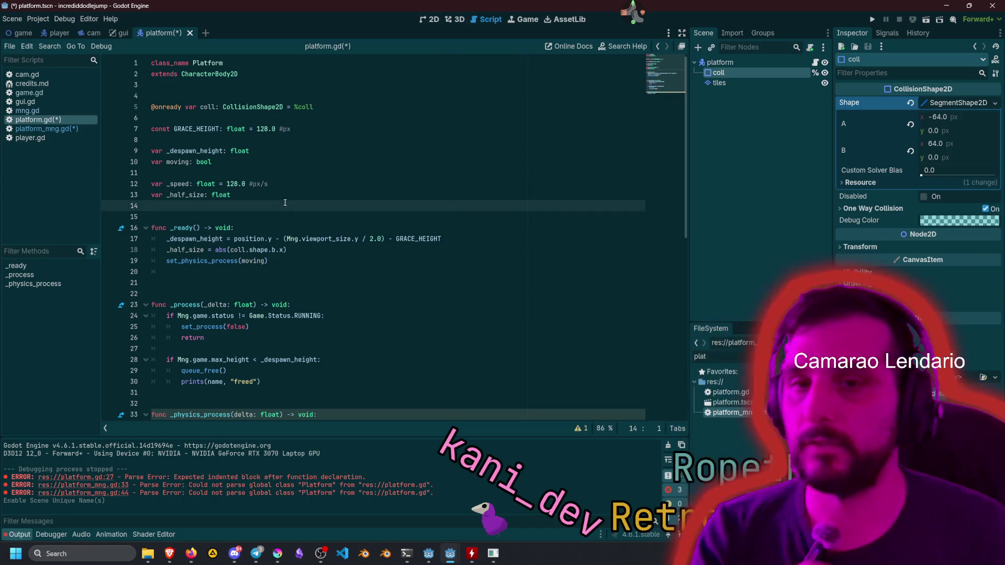
Declare a new variable var _dir_x_positive: bool in platform.gd.
key("Return")
type("var ")
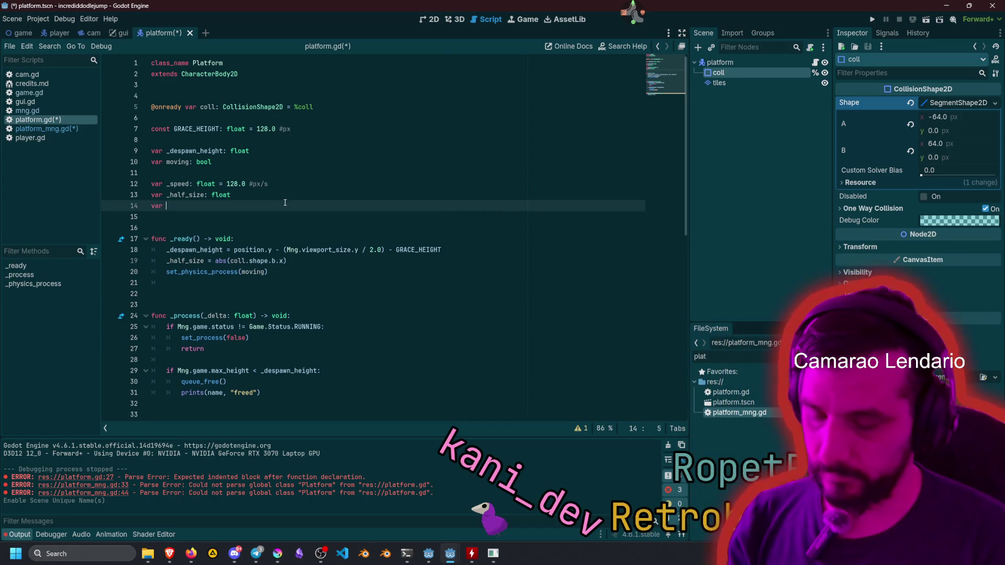
type("dir_x")
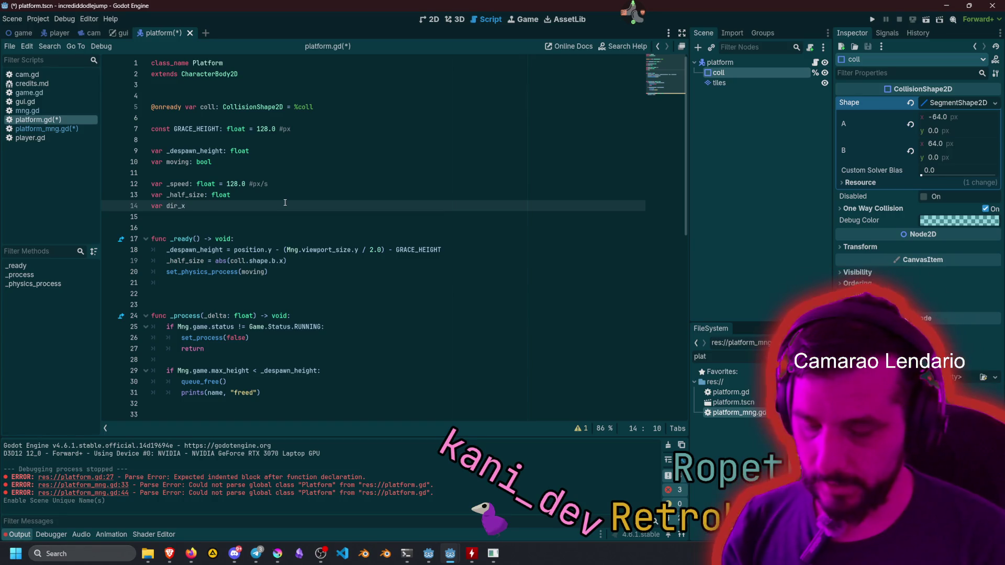
key("ctrl+Left")
type("_")
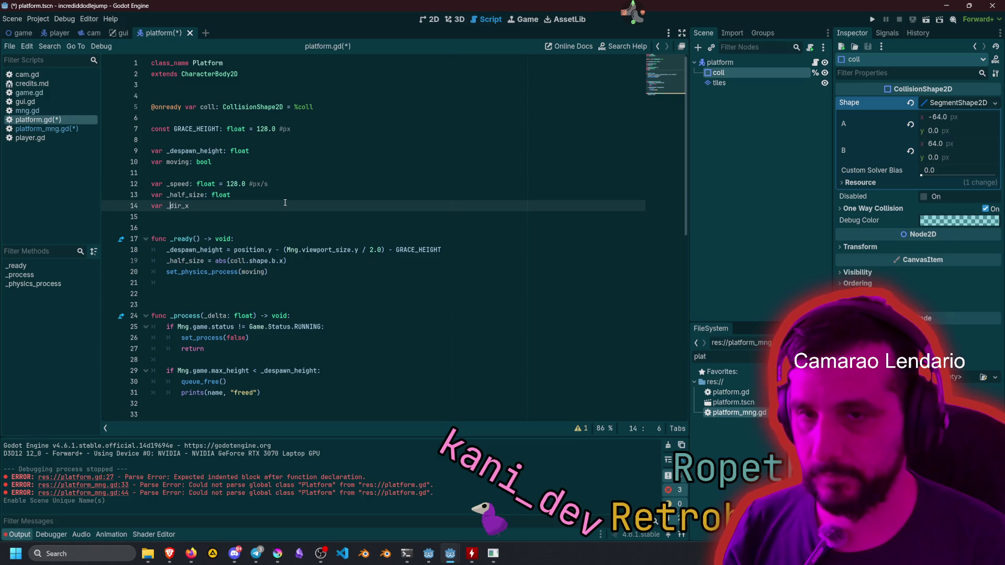
triple_click(284, 203)
key("End")
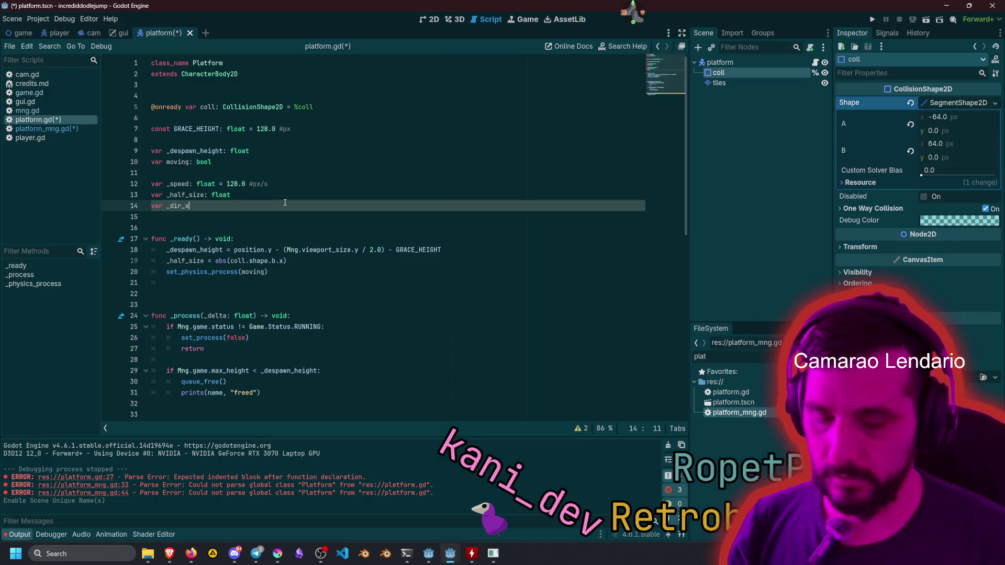
type("_pos")
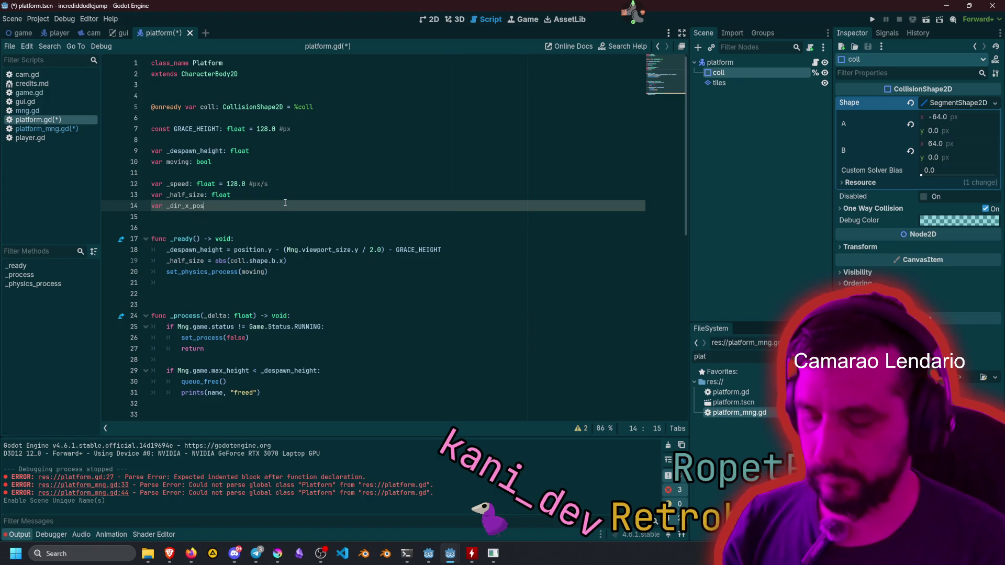
type("itive: bool")
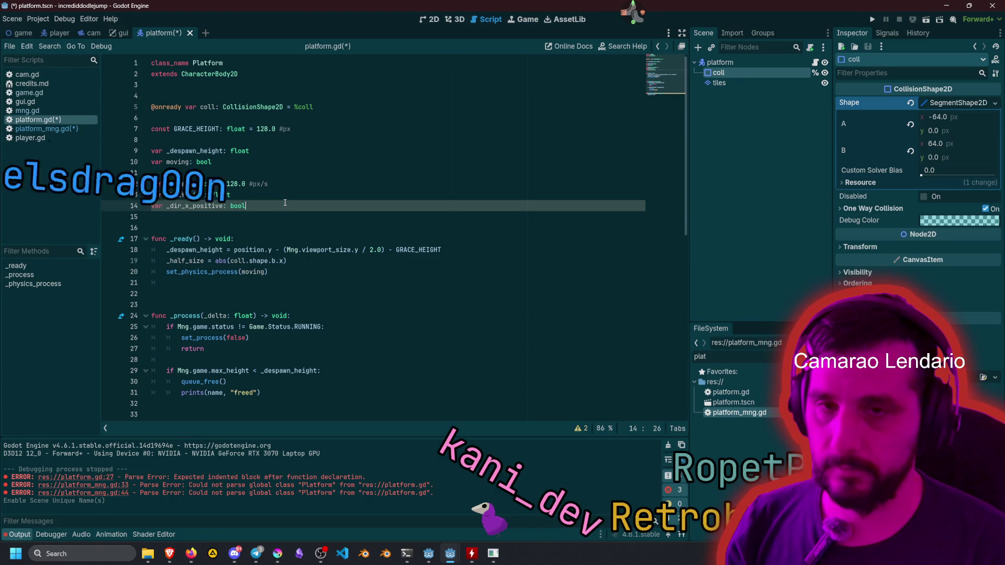
key("Left")
key("Left")
key("Left")
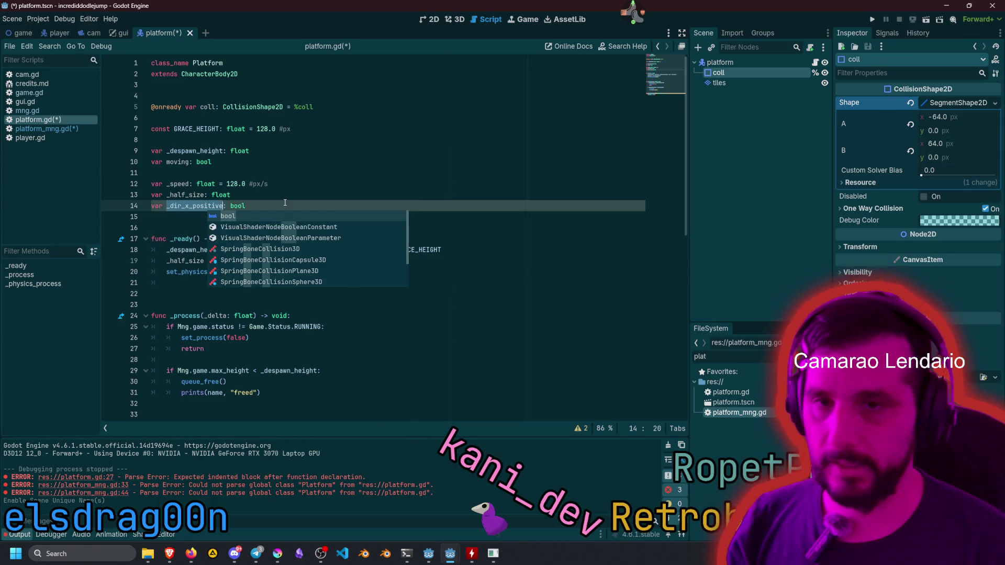
left_click(263, 184)
In _ready, add an 'if moving:' block below set_physics_process with _dir_x_positive indented inside.
left_click(295, 271)
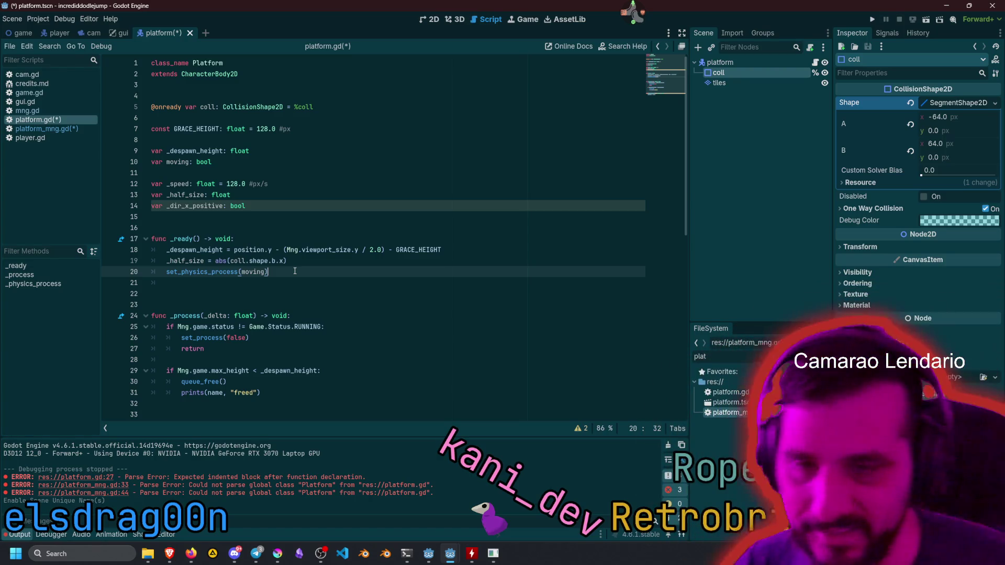
key("ctrl+shift+Return")
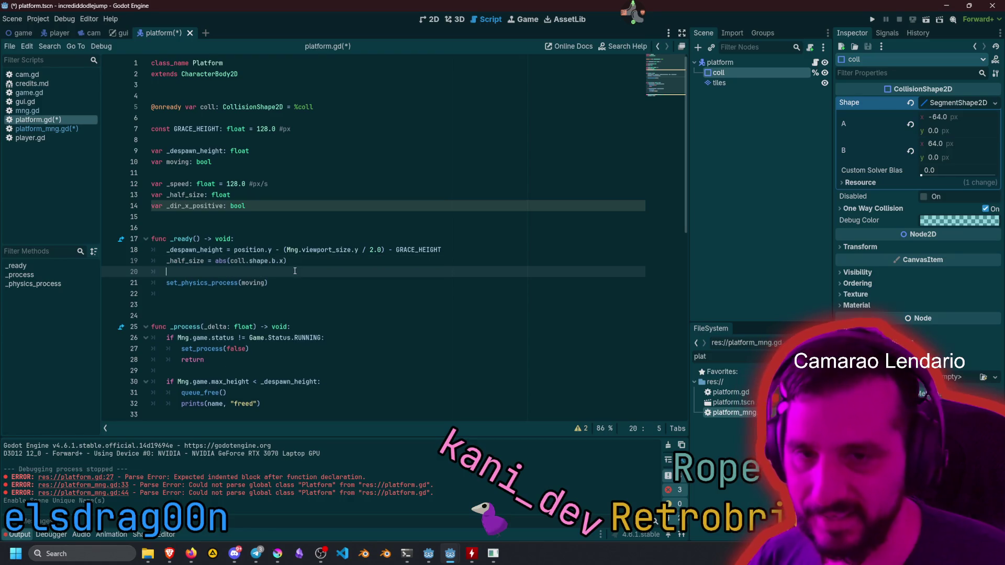
type("_dir_x_positive")
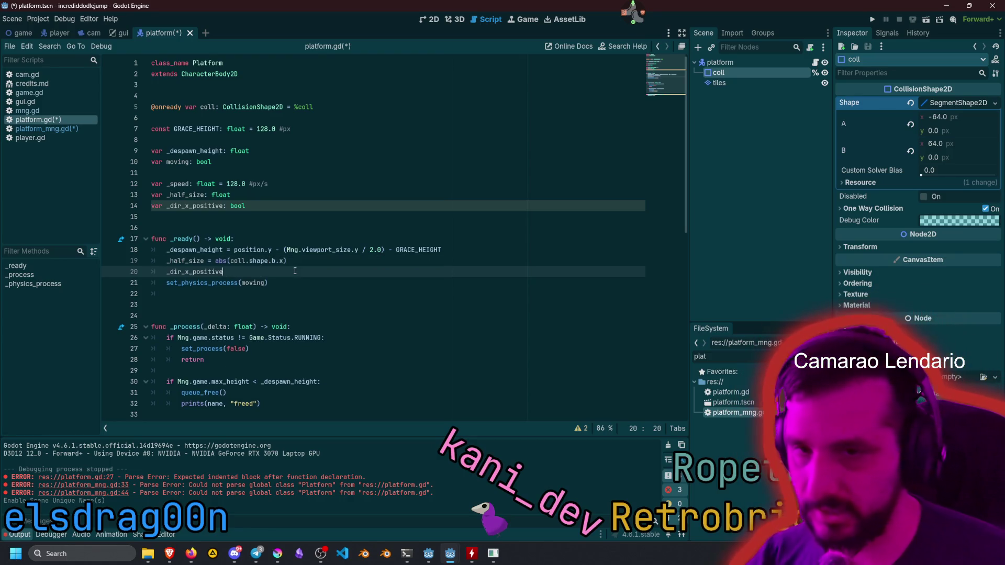
key("ctrl+shift+Return")
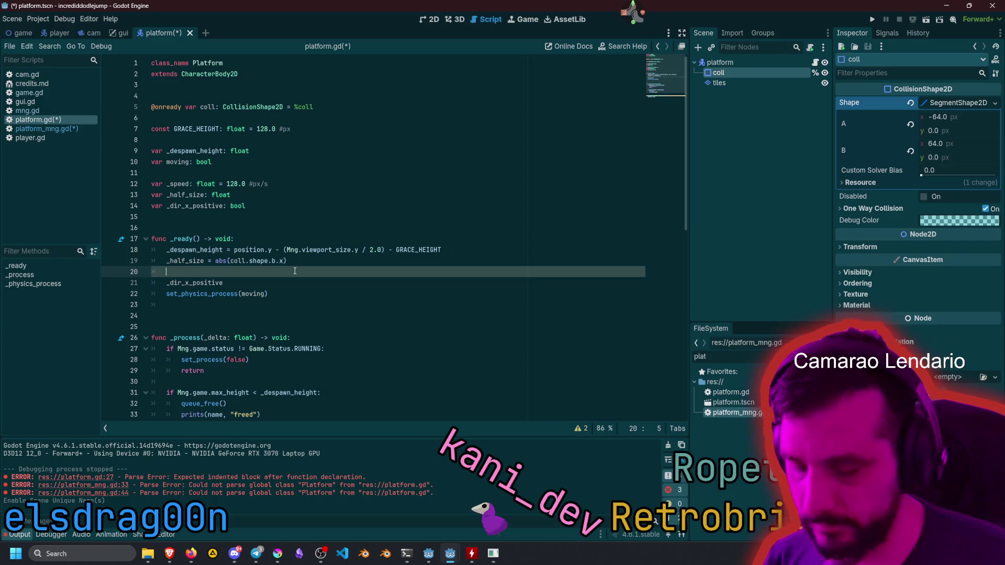
type("if mo")
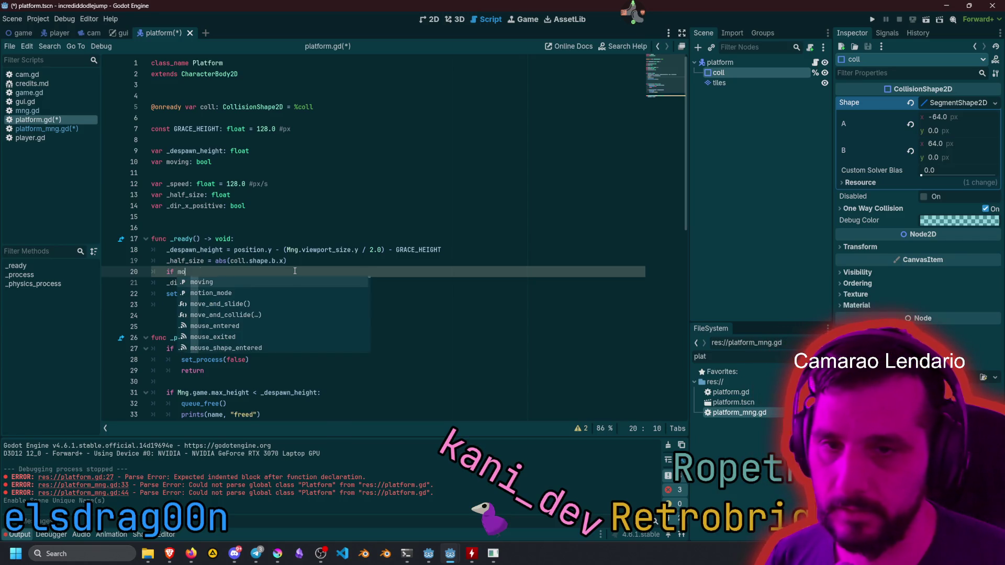
key("Return")
type(":")
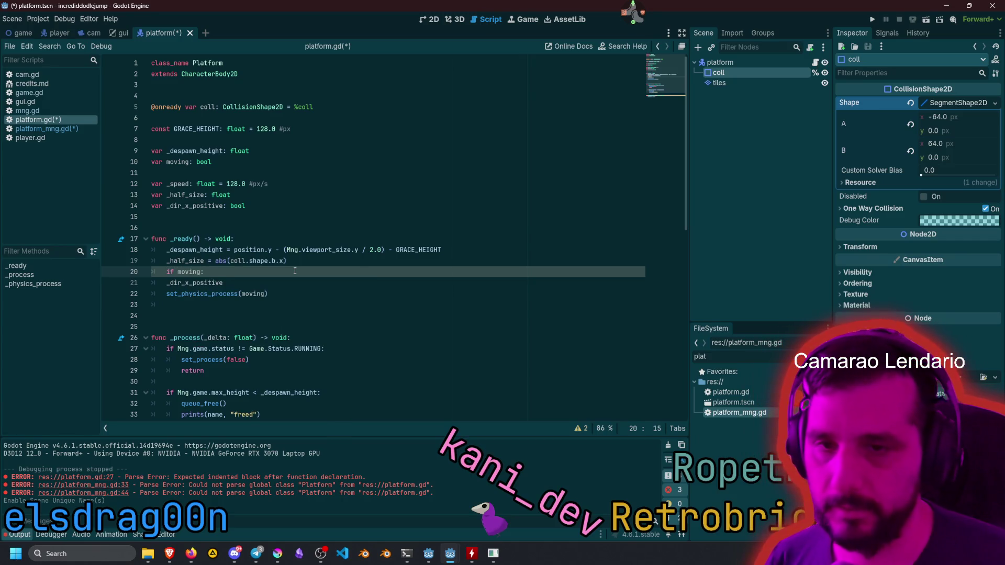
key("shift+End")
key("shift+Down")
key("alt+Down")
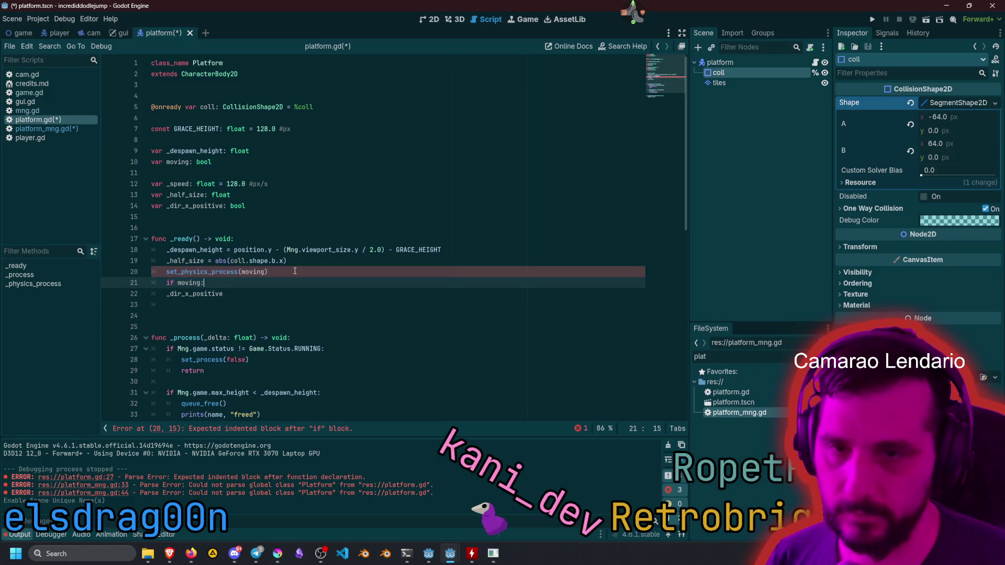
key("Up")
key("Up")
key("Home")
key("Return")
key("Down")
key("Down")
key("End")
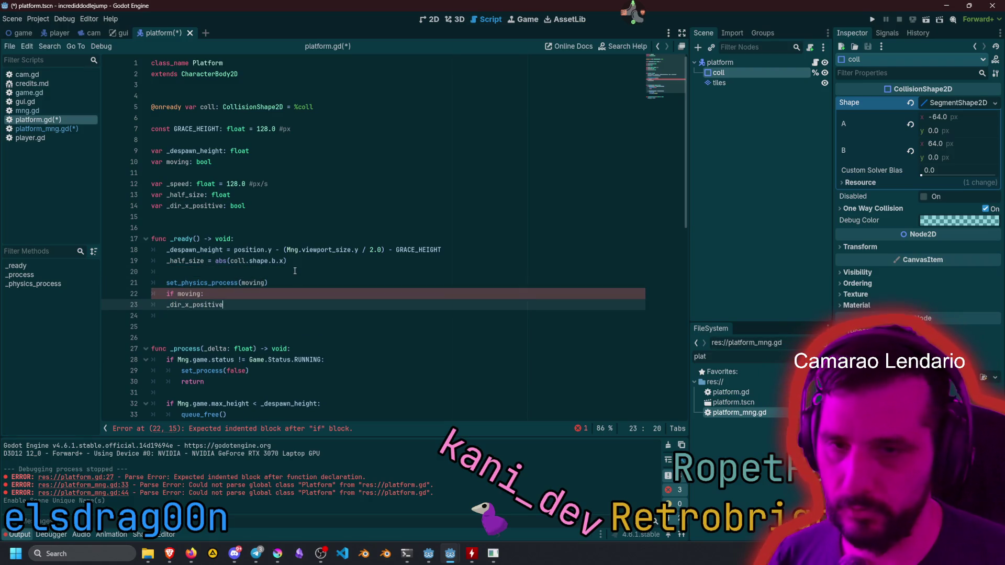
key("Tab")
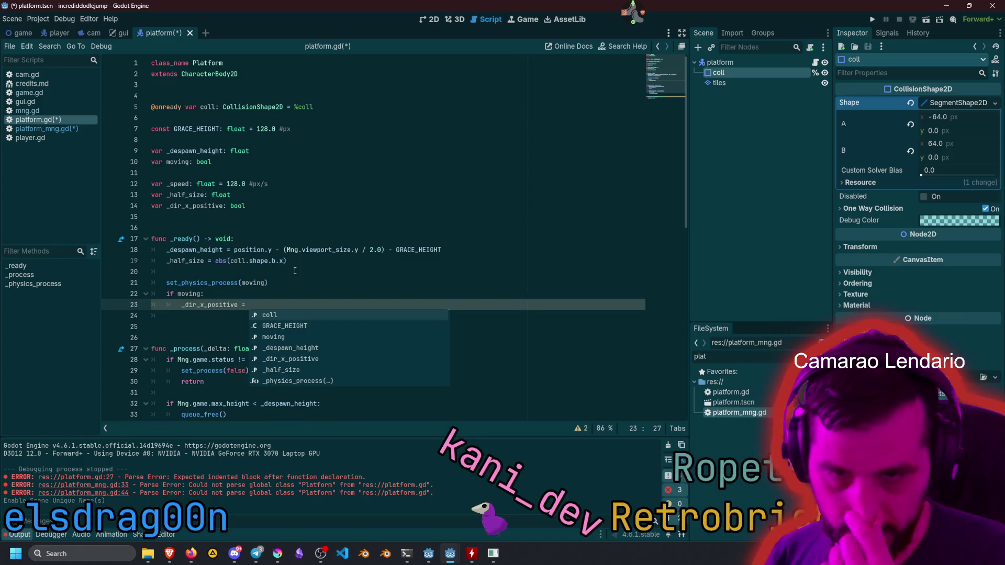
Assign _dir_x_positive = bool(randi_range(0, 1)), replacing the invalid randi(0,1) call.
type("bool")
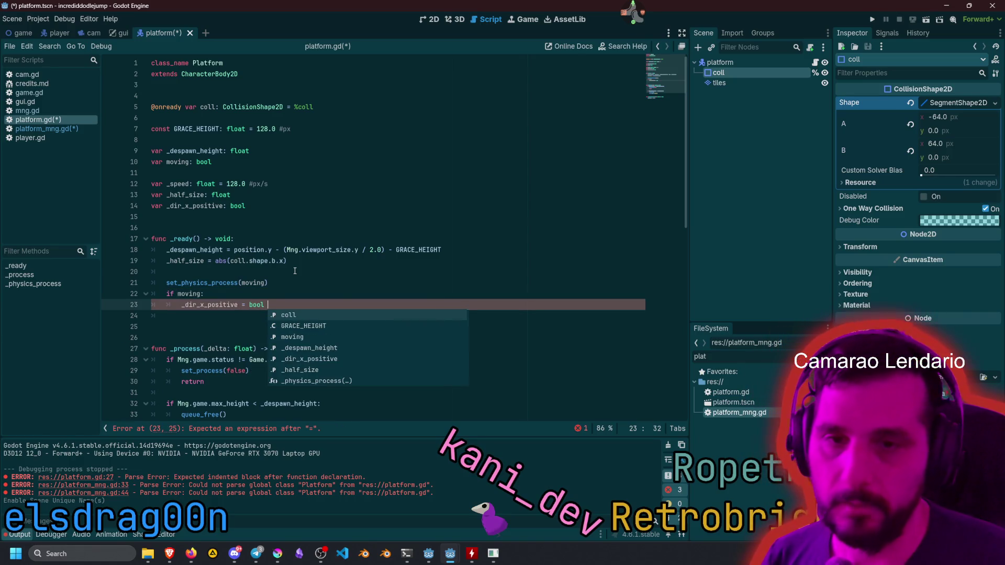
type("(")
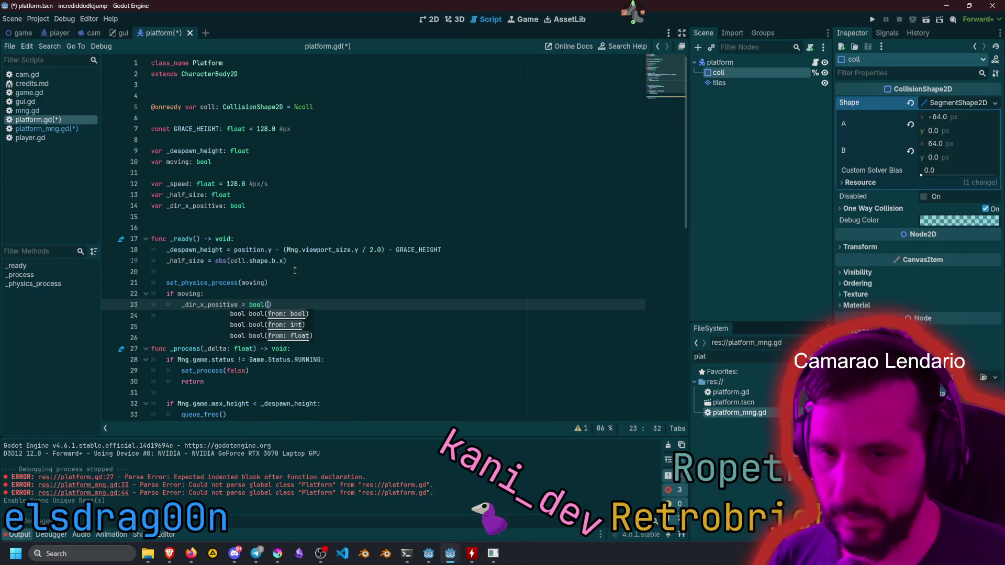
type("rand")
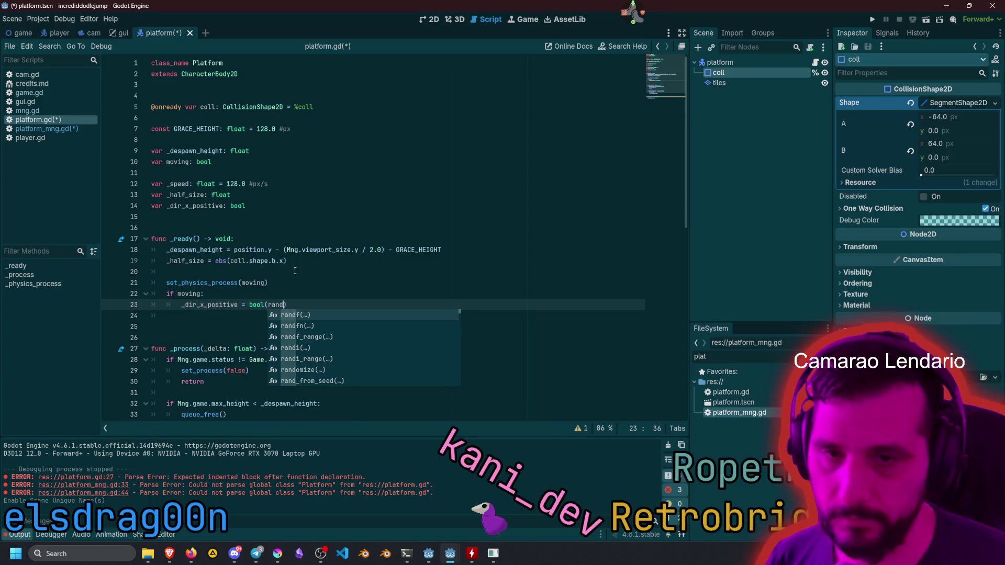
key("Down")
key("Down")
key("Down")
key("Return")
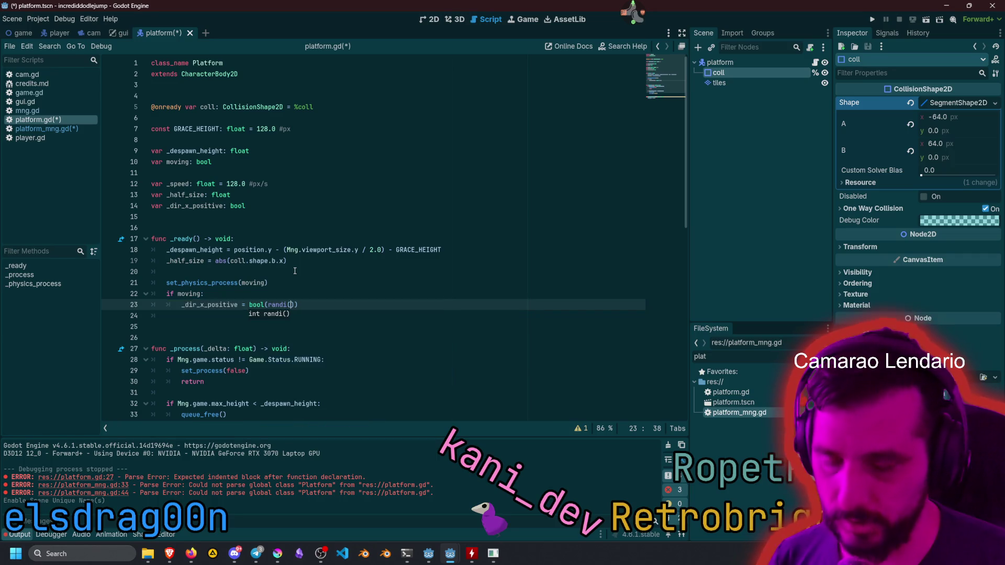
type("0,1")
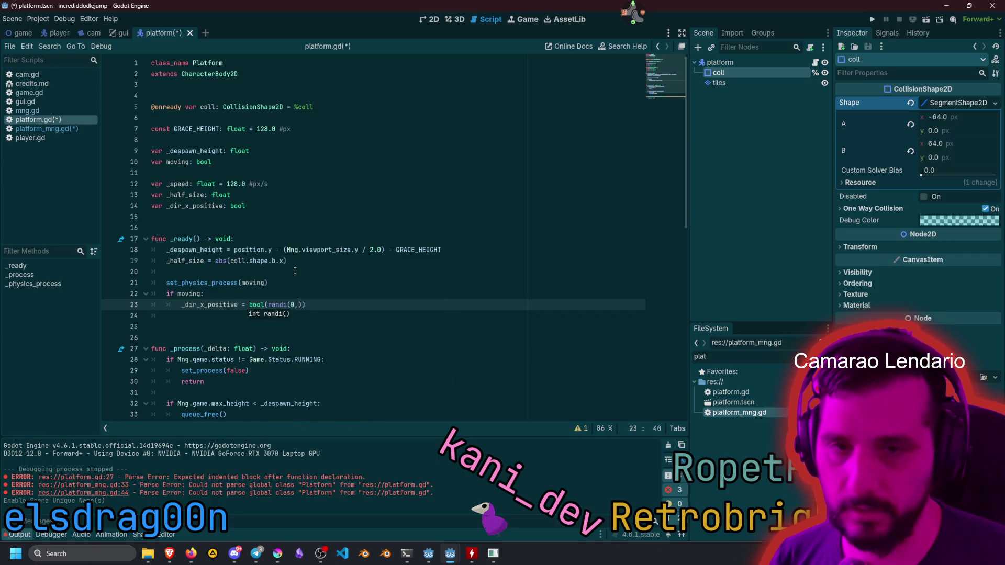
type(")")
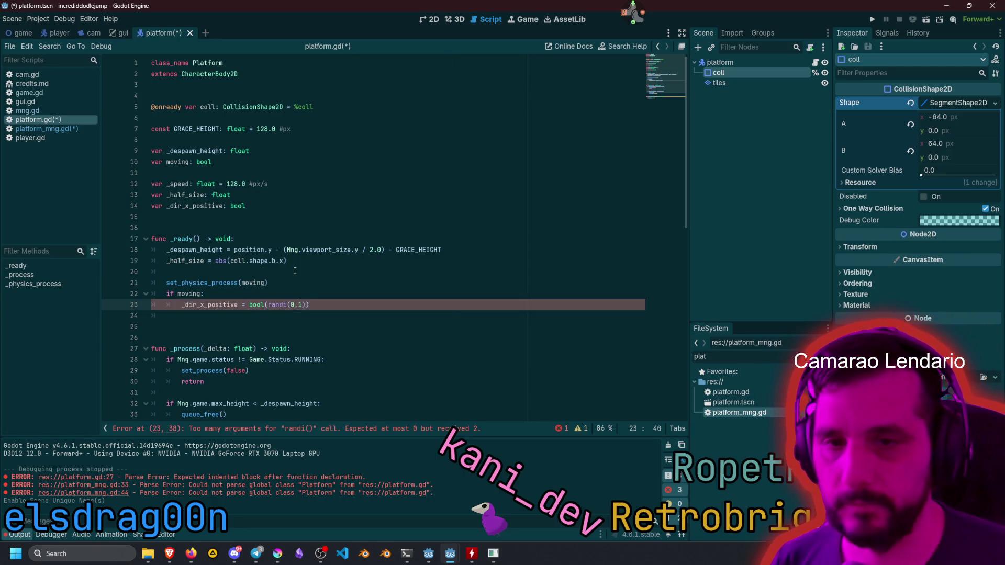
key("Left")
type("_ra")
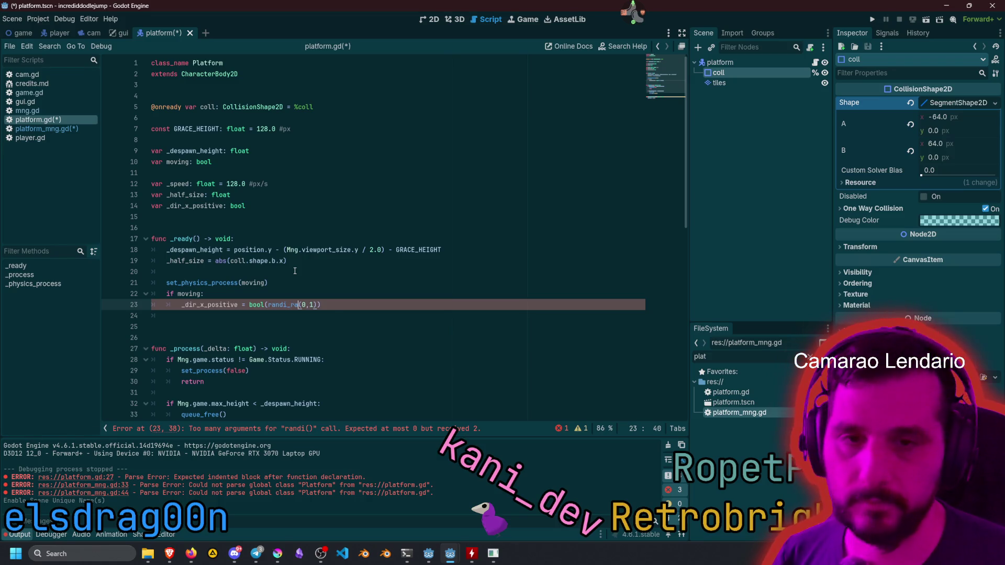
key("Return")
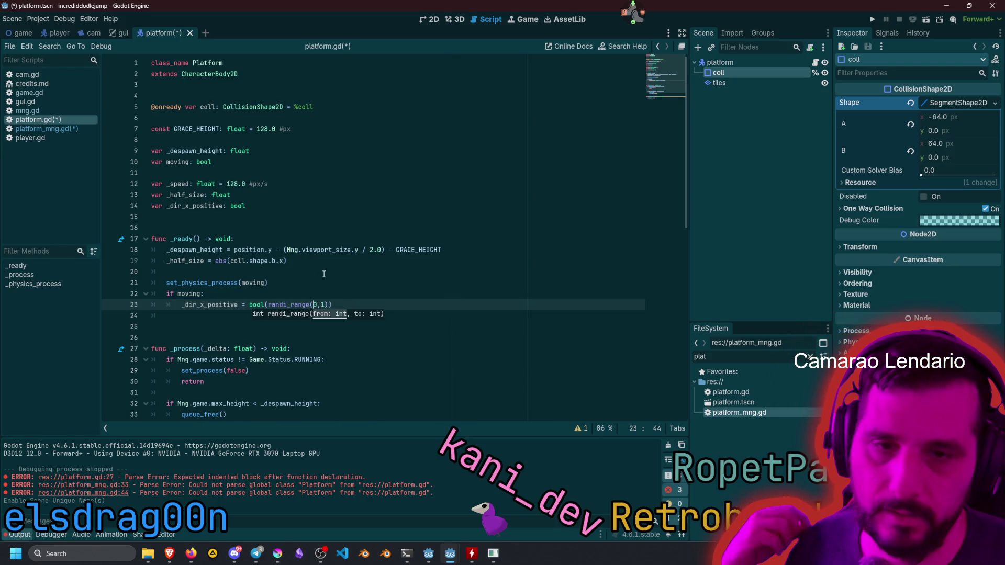
key("Right")
mouse_move(284, 306)
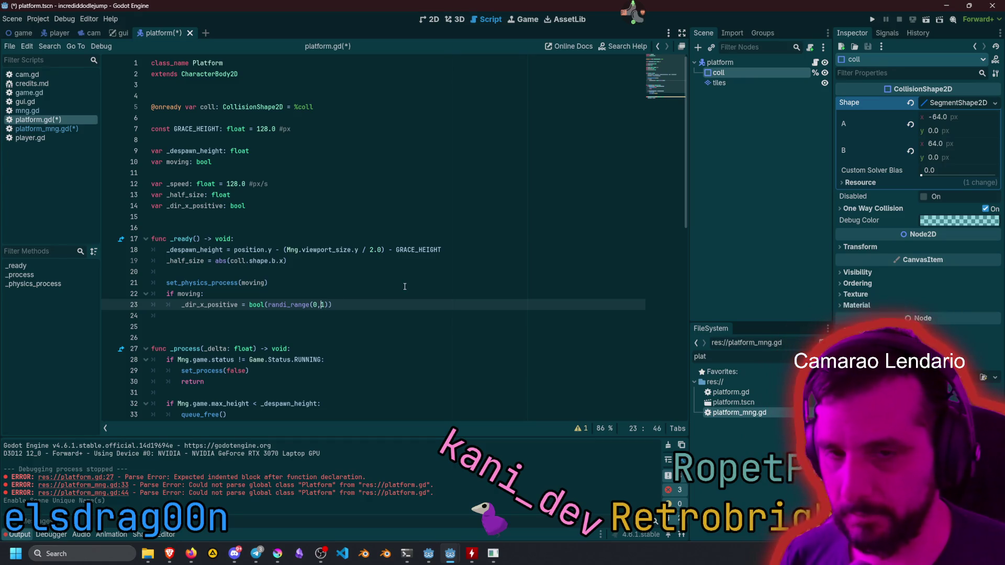
key("End")
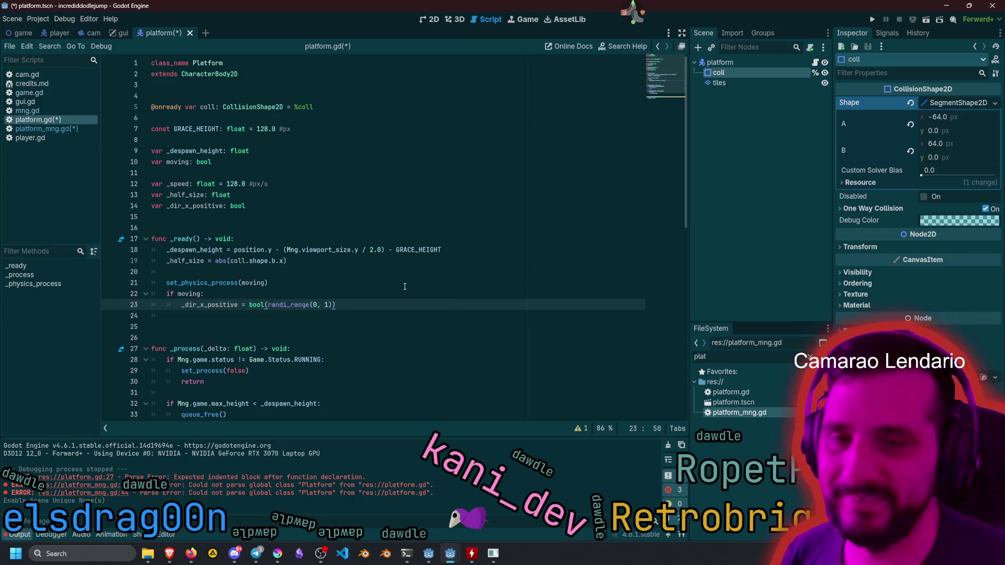
Return to line 23 and remove the empty line below it.
left_click(211, 521)
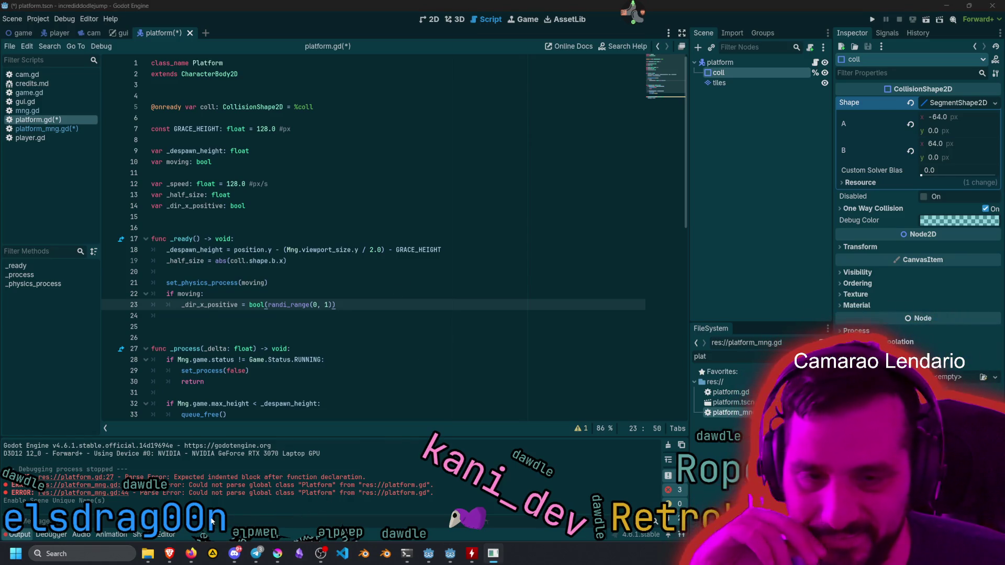
left_click(212, 308)
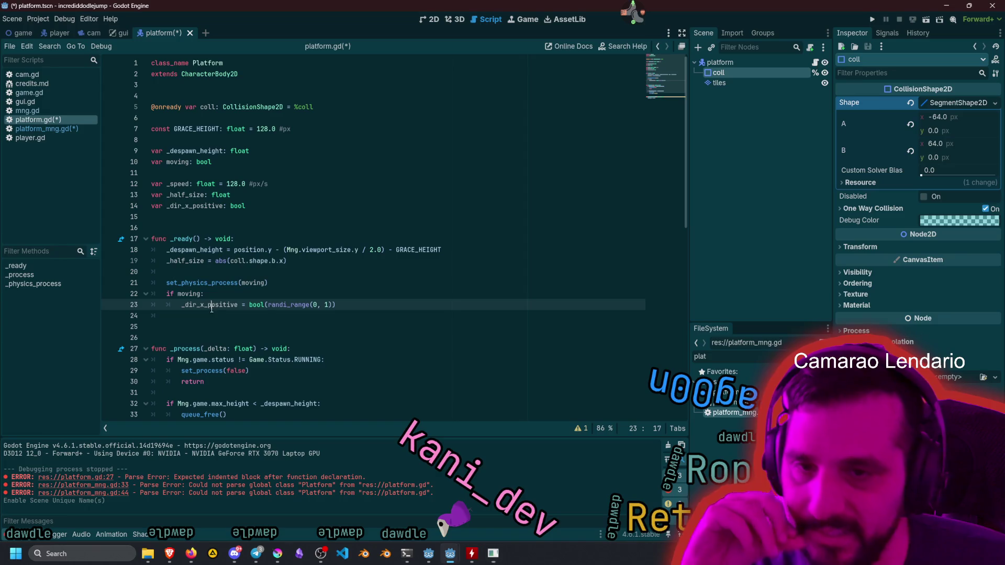
double_click(209, 309)
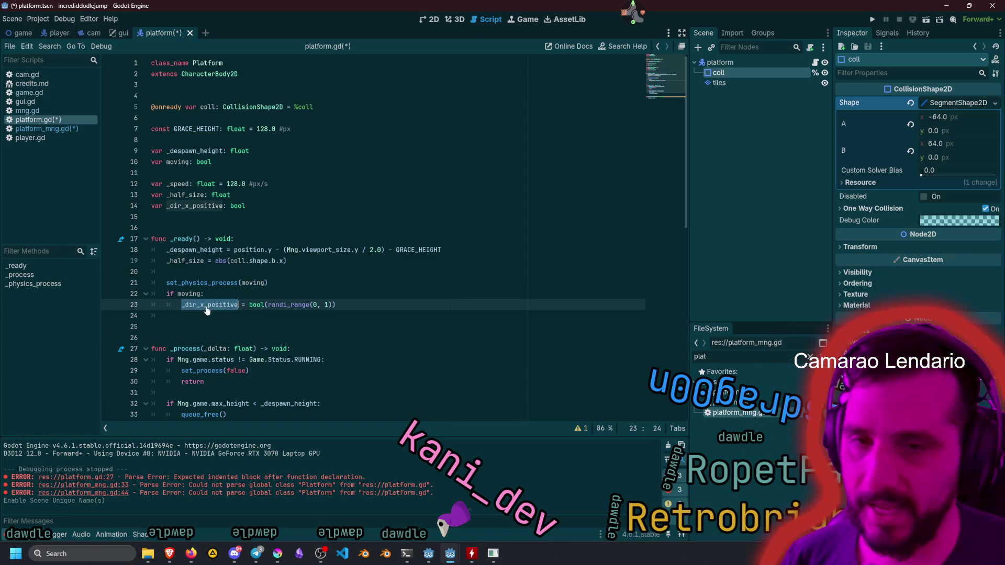
key("End")
key("Delete")
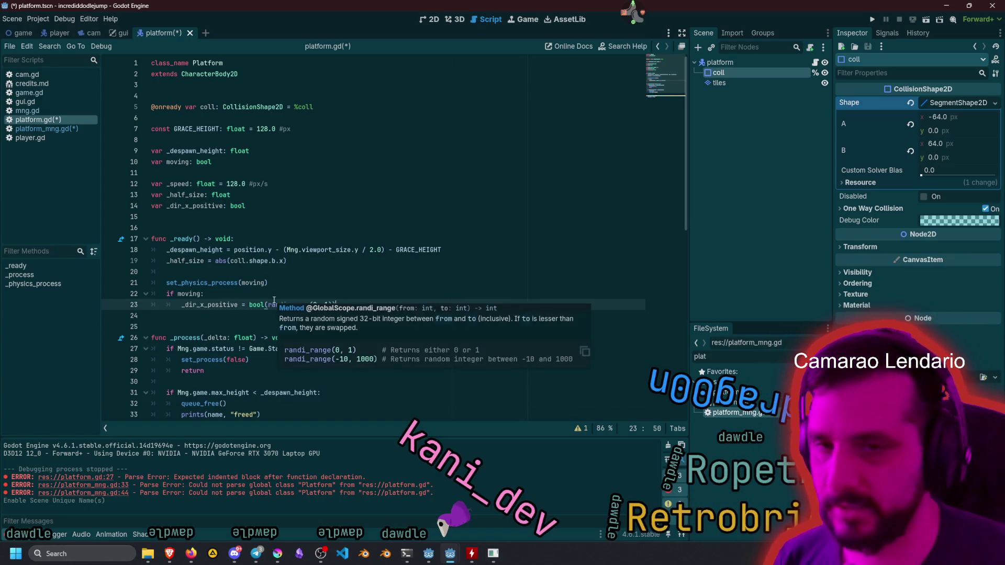
Change the line 14 declaration to var _dir_x: int.
scroll(231, 353, "down", 6)
left_click(247, 264)
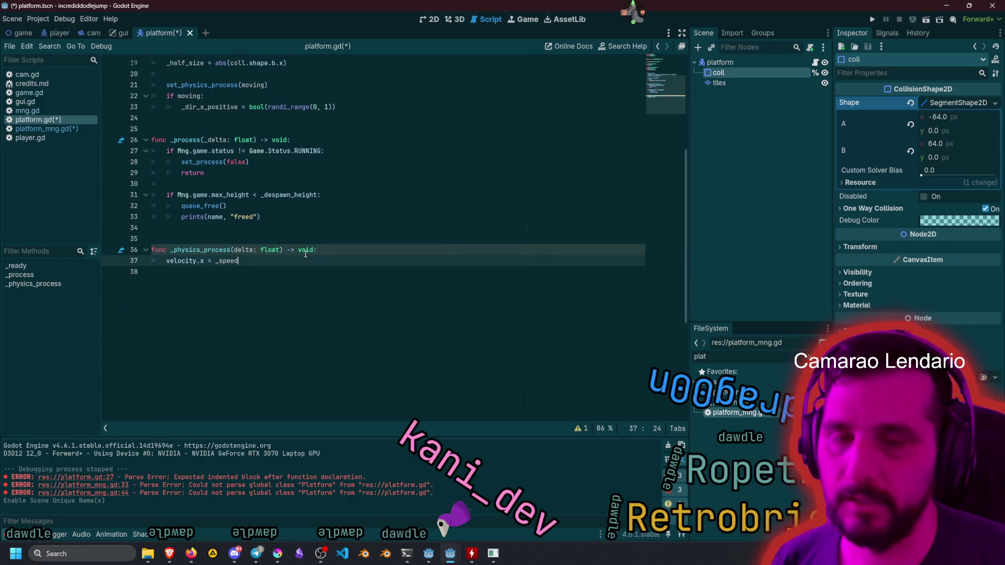
scroll(306, 254, "up", 6)
left_click(193, 205)
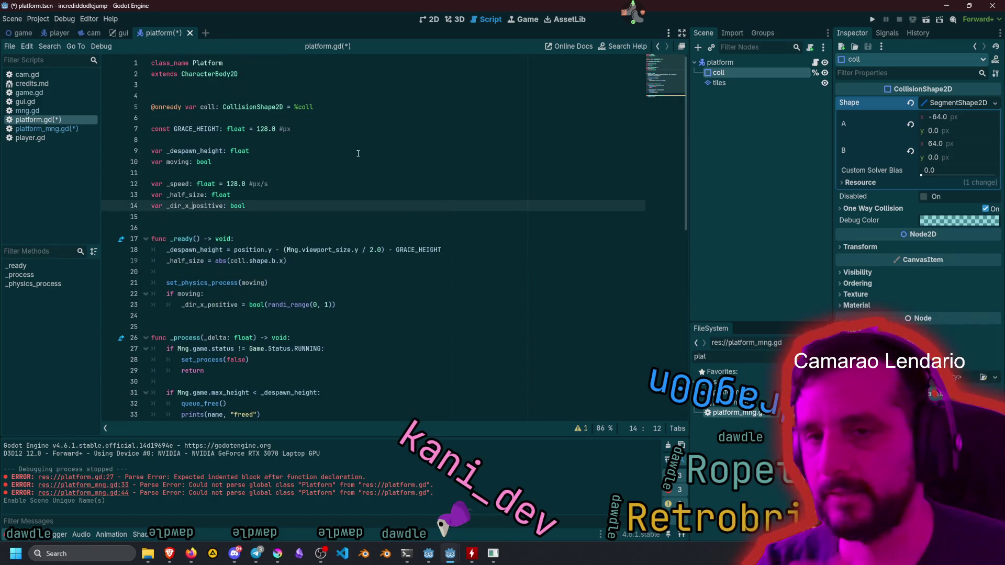
key("ctrl+shift+Right")
key("Delete")
key("ctrl+shift+Right")
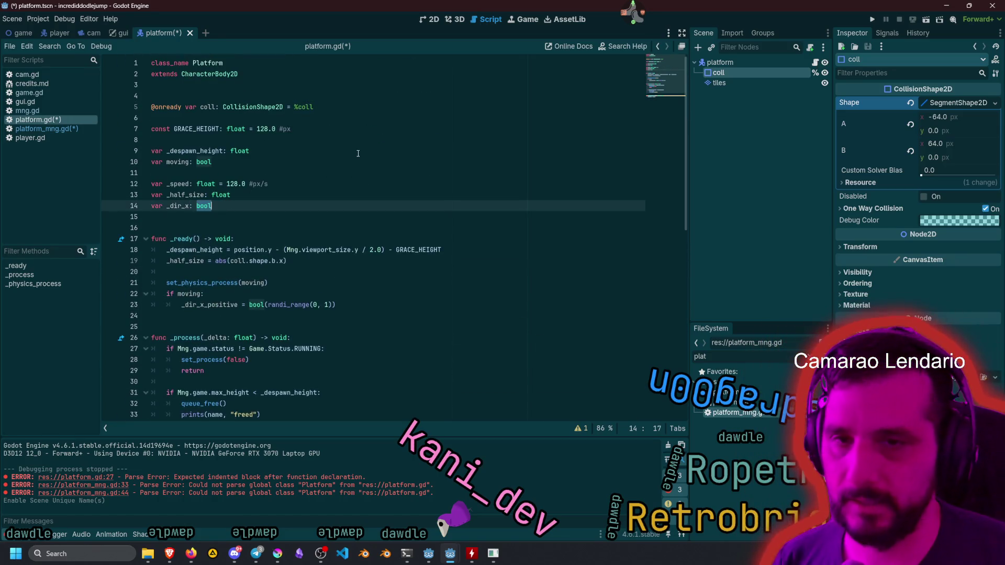
type("int")
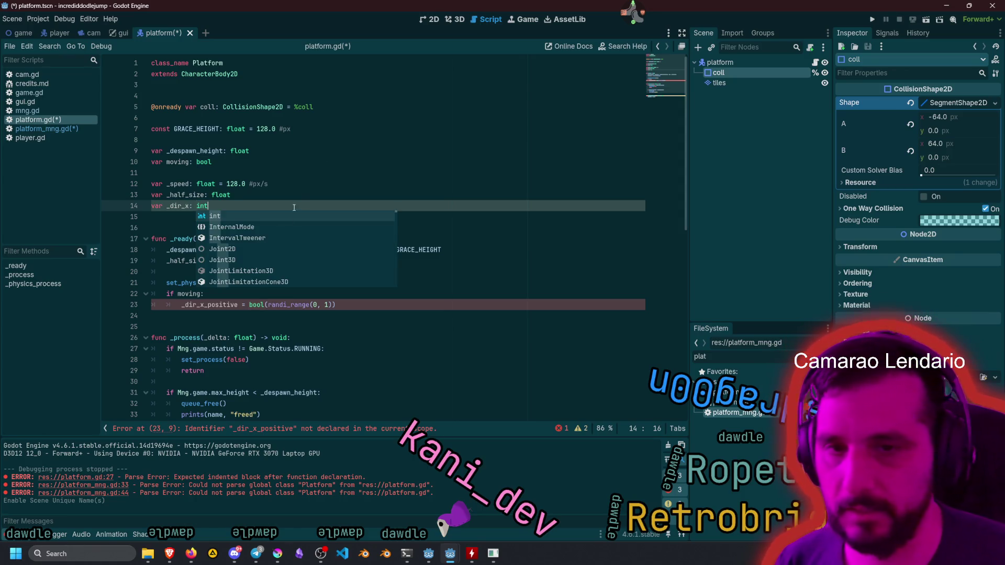
Rewrite line 23 as _dir_x = [-1, 1].pick_random().
left_click(266, 307)
key("BackSpace")
key("BackSpace")
key("BackSpace")
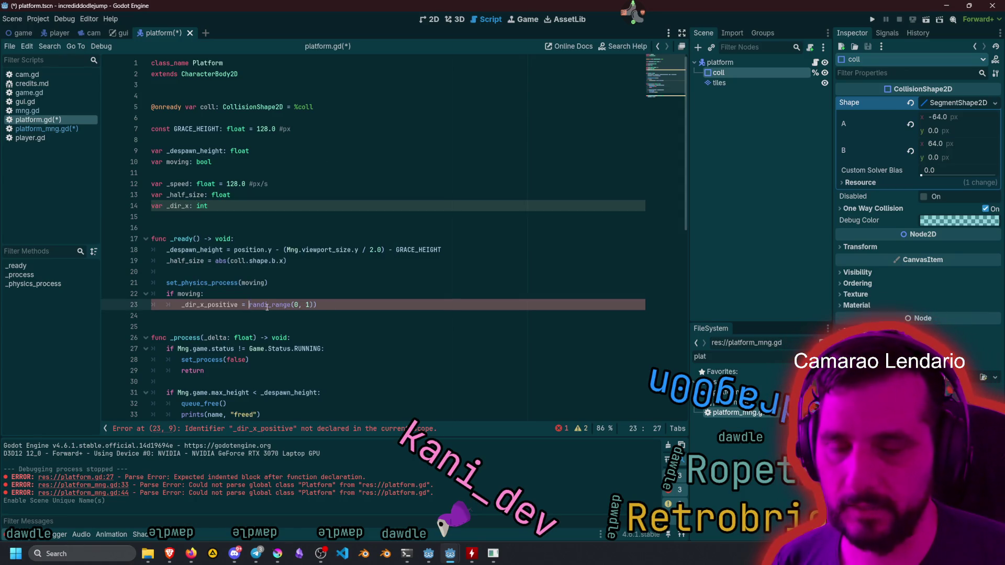
key("ctrl+Right")
key("ctrl+Right")
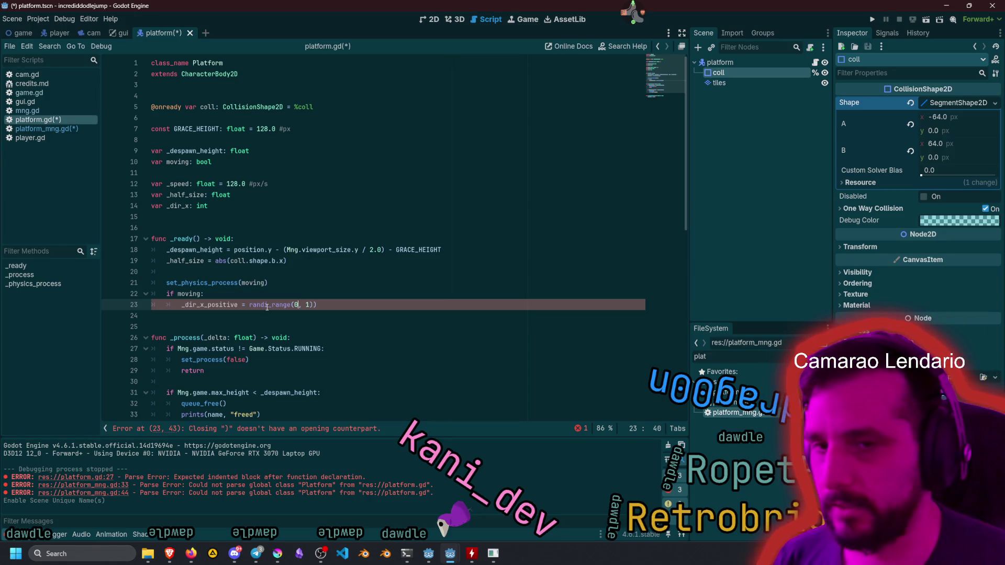
key("ctrl+Left")
key("ctrl+Left")
key("shift+End")
key("Delete")
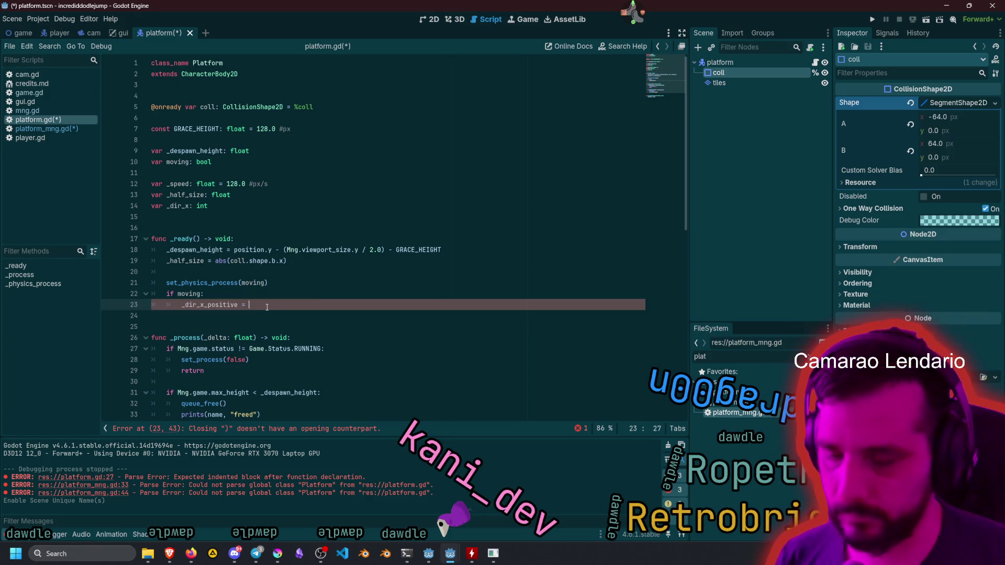
type("[-1,")
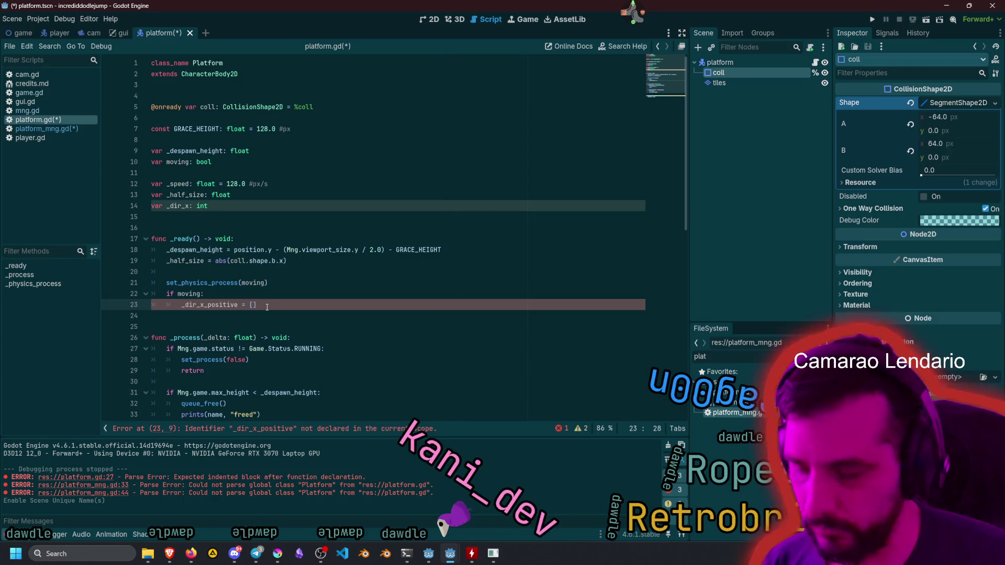
type(" 1]")
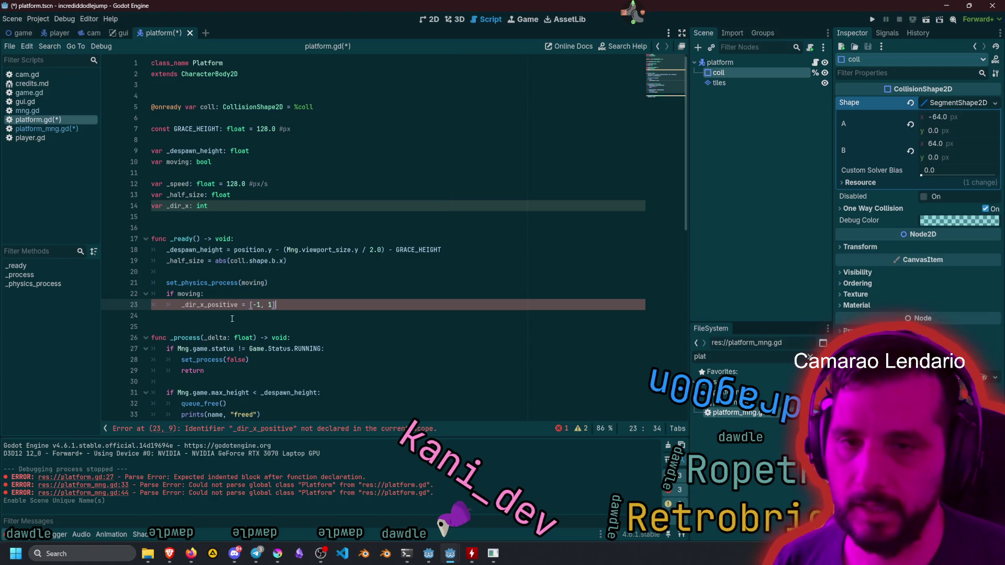
key("Left")
key("Left")
key("Left")
key("shift+Left")
key("shift+Left")
key("shift+Left")
key("Delete")
key("End")
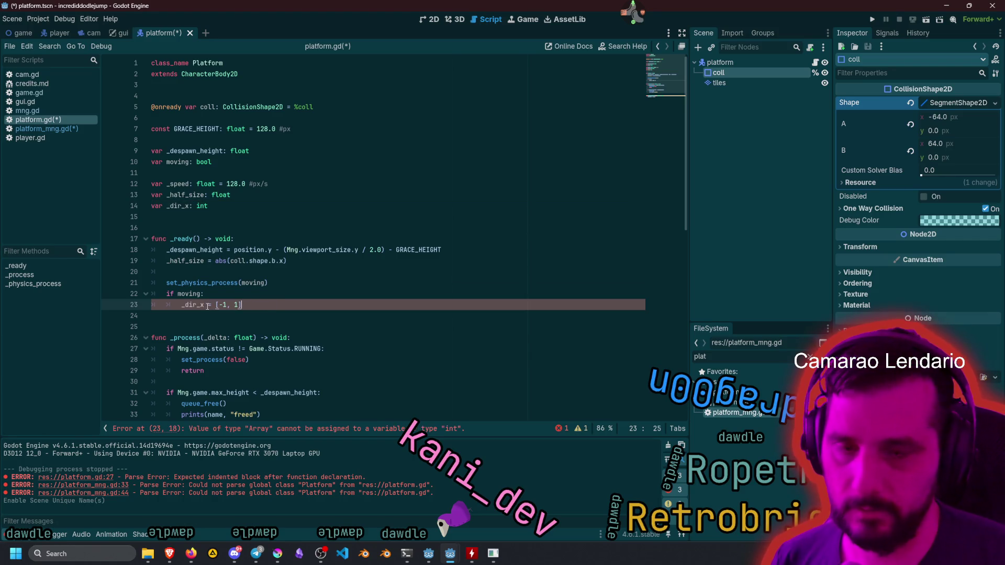
type(".pic")
key("Return")
Highlight _dir_x to review where the variable is used.
double_click(201, 305)
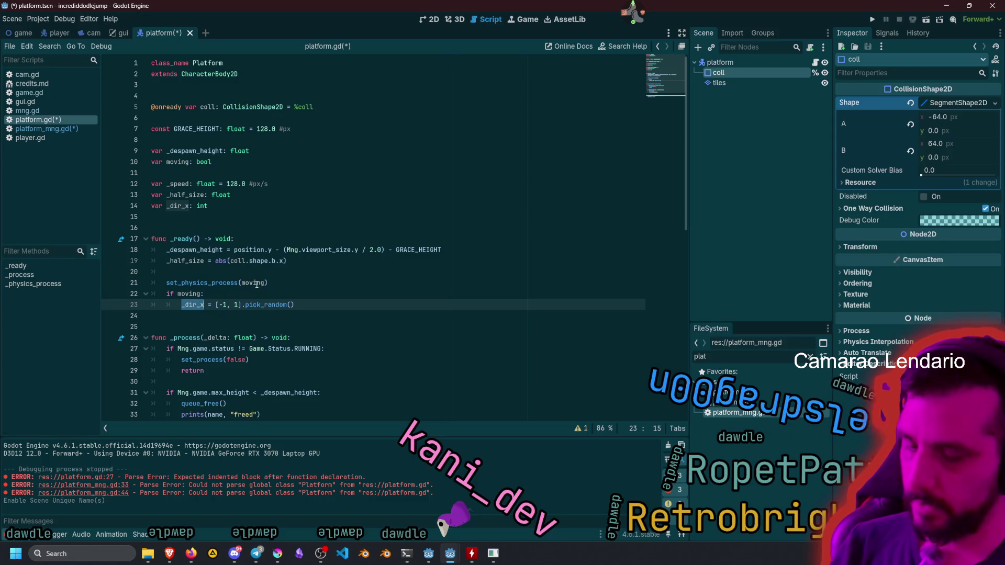
left_click(282, 261)
scroll(288, 277, "down", 5)
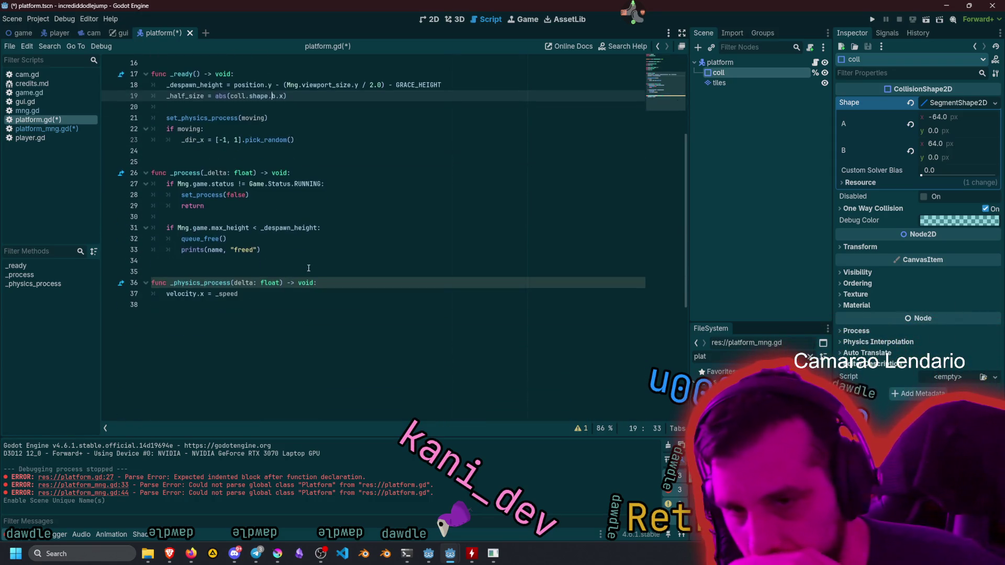
Make the velocity line velocity.x = _speed * _dir_x * delta and call move_and_slide() below it.
left_click(273, 295)
type("* _dir_x")
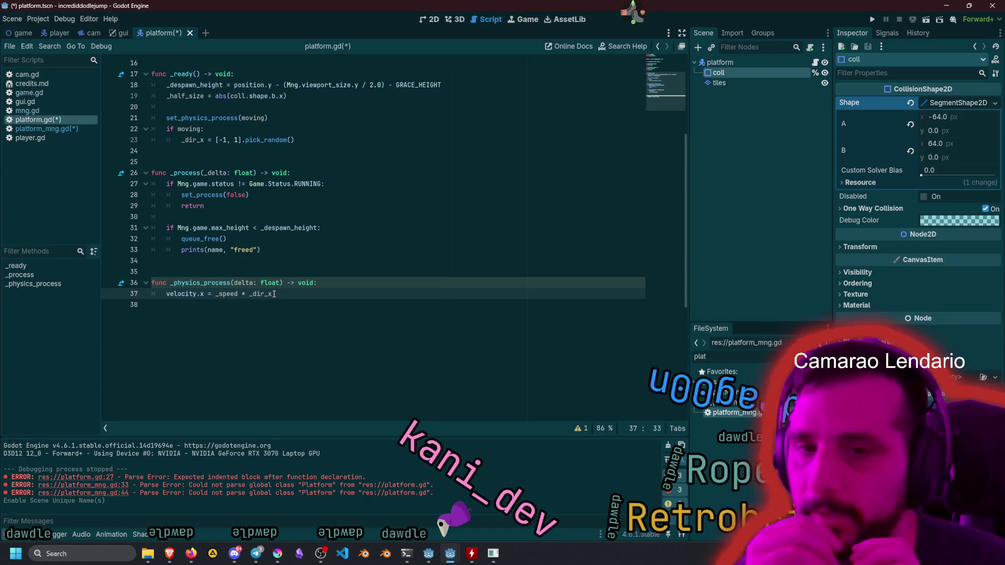
type(" * delta")
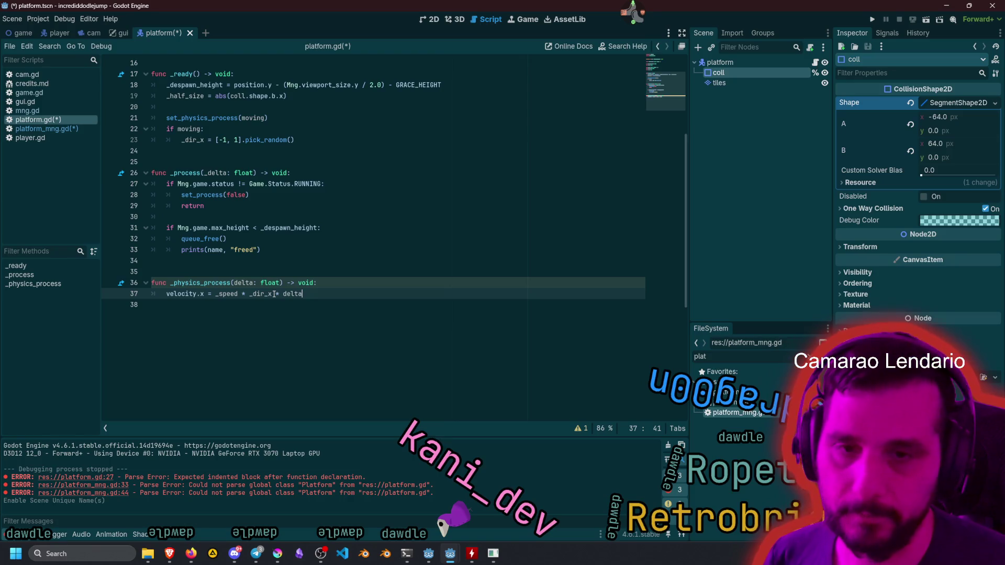
left_click(189, 294)
key("End")
key("Return")
type("move_")
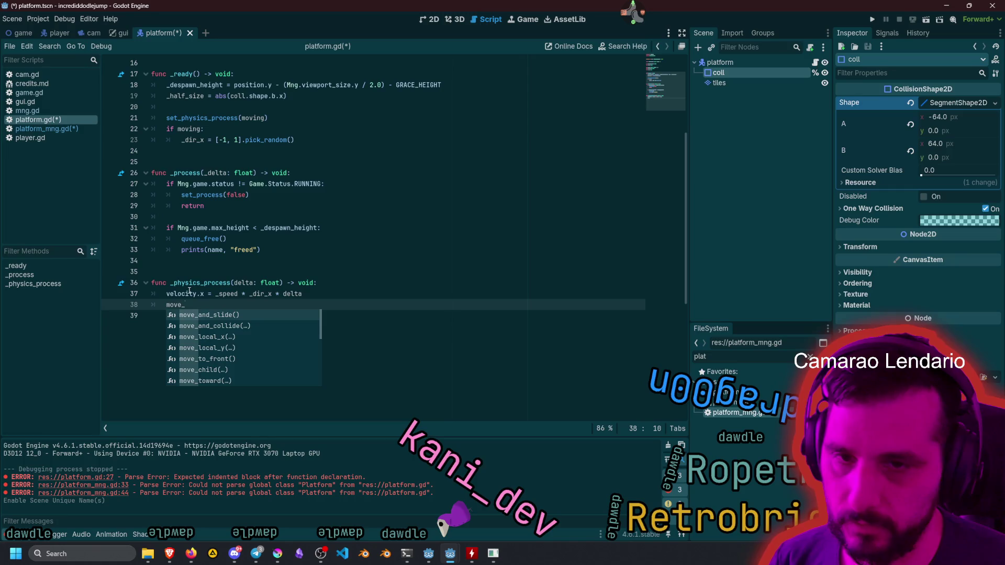
key("Return")
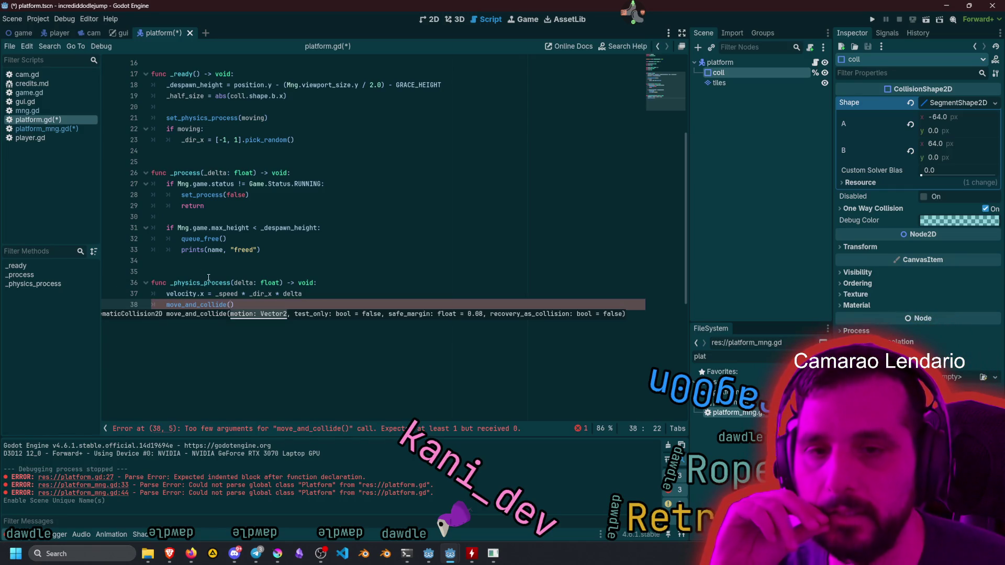
key("Left")
key("Left")
key("Left")
key("Delete")
key("Delete")
key("Delete")
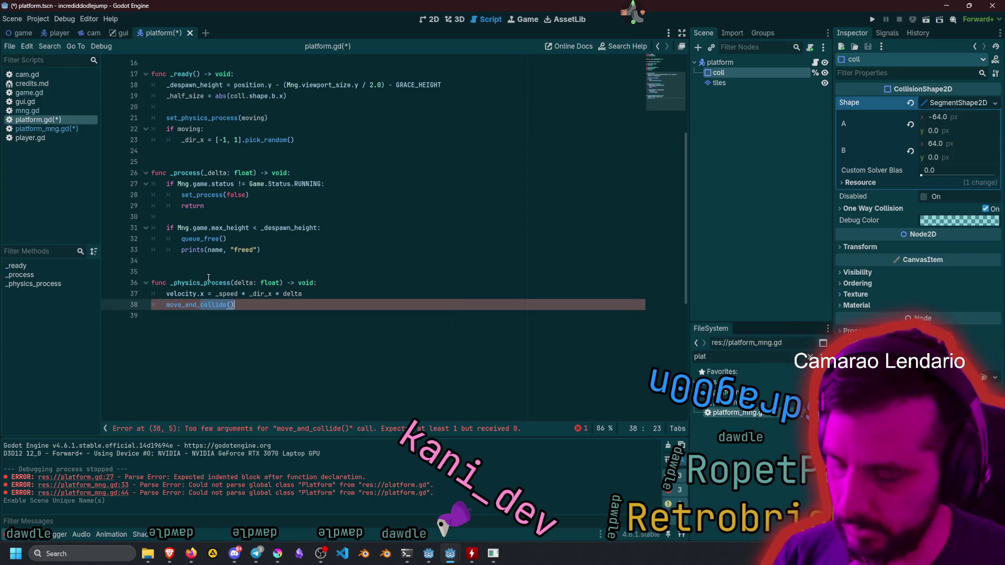
type("sl")
key("Return")
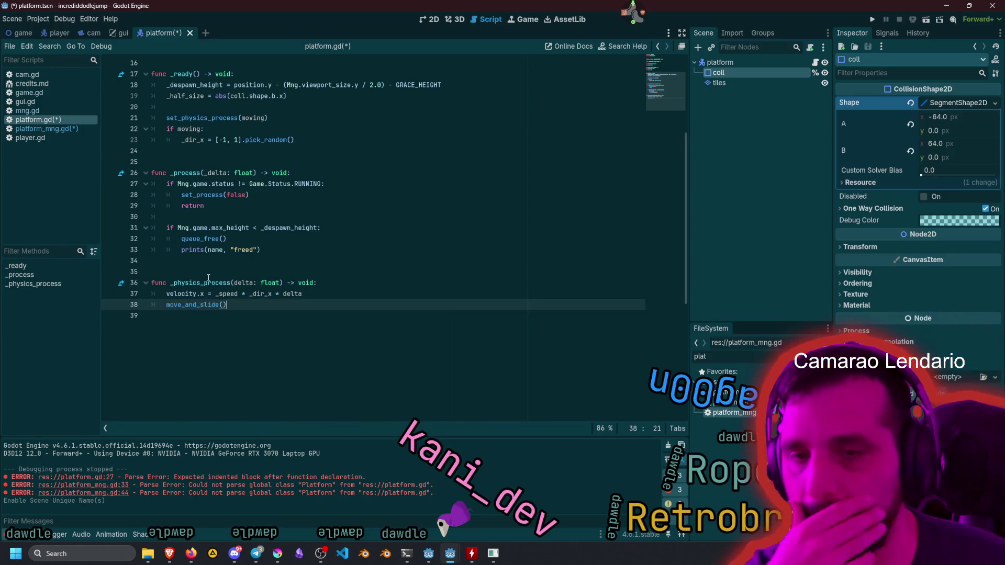
Dismiss the documentation popups and save platform.gd.
mouse_move(209, 279)
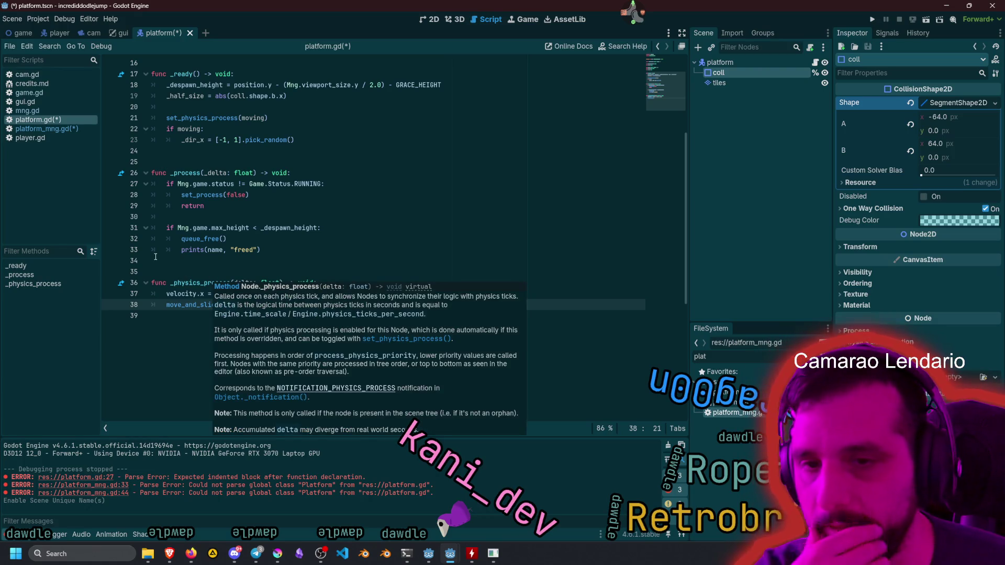
left_click(286, 261)
mouse_move(241, 293)
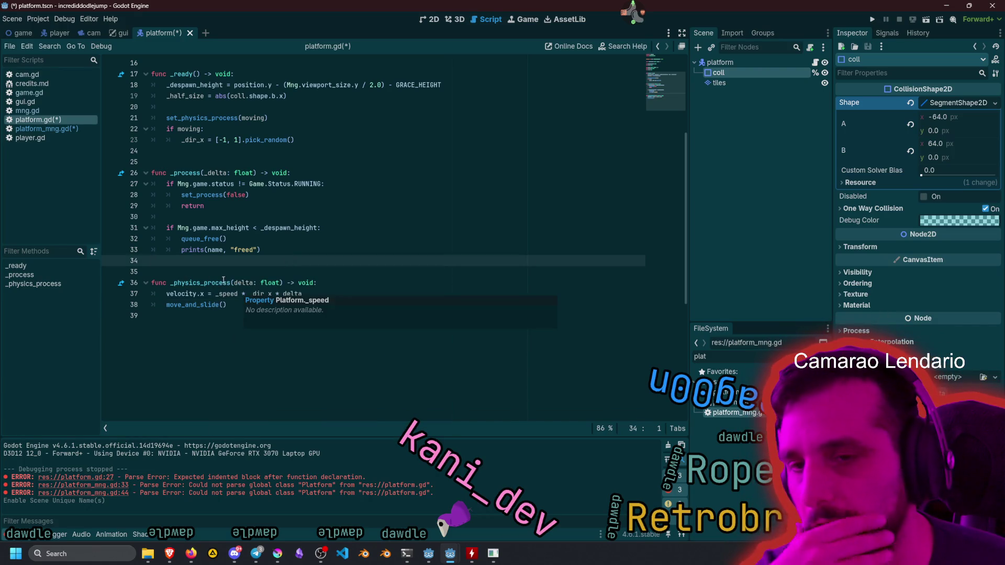
left_click(232, 304)
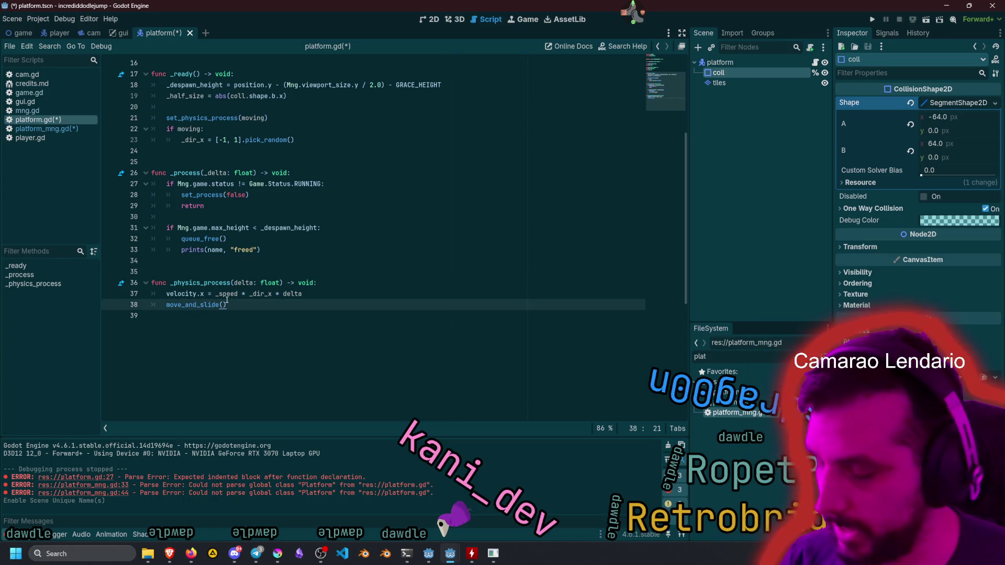
key("ctrl+s")
left_click(172, 216)
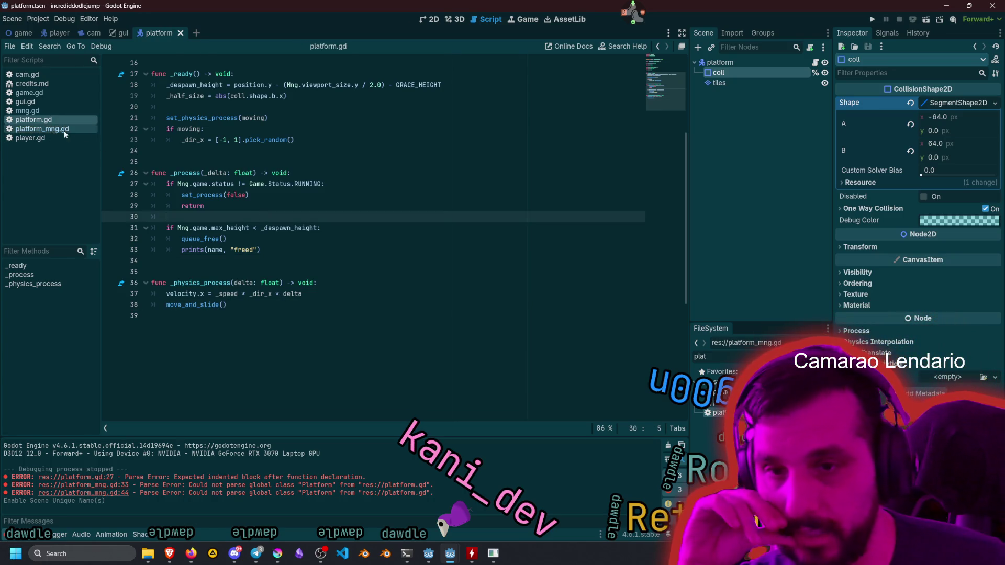
Open a new indented line after move_and_slide() in _physics_process.
left_click(329, 301)
key("Up")
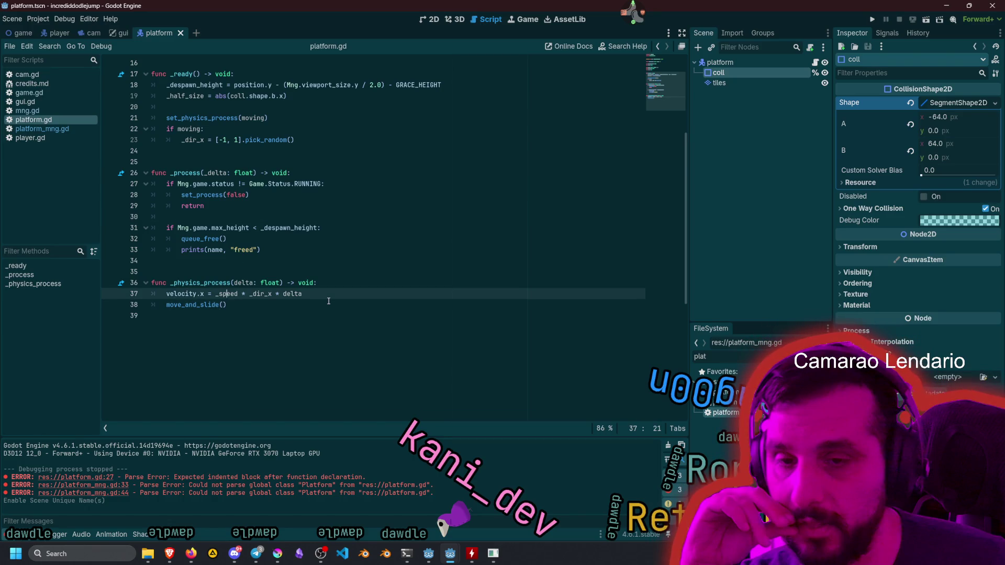
key("Down")
key("Home")
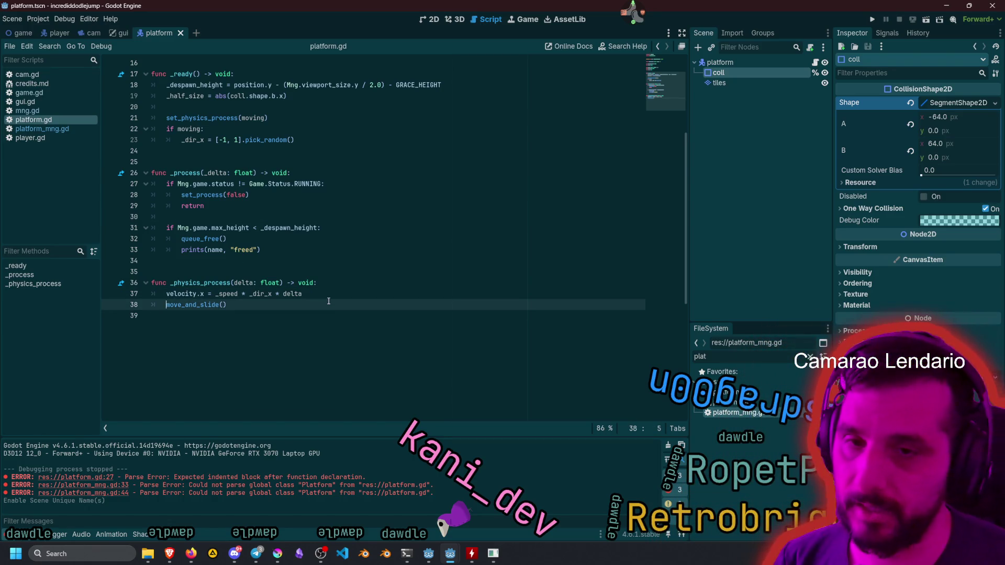
key("End")
key("Return")
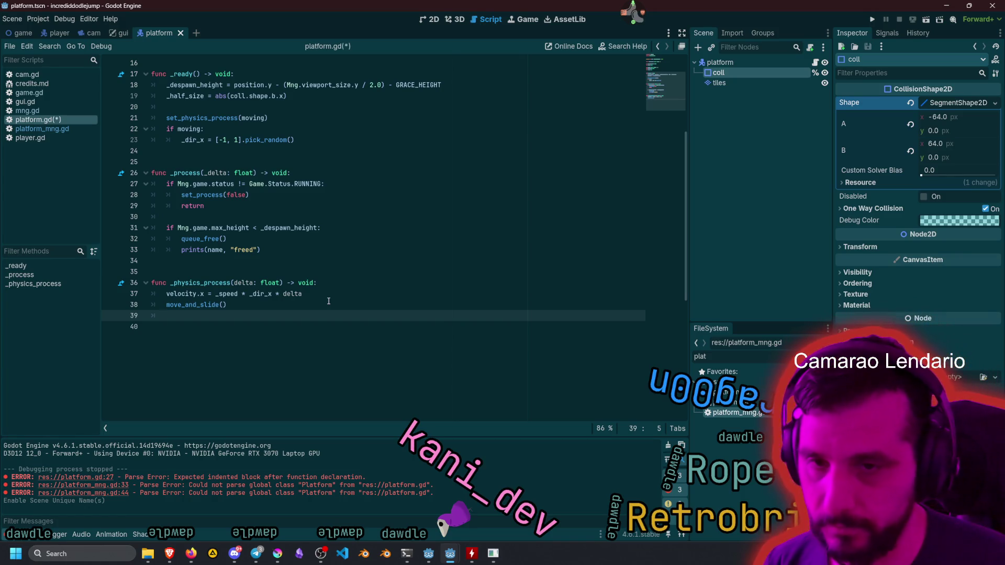
Write the condition if abs(position.x) + _half_size > Mng.viewport_size.x * 0.5:.
type("if pos")
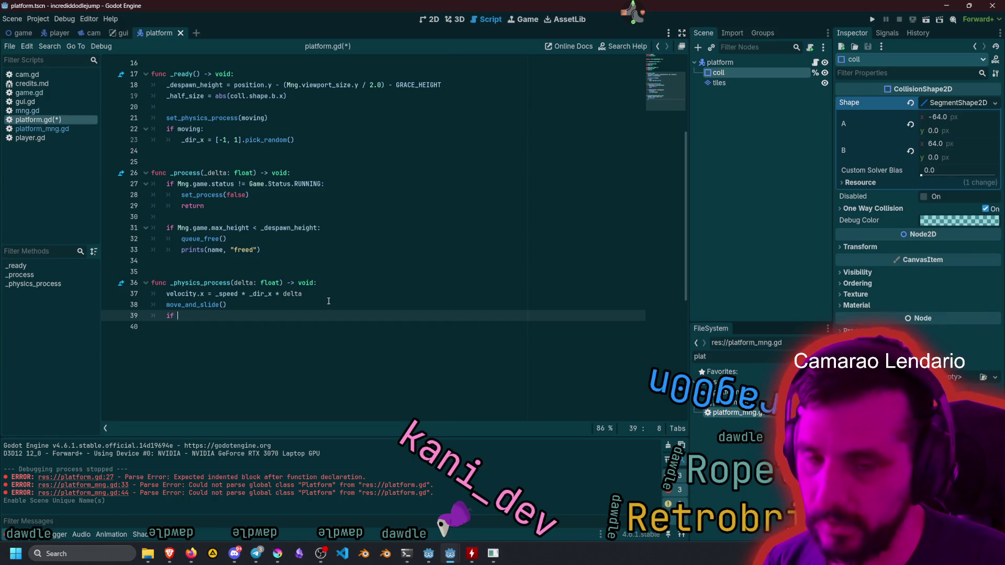
key("Return")
type(".x")
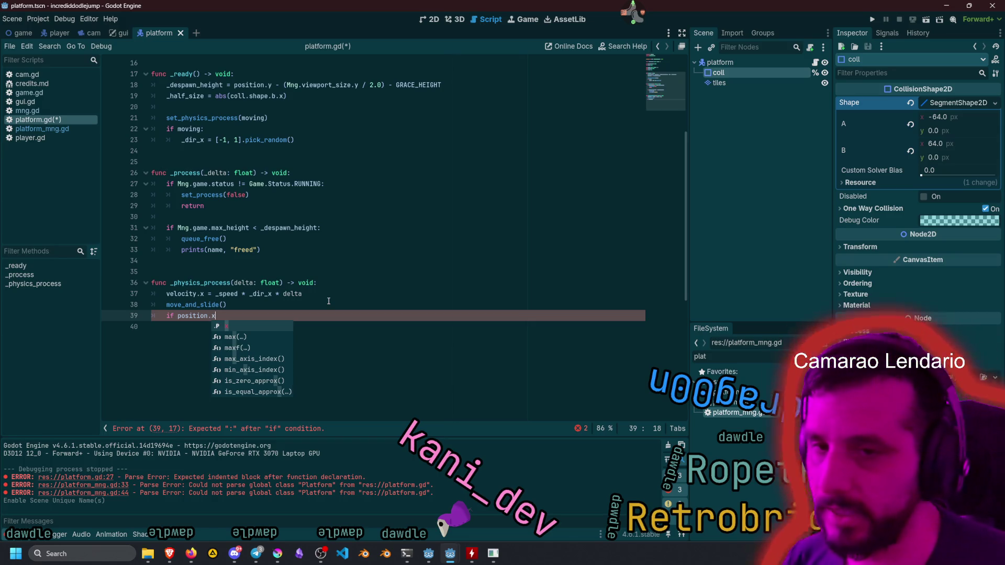
key("Left")
key("Left")
key("Left")
type("(")
key("Left")
key("Left")
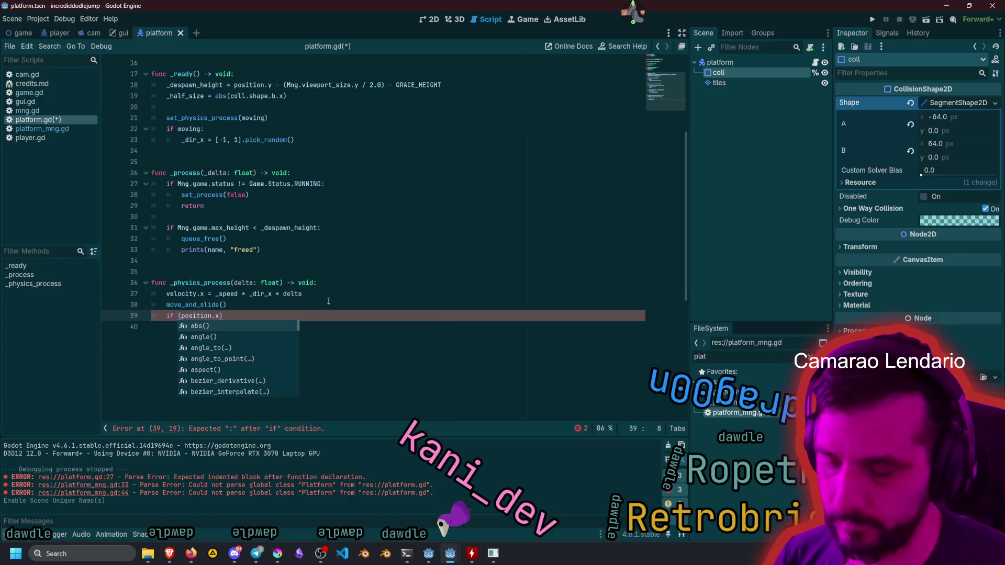
type("abs")
key("End")
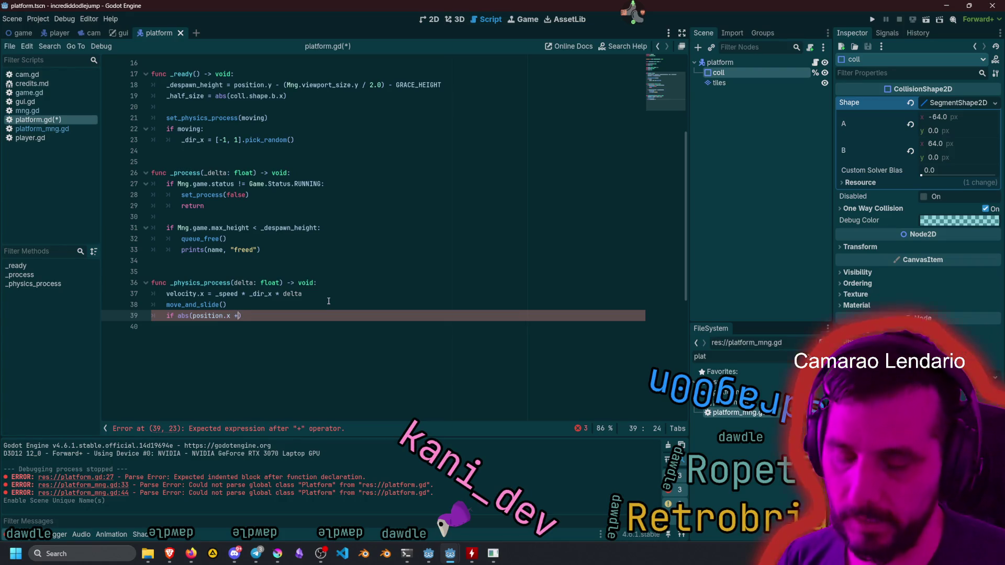
type(")")
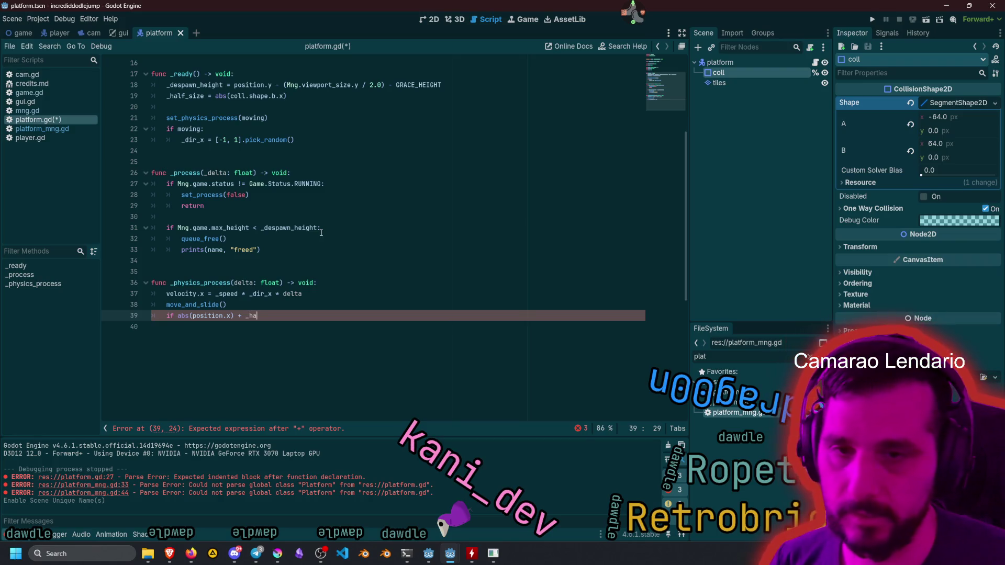
type("lf_size > M")
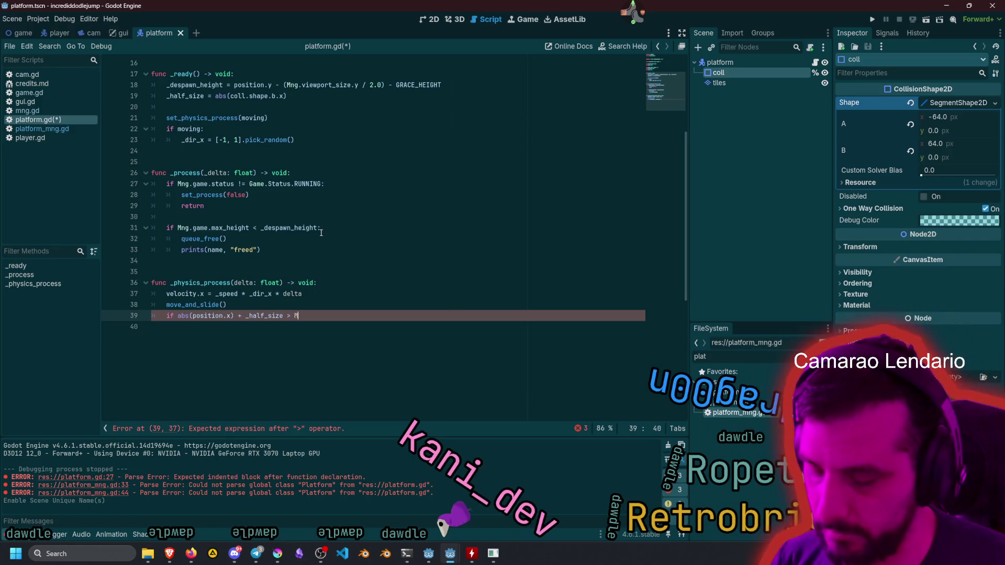
type(" vi")
key("Return")
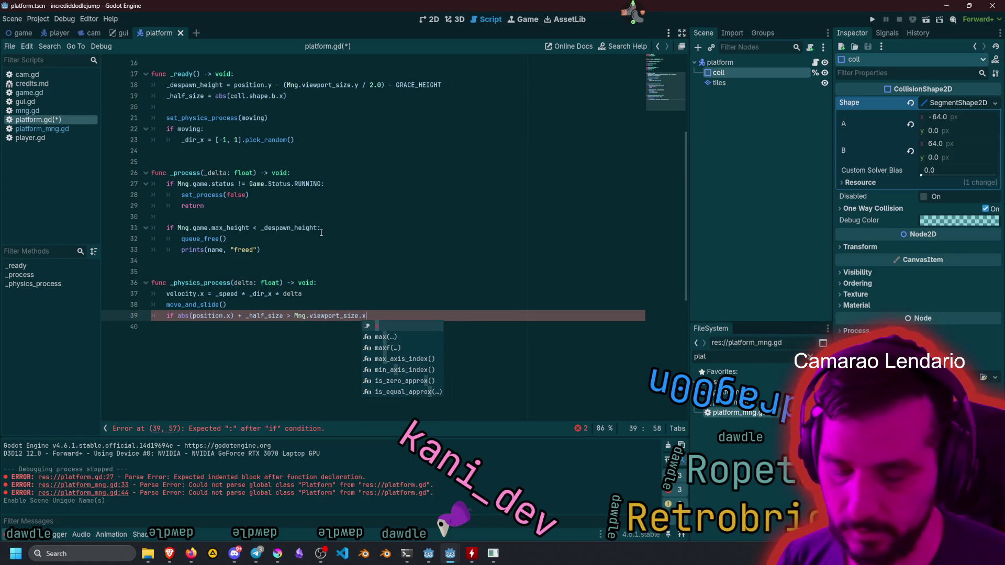
type("/")
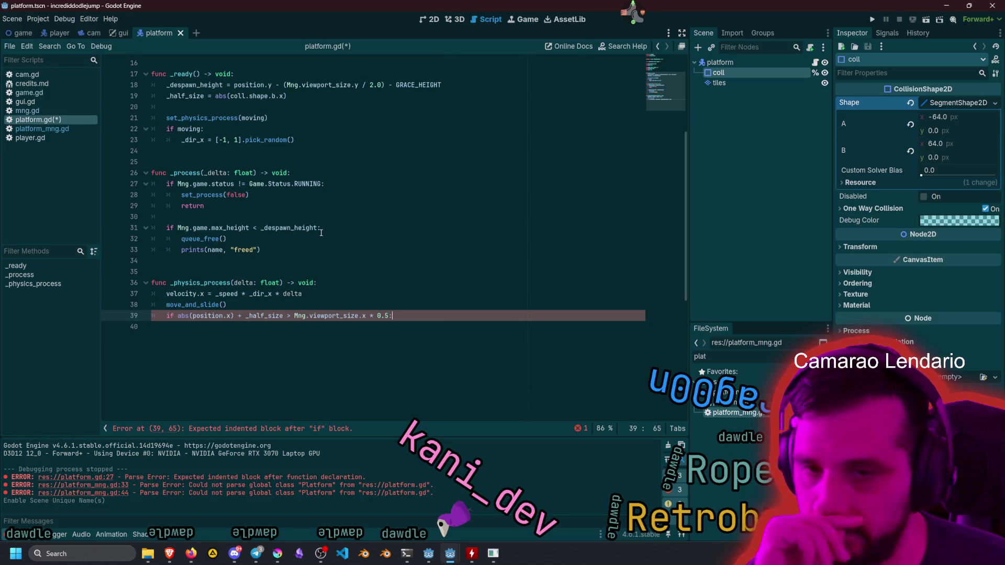
Inside the if, set _dir_x = -_dir_x, then run the game to test.
key("Return")
key("Up")
key("Up")
key("Up")
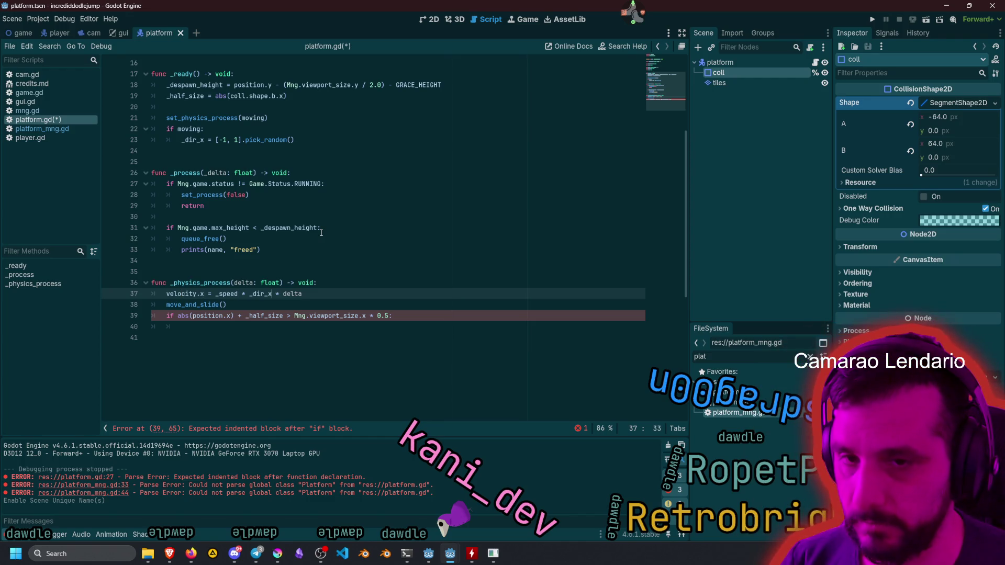
key("Down")
key("Down")
key("Down")
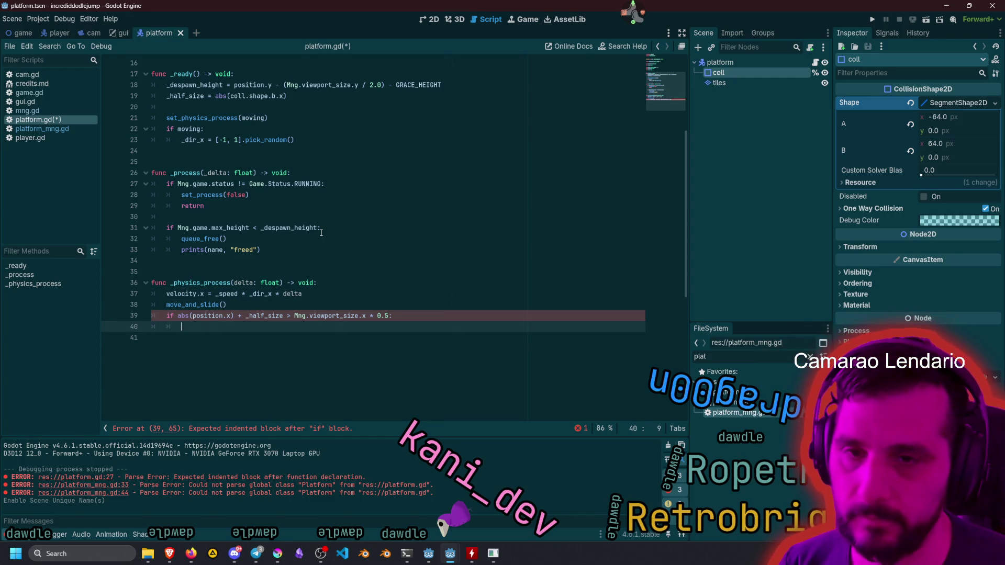
type("_dir_x = -_dir_x")
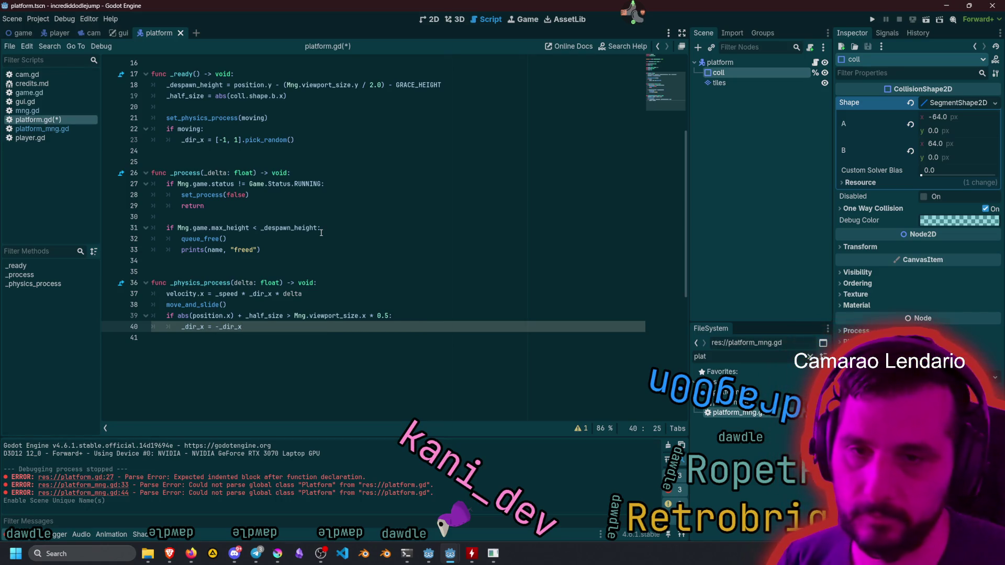
left_click(313, 284)
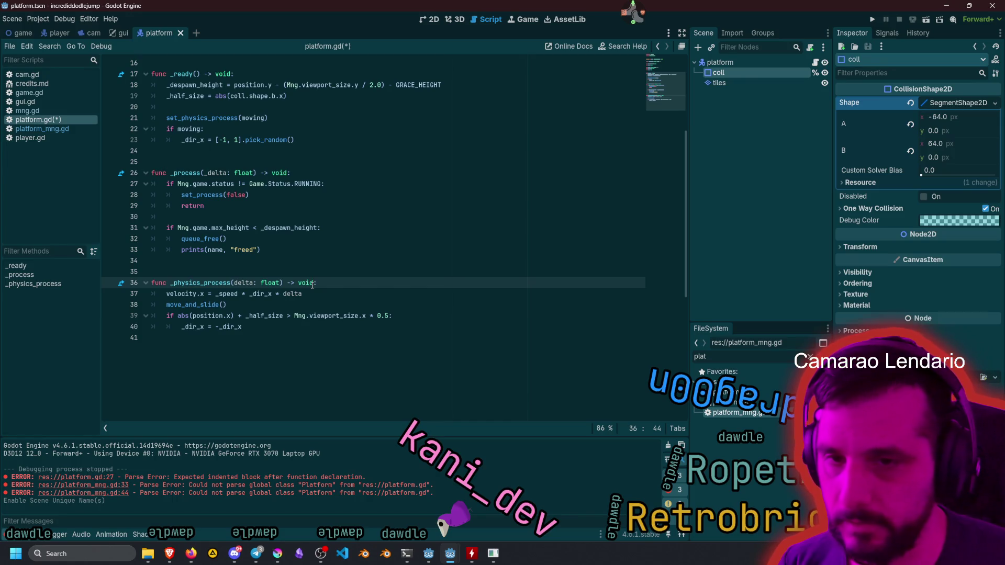
key("F5")
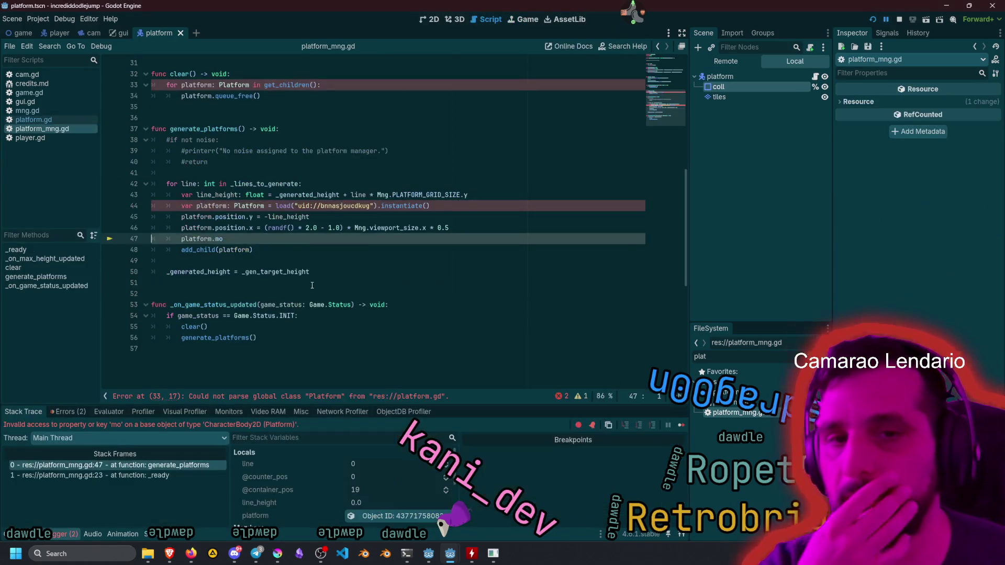
Complete line 47 as platform.moving = randf() > 0.8 and run the game again.
left_click(255, 241)
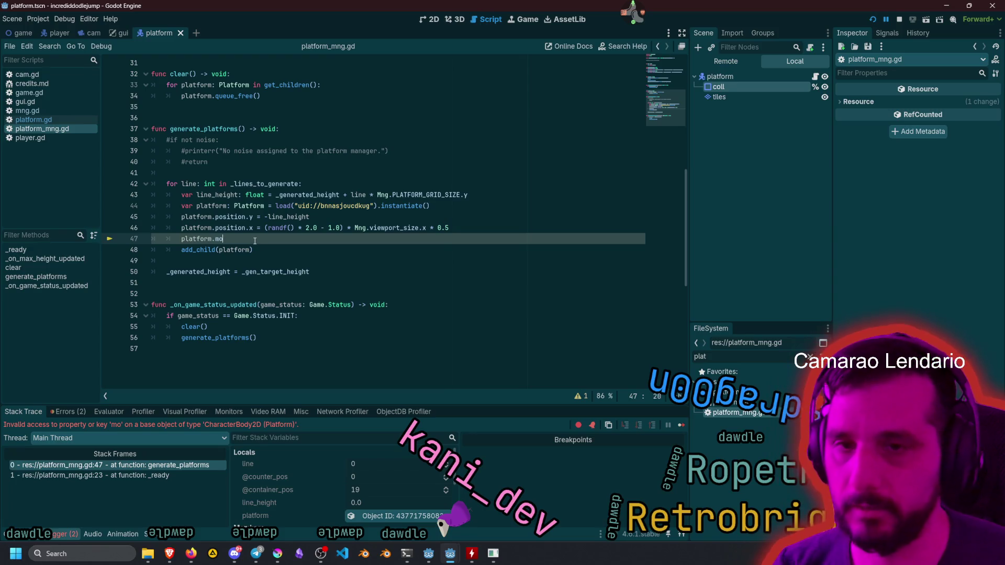
type("ving =")
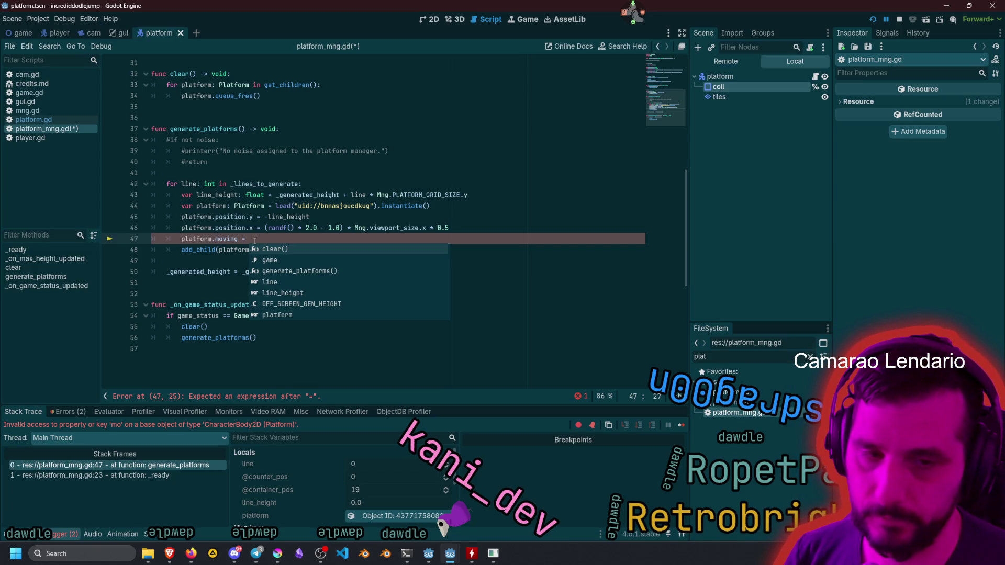
type("ran")
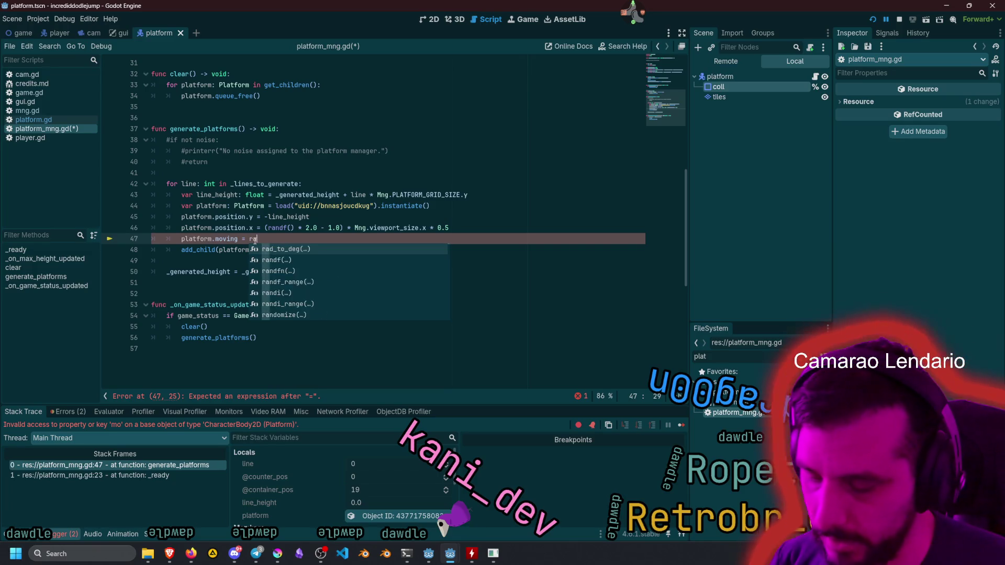
key("Return")
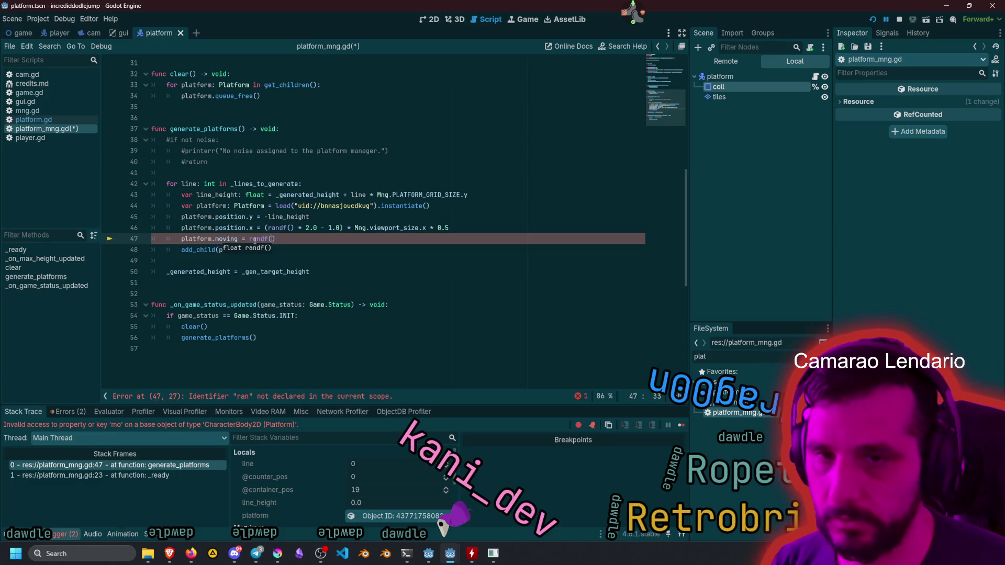
type("> ")
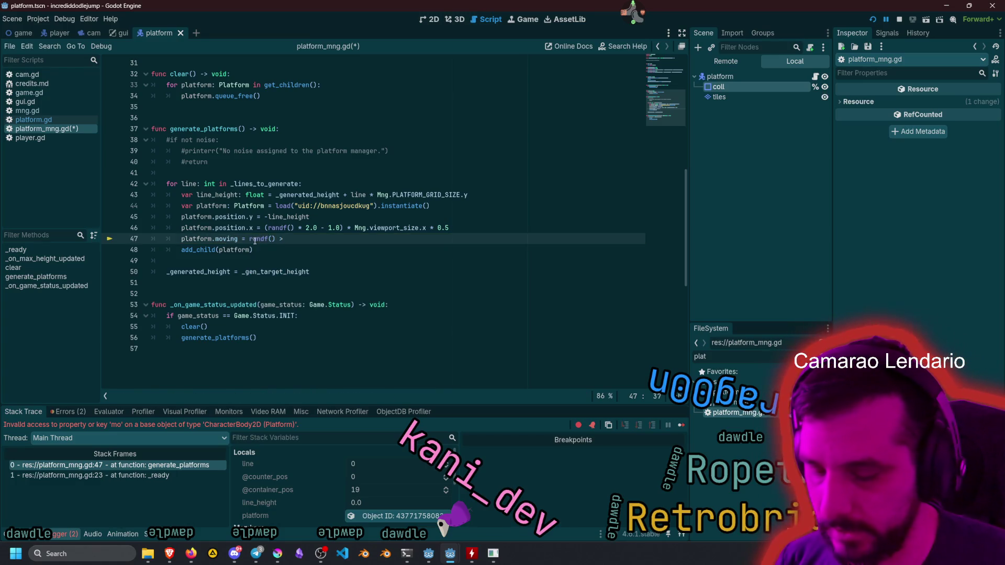
type("0.8")
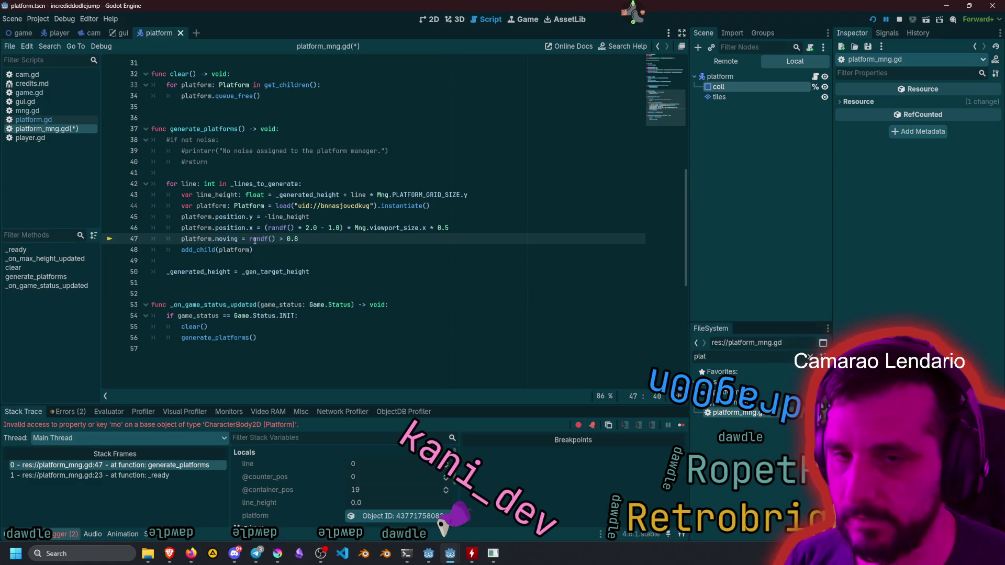
key("F5")
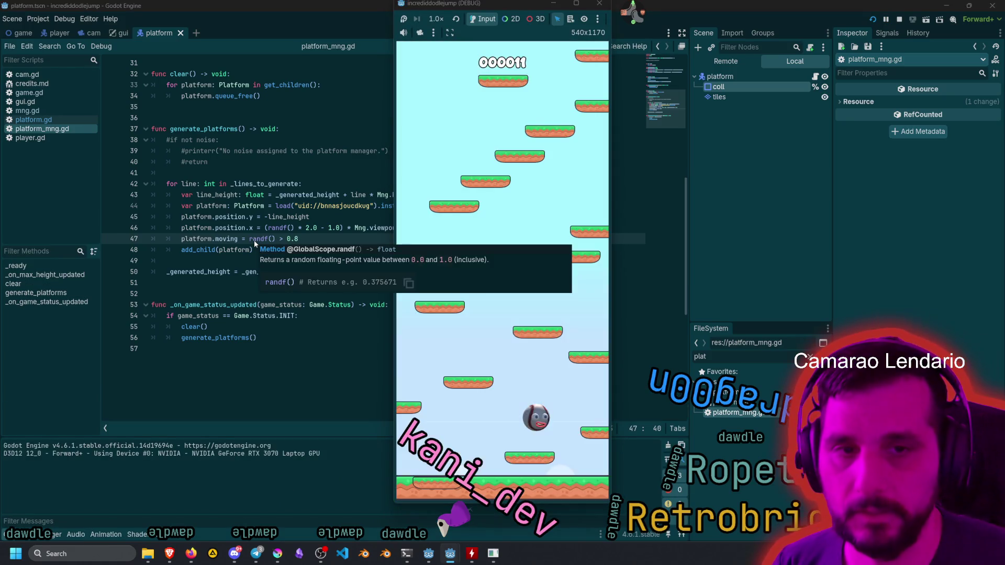
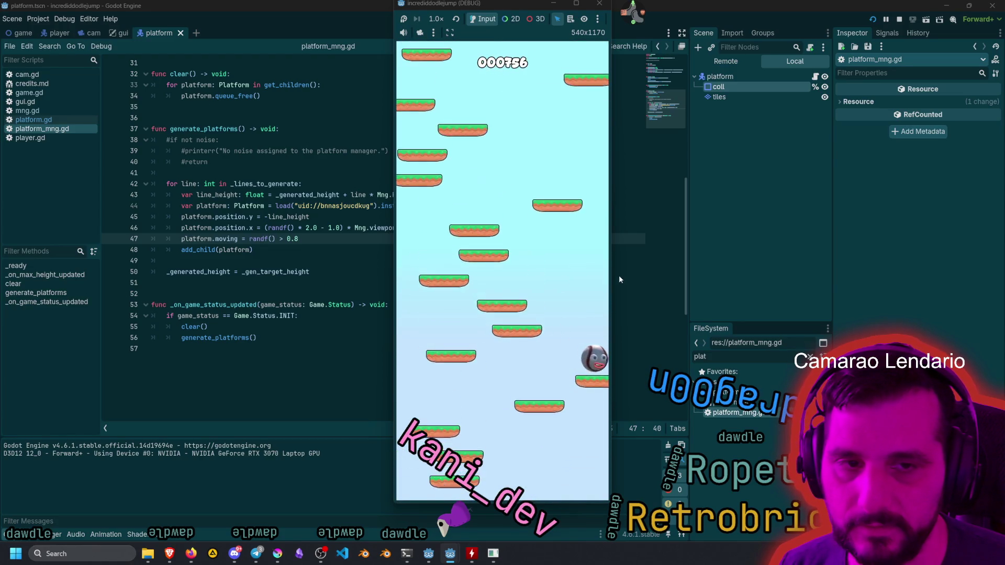
Stop the game and start a new line after 'platform.moving = randf() > 0.8' in platform_mng.gd.
key("F8")
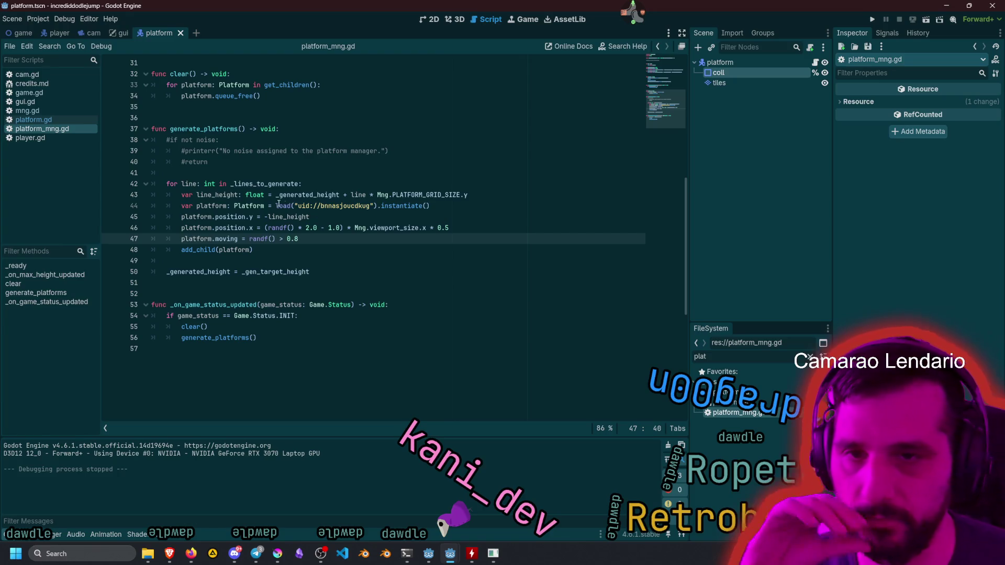
left_click(273, 206)
left_click(290, 239)
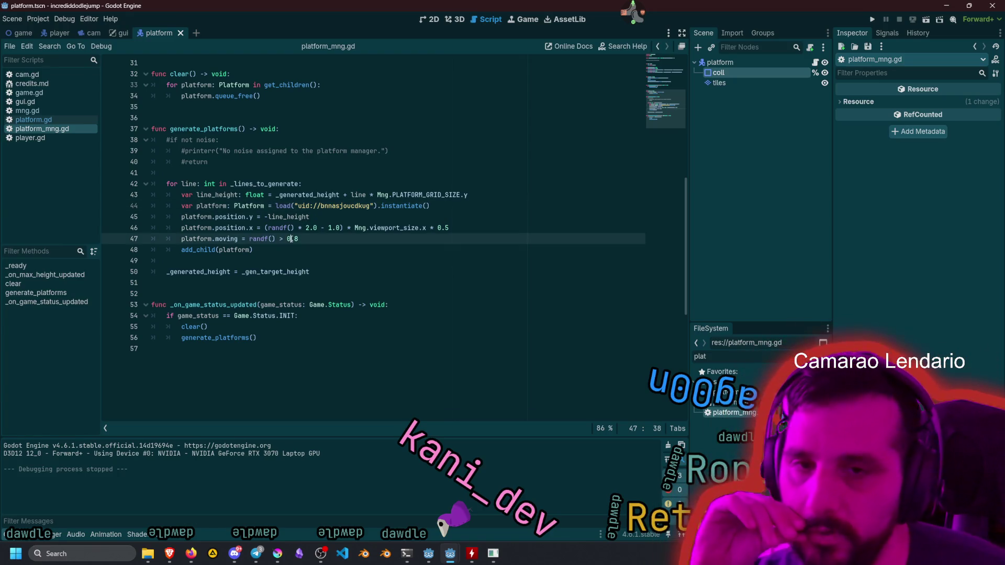
key("Left")
key("Left")
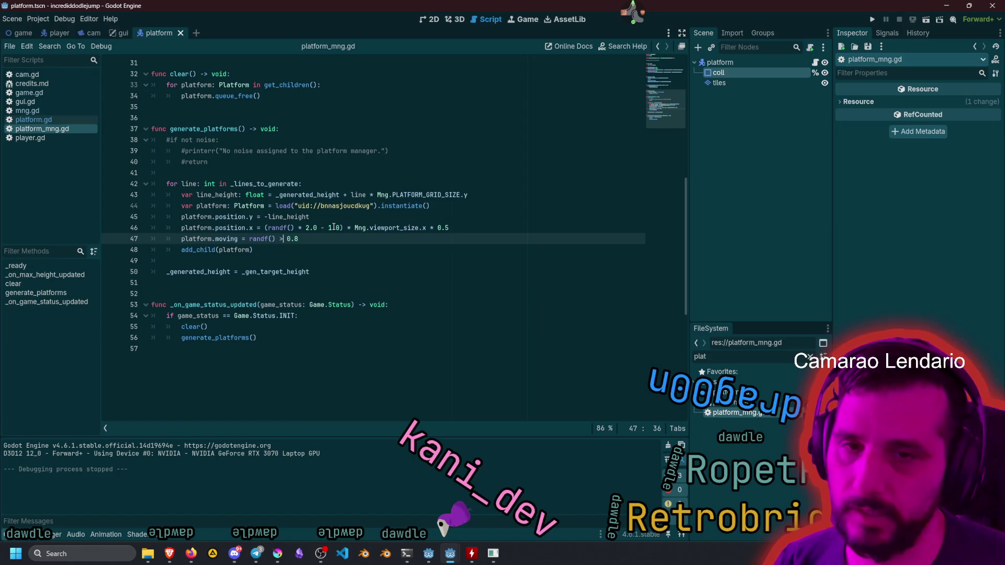
mouse_move(262, 241)
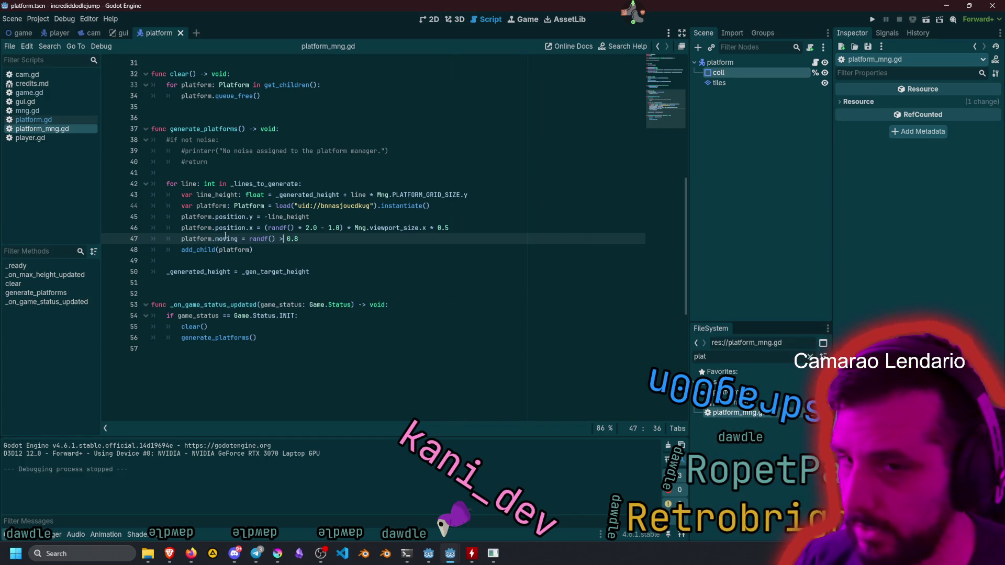
key("Return")
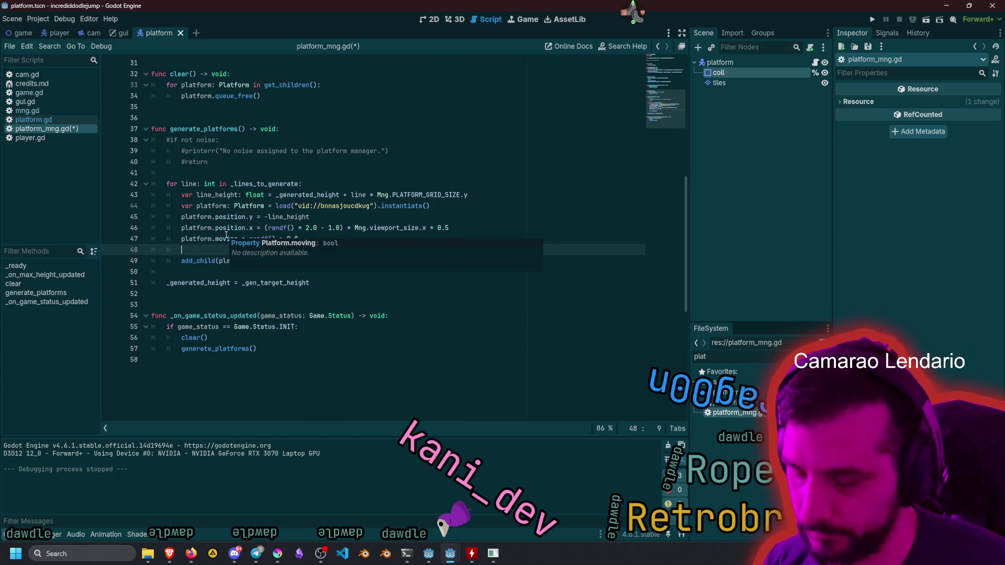
Add an 'if platform.moving:' block below the moving assignment, then run the game with F5.
type("if")
key("Up")
key("Home")
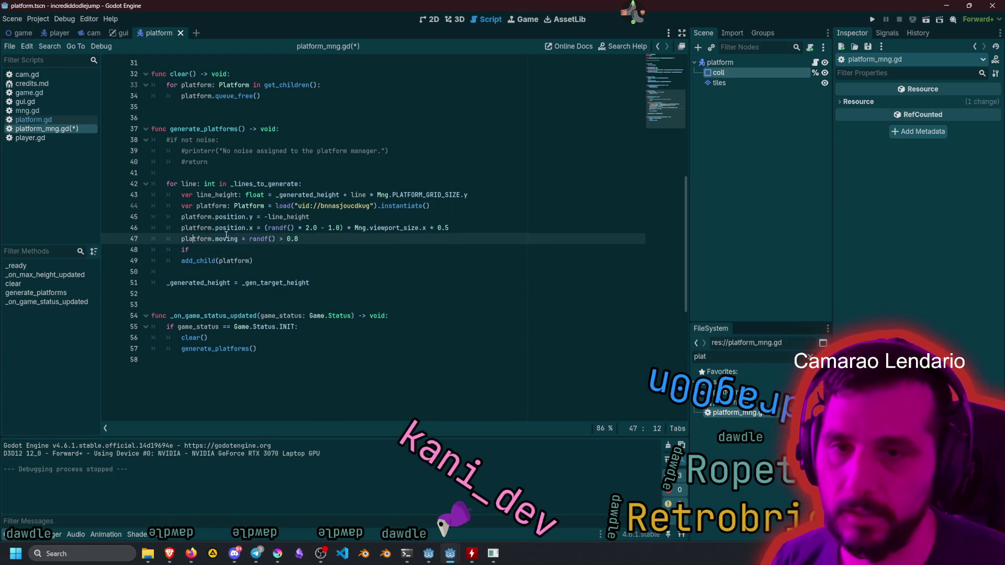
key("ctrl+shift+Right")
key("ctrl+shift+Right")
key("ctrl+c")
key("Down")
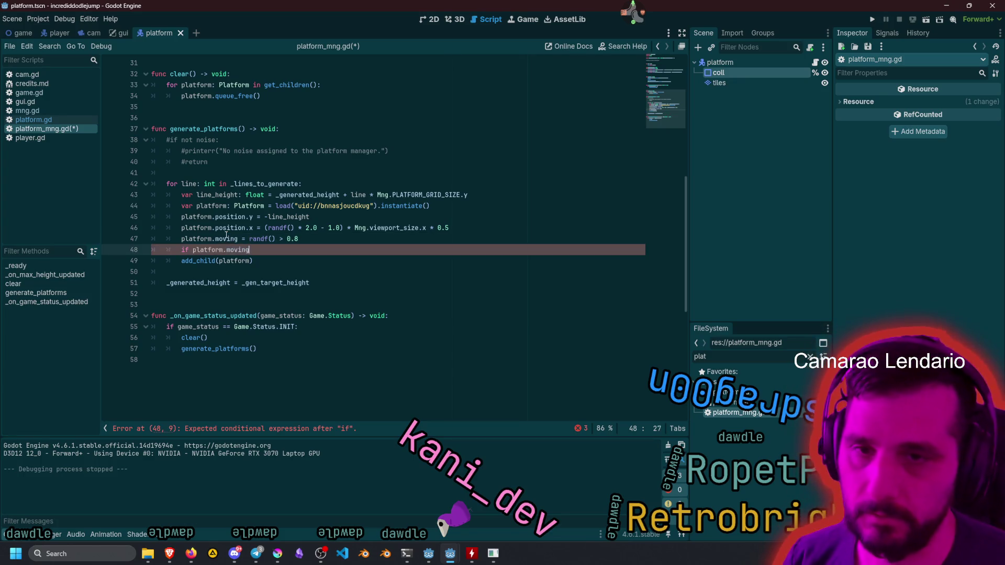
type(":")
key("Return")
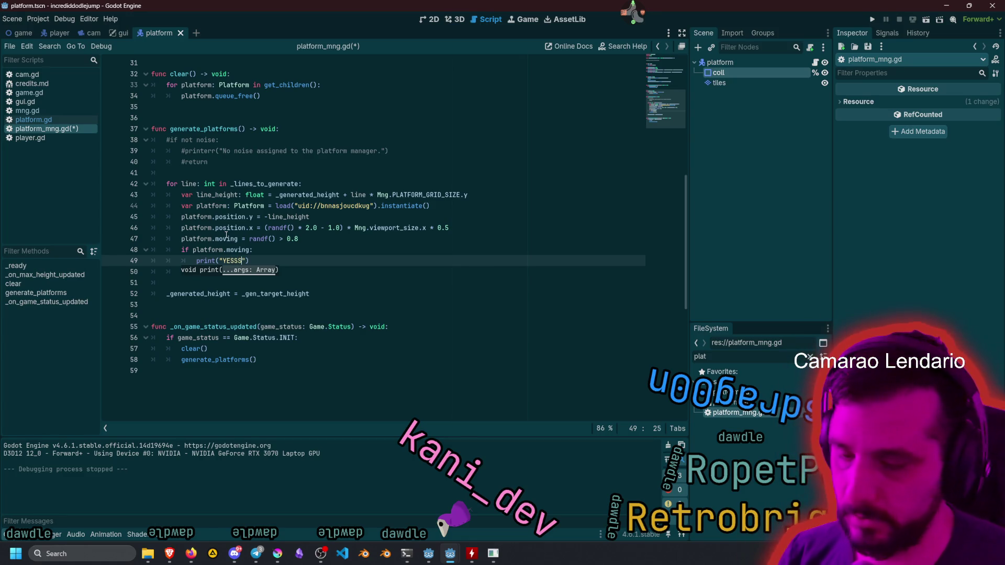
key("F5")
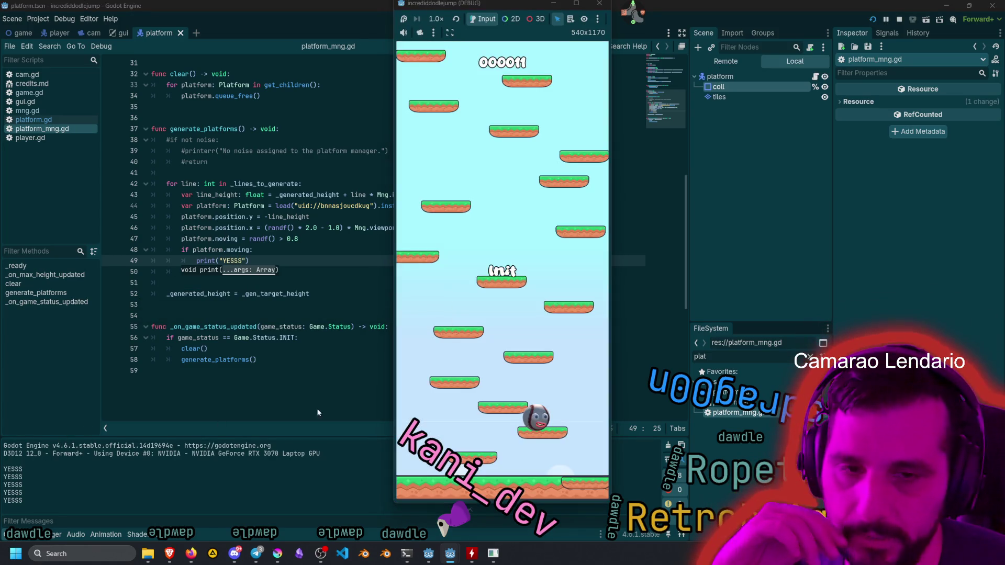
Play-test the YESSS output, stop the game, and delete the temporary if/print lines.
left_click(537, 335)
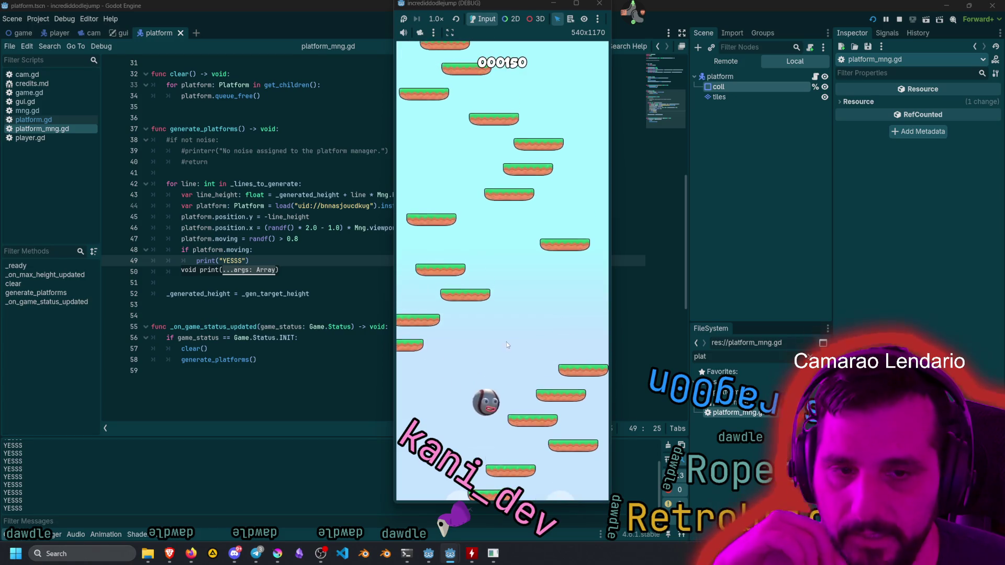
key("F8")
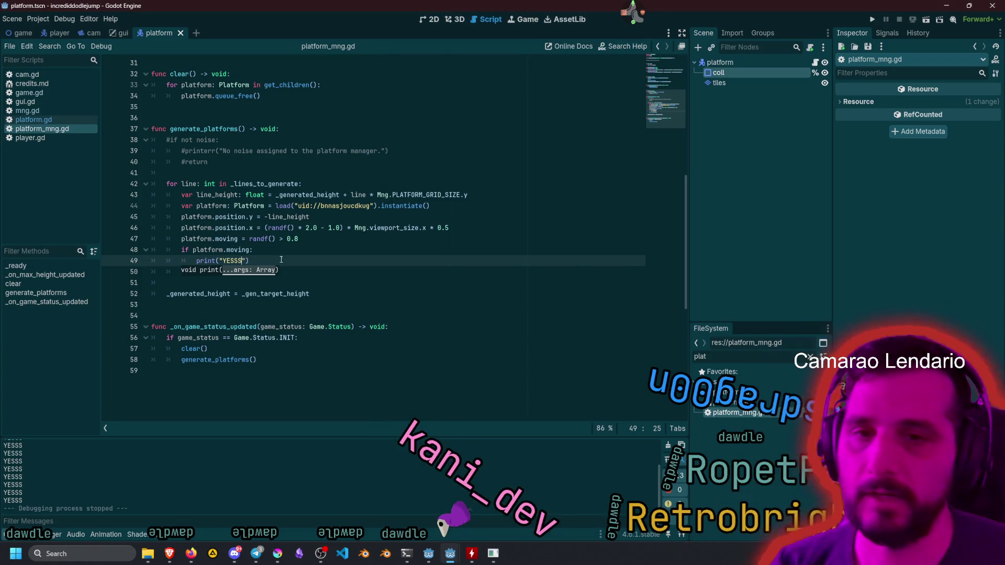
key("End")
key("shift+Up")
key("shift+Up")
key("BackSpace")
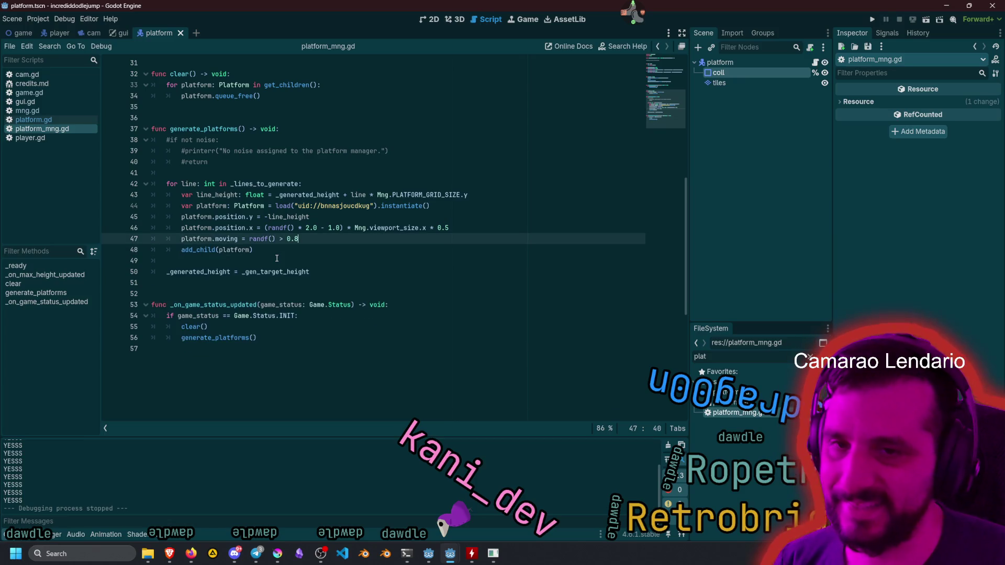
left_click(33, 120)
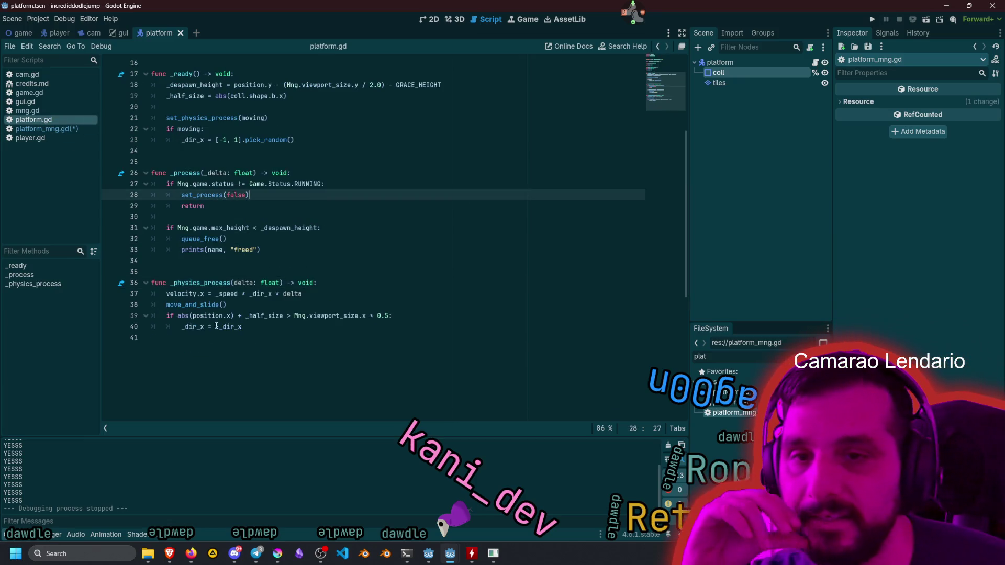
Give the _dir_x declaration in platform.gd a default value of 1.
left_click(188, 227)
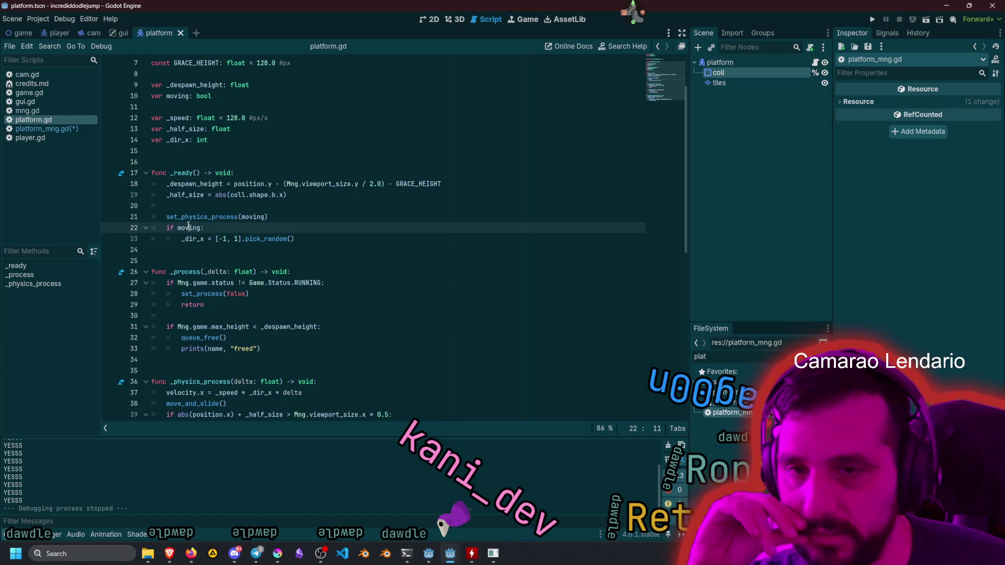
left_click(198, 239)
key("ctrl+shift+Right")
double_click(197, 240)
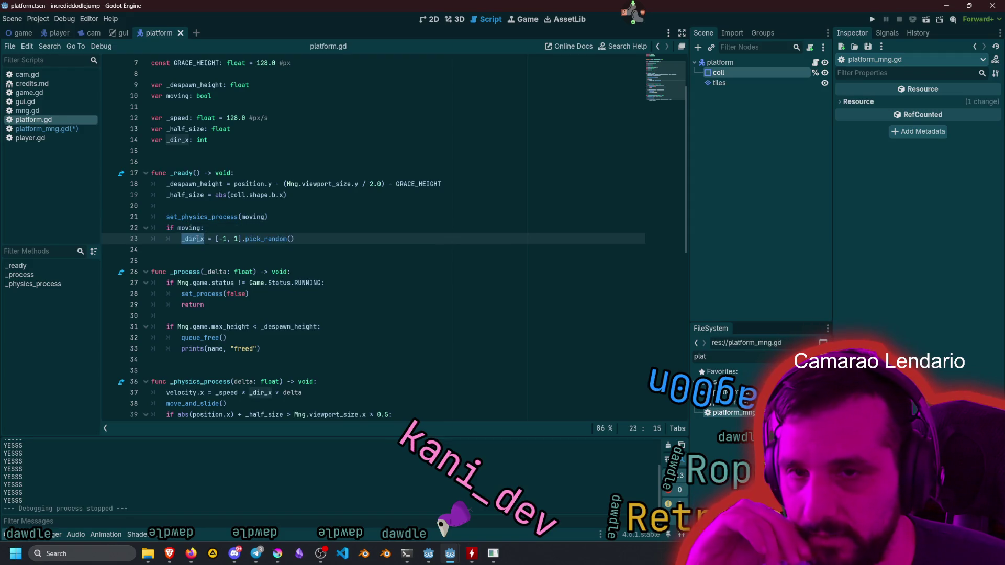
left_click(231, 156)
left_click(231, 144)
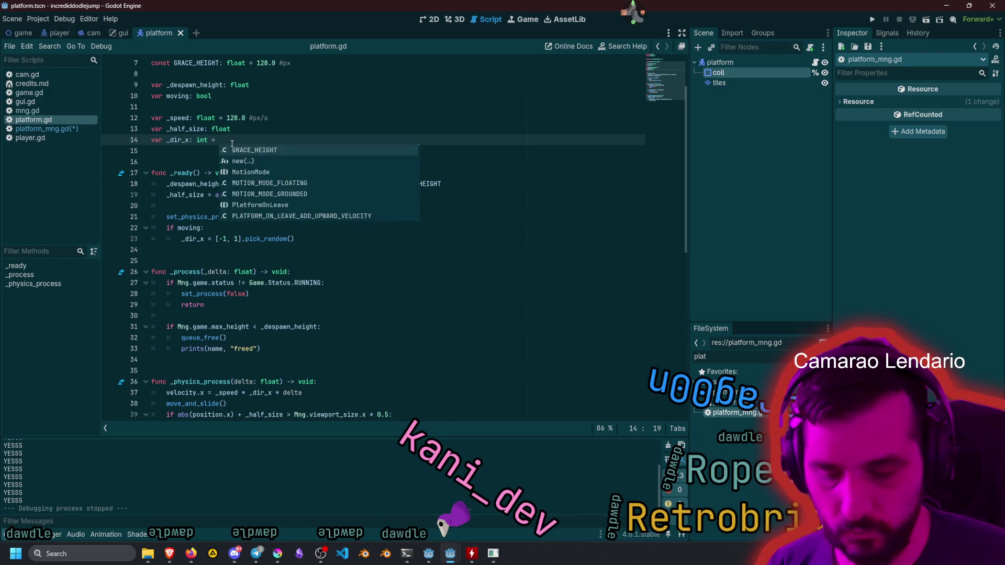
type("+")
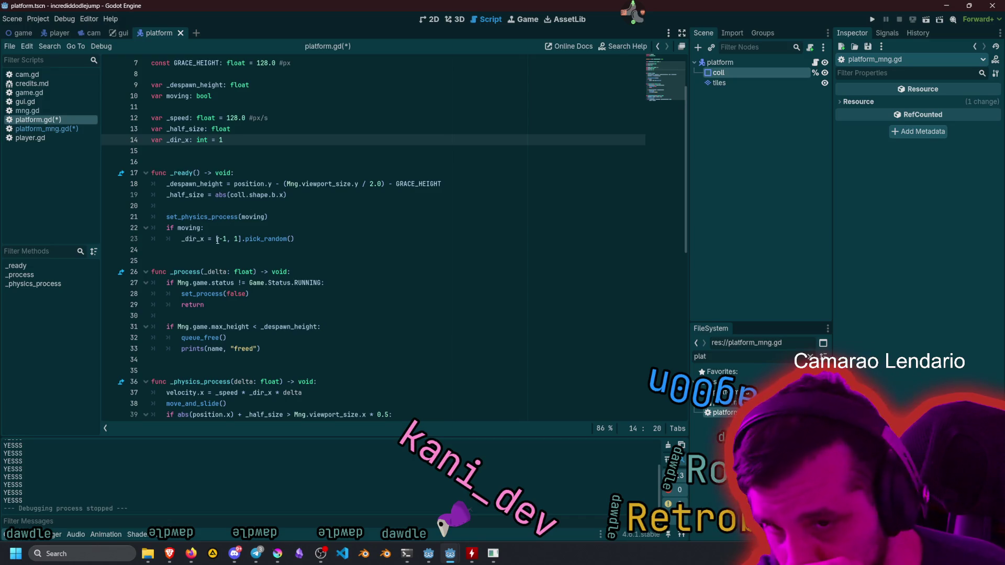
Remove '-_dir_x' from the direction flip on line 40, leaving '_dir_x *='.
scroll(221, 237, "down", 2)
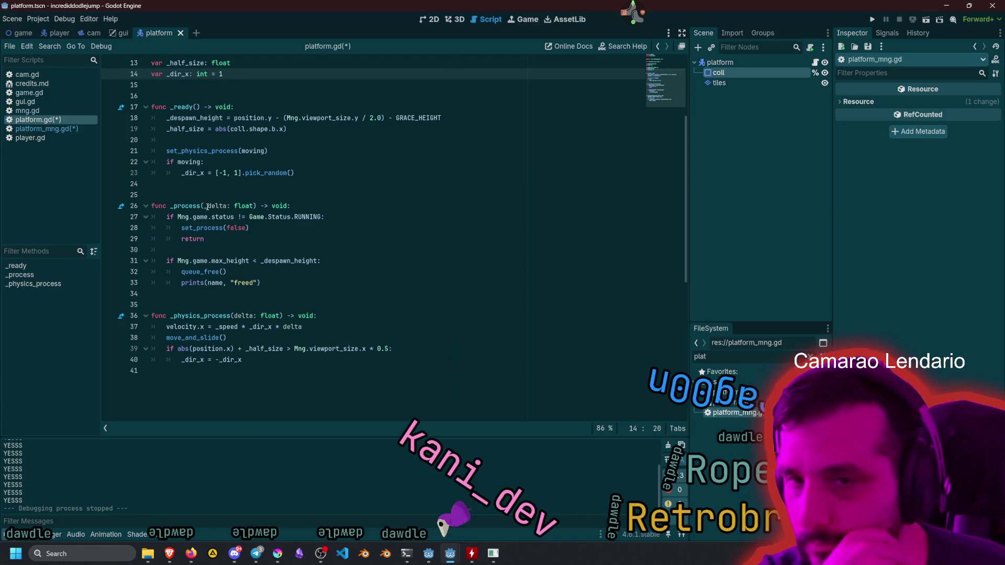
type("_")
double_click(253, 151)
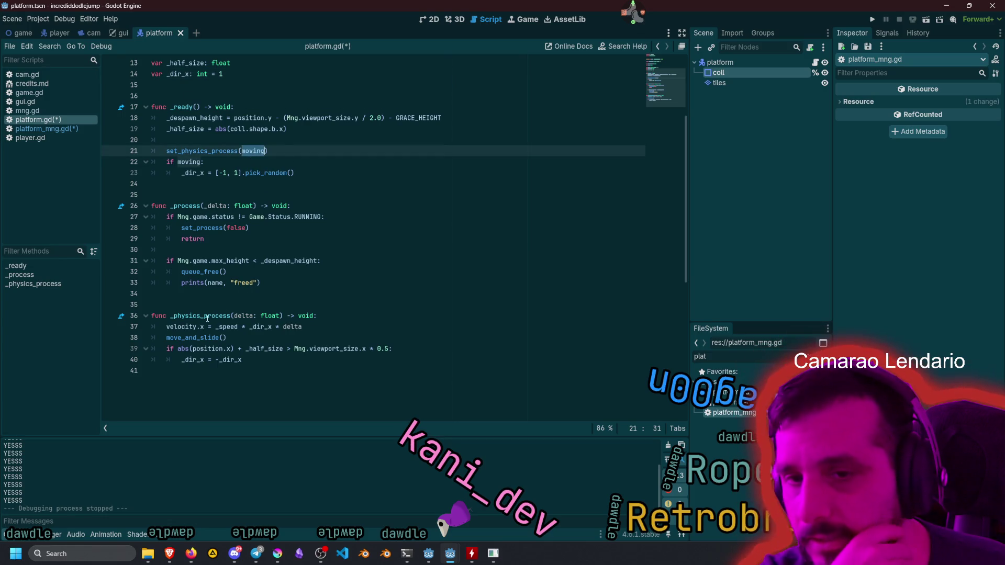
left_click(184, 326)
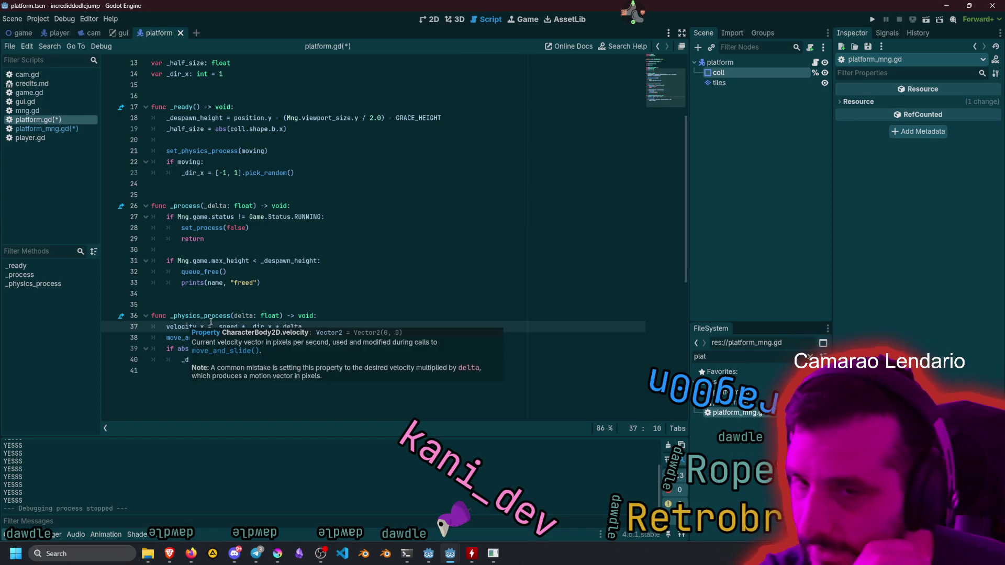
mouse_move(223, 326)
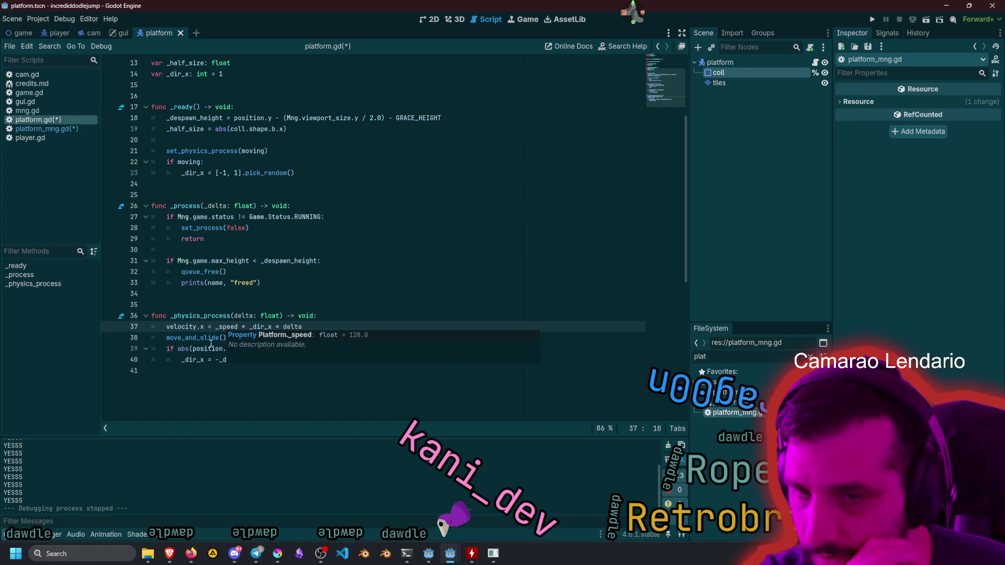
mouse_move(208, 348)
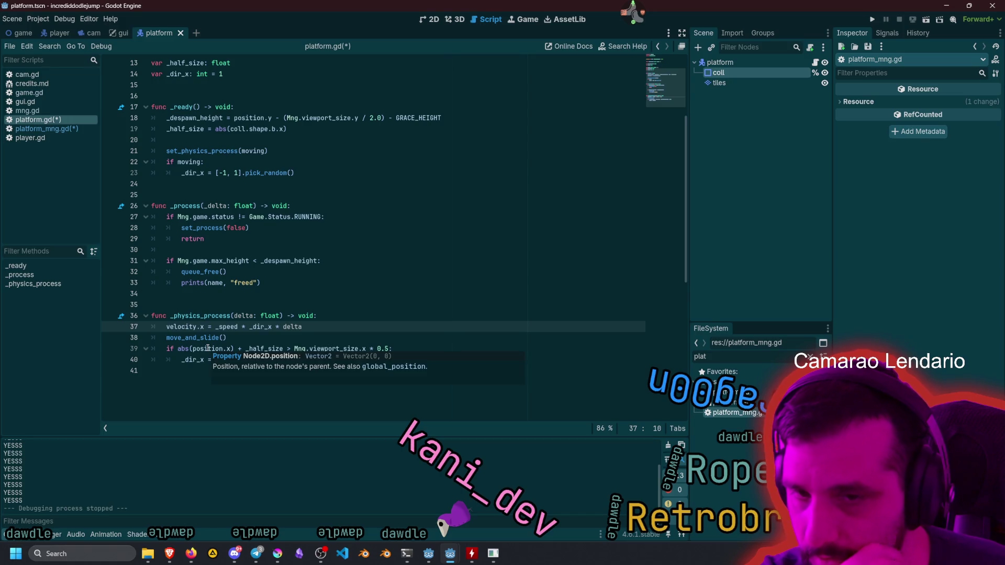
left_click(257, 337)
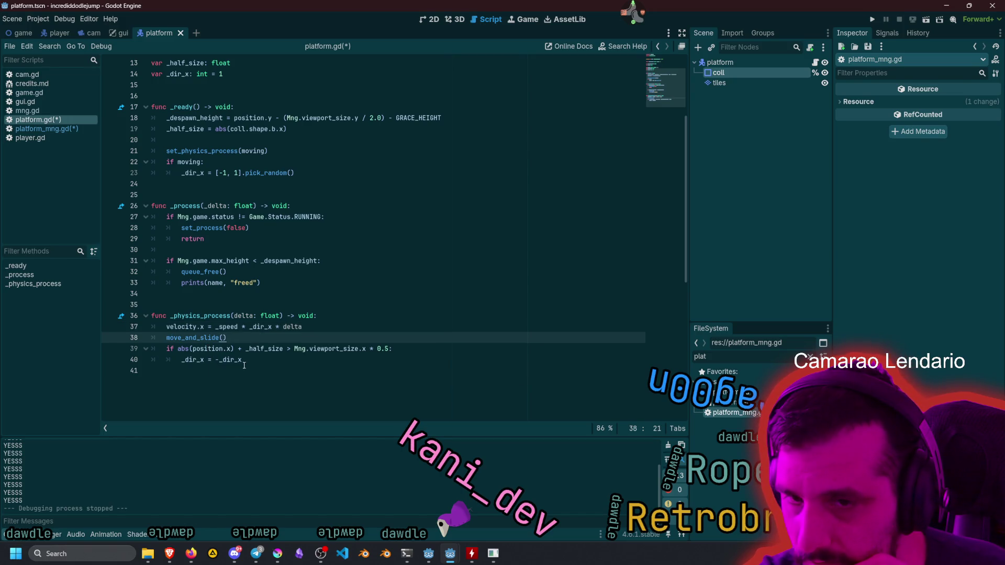
left_click(209, 360)
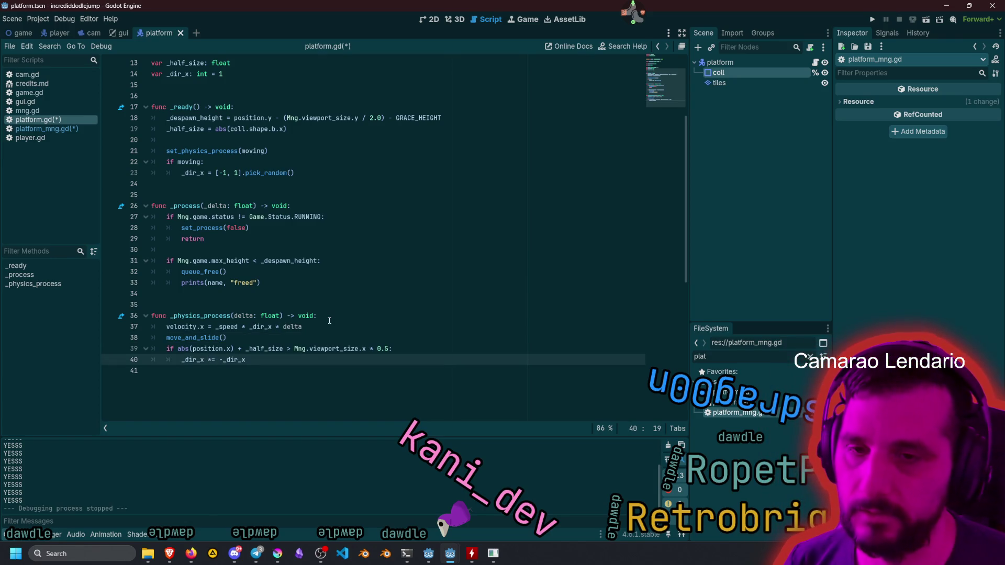
key("shift+End")
key("Delete")
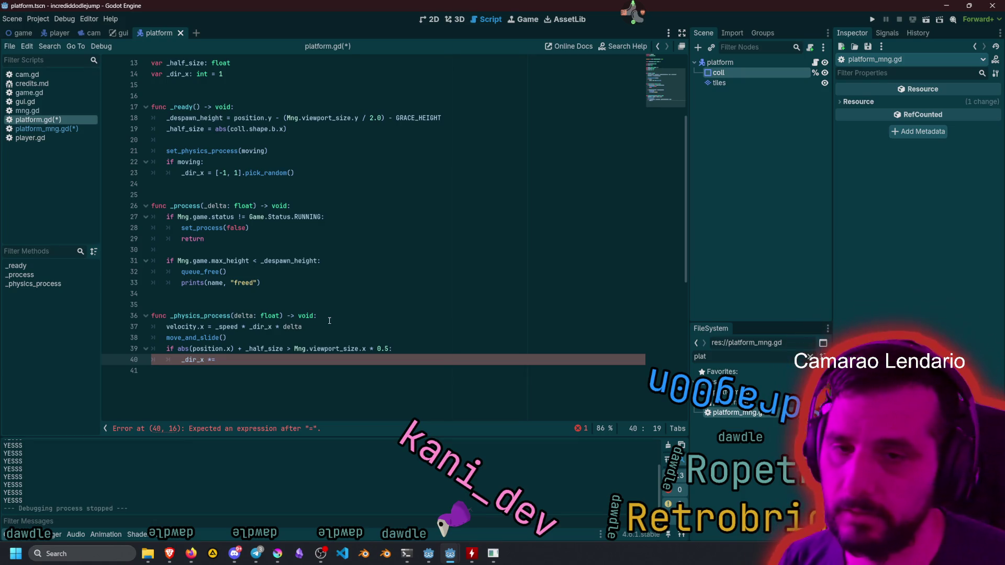
Strip the abs() wrapper from the line 39 edge check and jump to viewport_size's definition.
left_click(198, 346)
key("BackSpace")
key("BackSpace")
key("BackSpace")
key("ctrl+Right")
key("Right")
key("Right")
key("Delete")
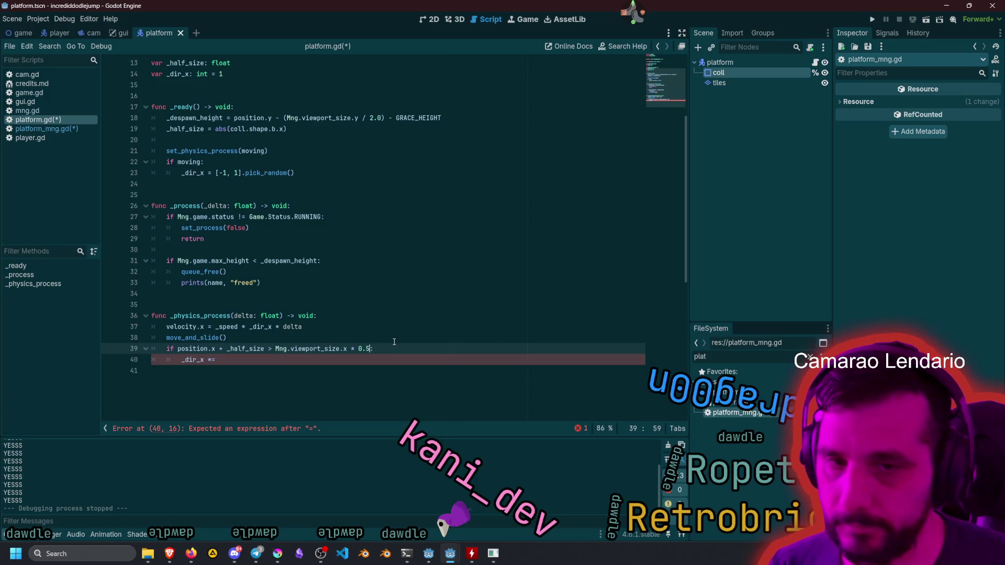
left_click(320, 349, "ctrl")
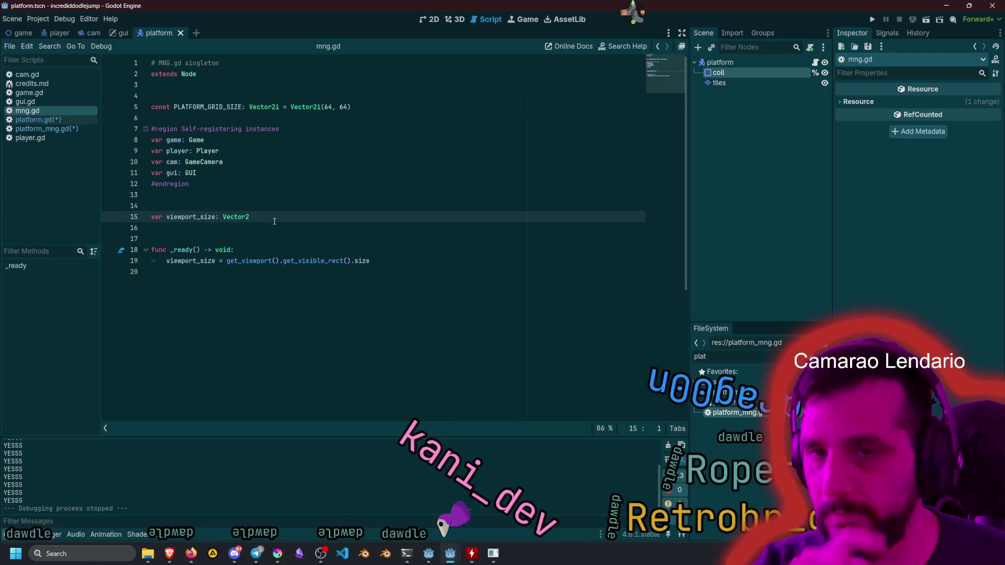
Declare viewport_half_size in mng.gd and add a viewport_half_size line in _ready.
key("ctrl+shift+d")
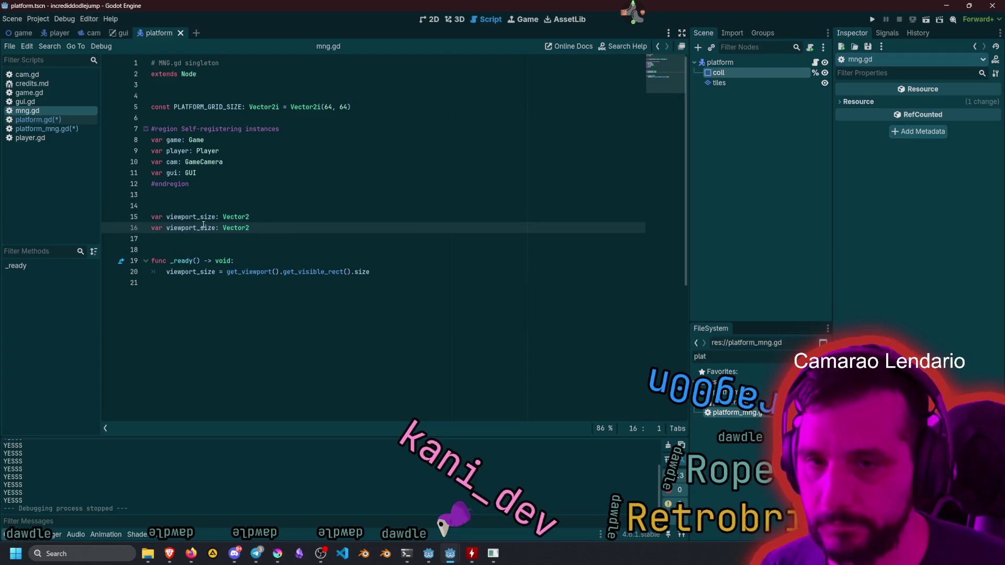
type("half_")
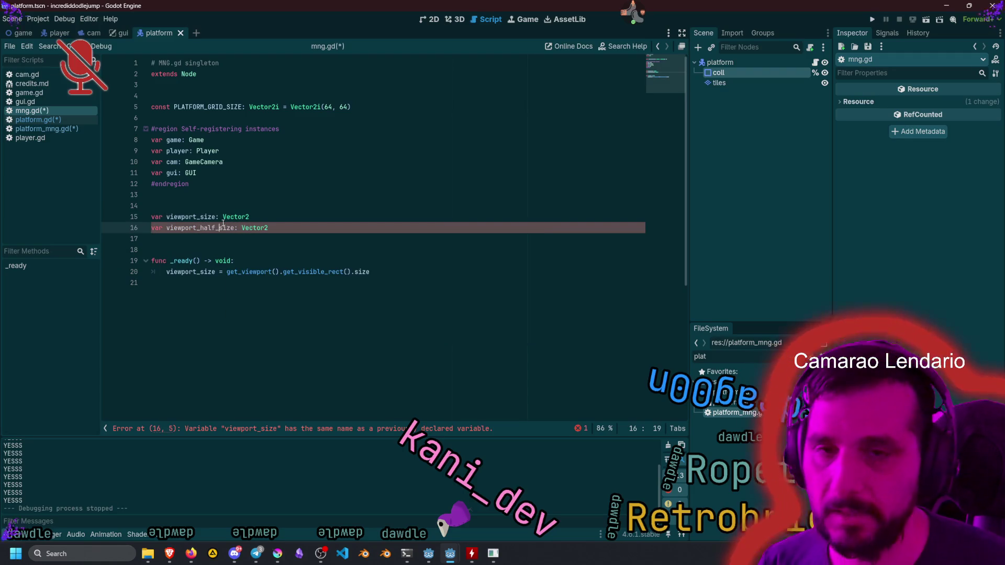
double_click(223, 226)
key("ctrl+c")
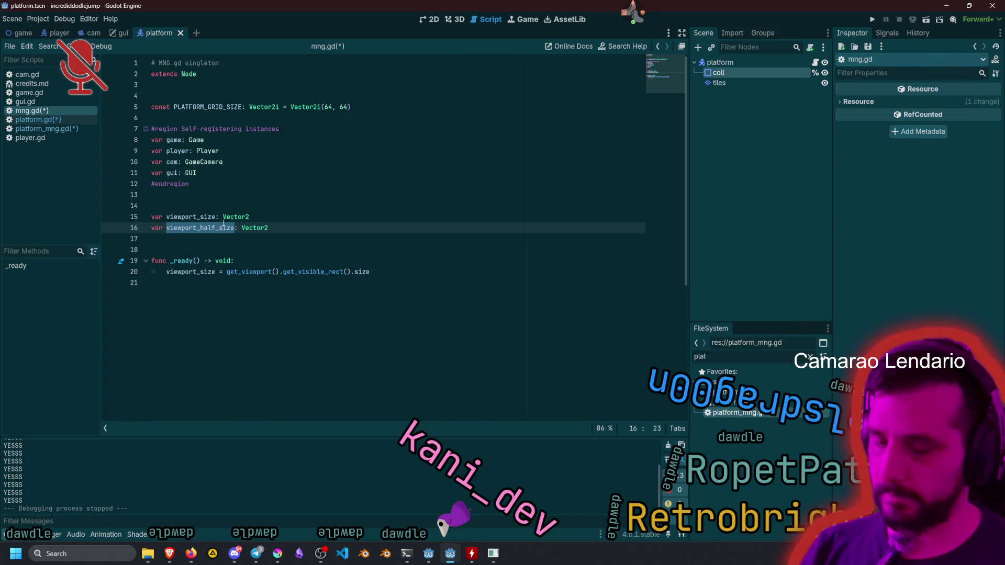
left_click(209, 270)
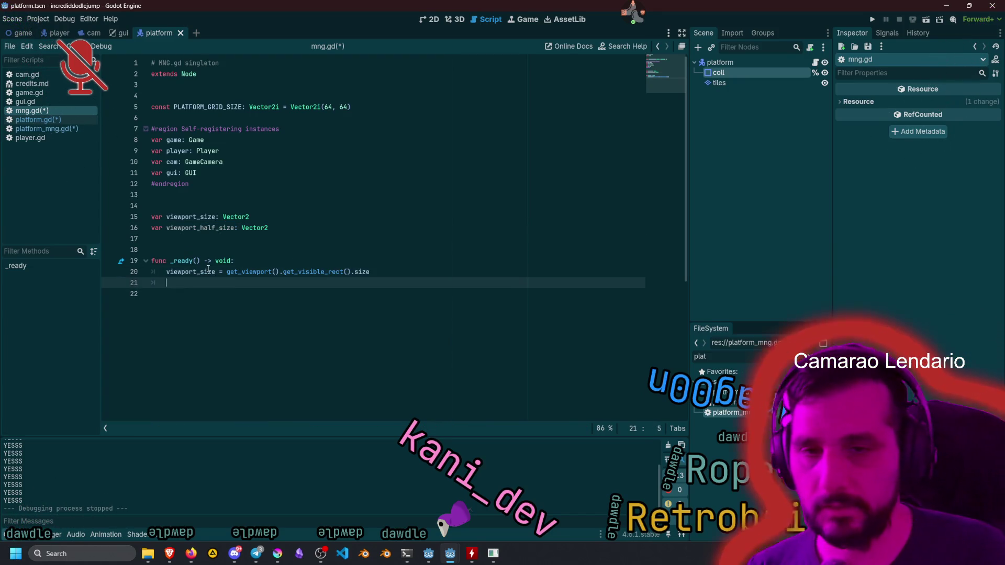
key("End")
key("Return")
key("ctrl+v")
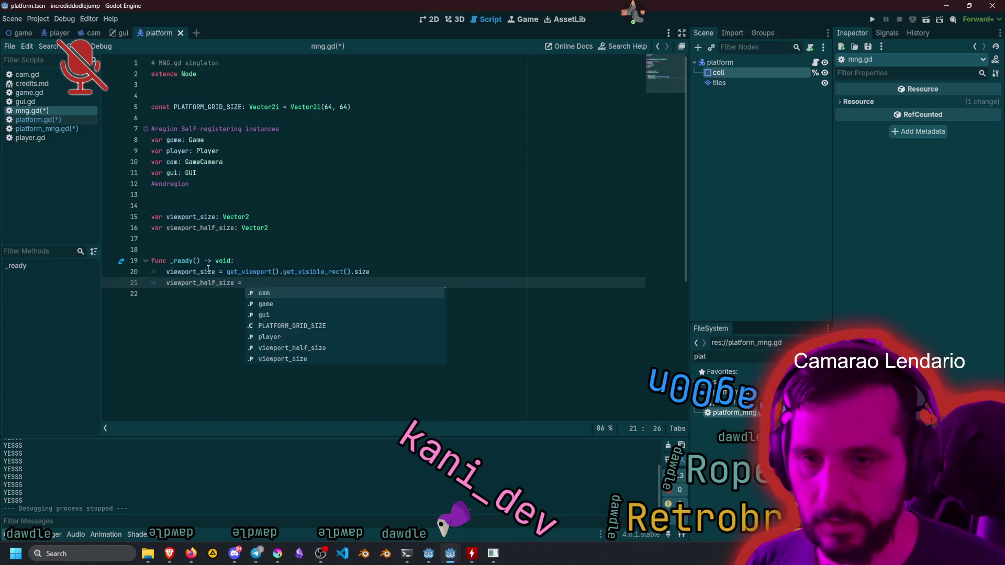
Assign viewport_half_size = viewport_size * 0.5 in _ready and save mng.gd.
left_click(208, 270)
double_click(208, 270)
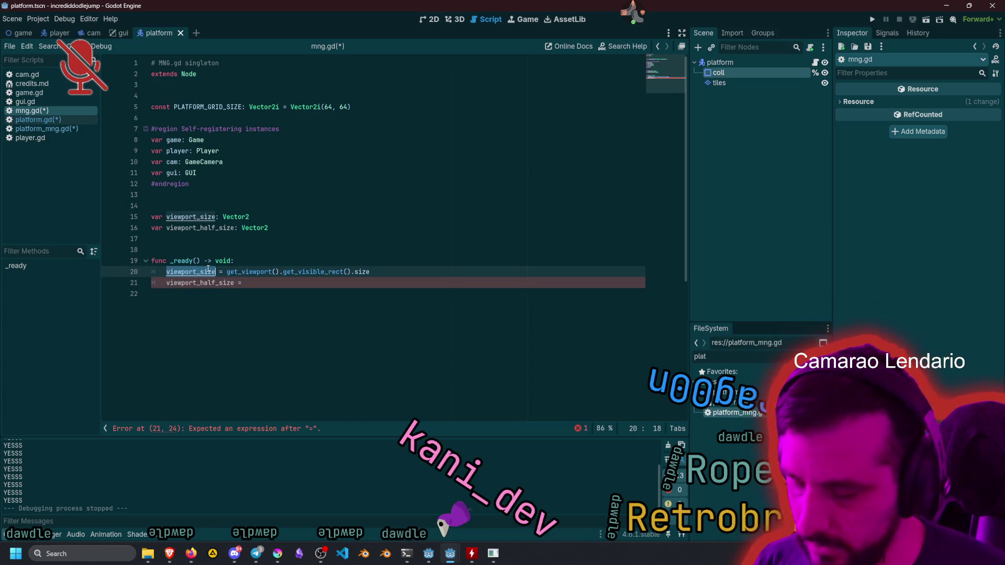
key("ctrl+c")
key("Down")
key("End")
key("ctrl+v")
type("*")
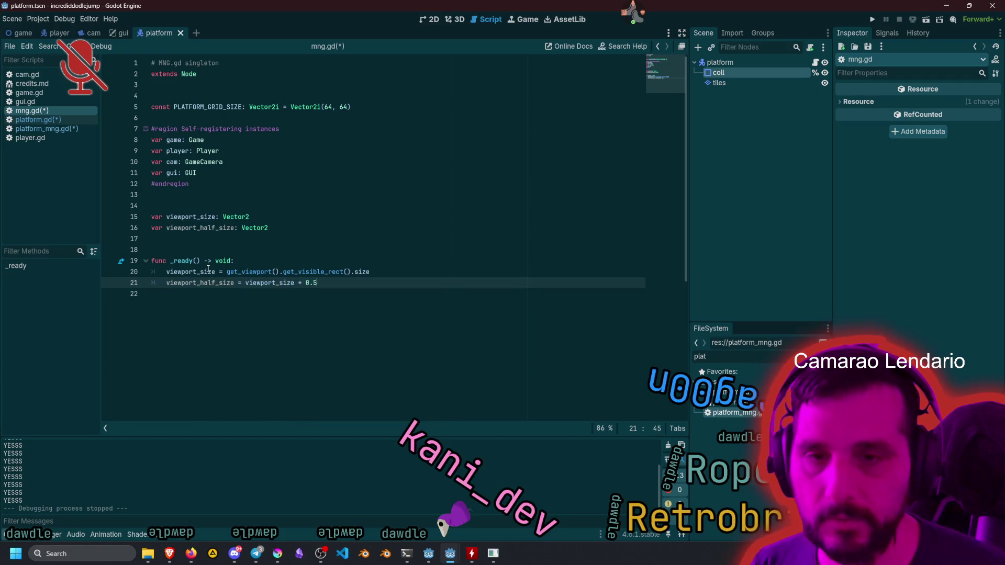
key("Up")
key("Up")
key("ctrl+s")
key("Up")
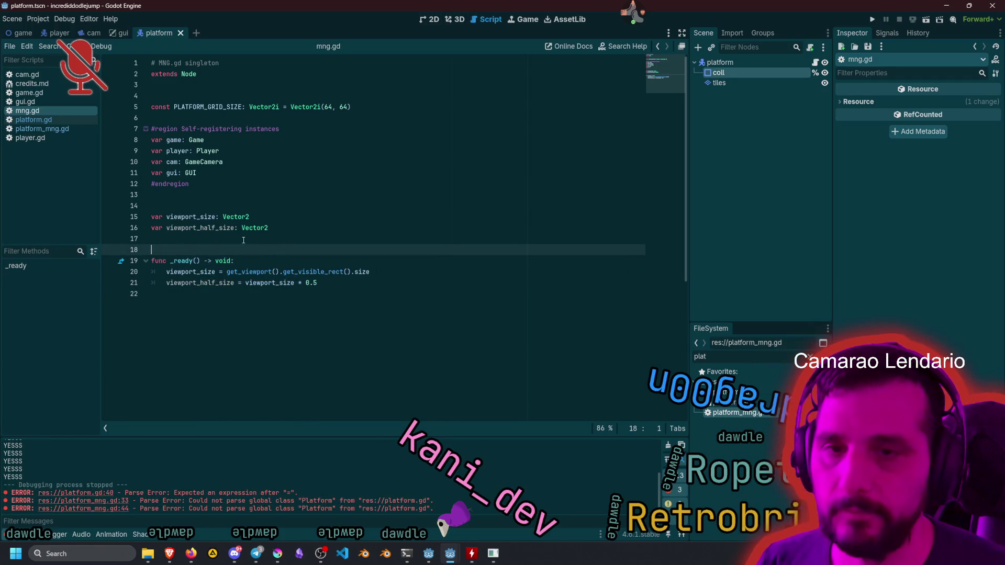
left_click(33, 120)
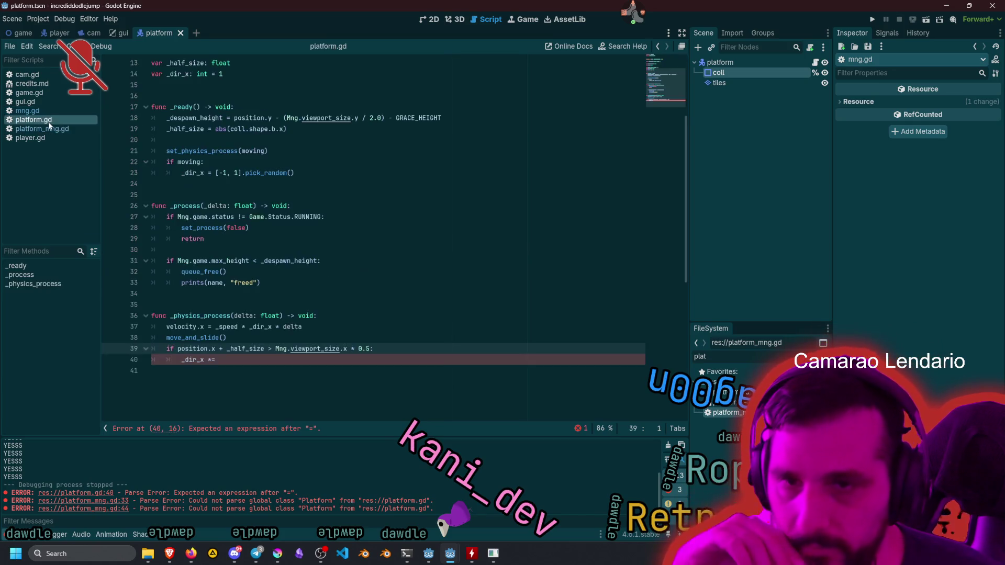
Replace 'viewport_size.x * 0.5' on line 39 with 'viewport_half_size.x'.
double_click(315, 349)
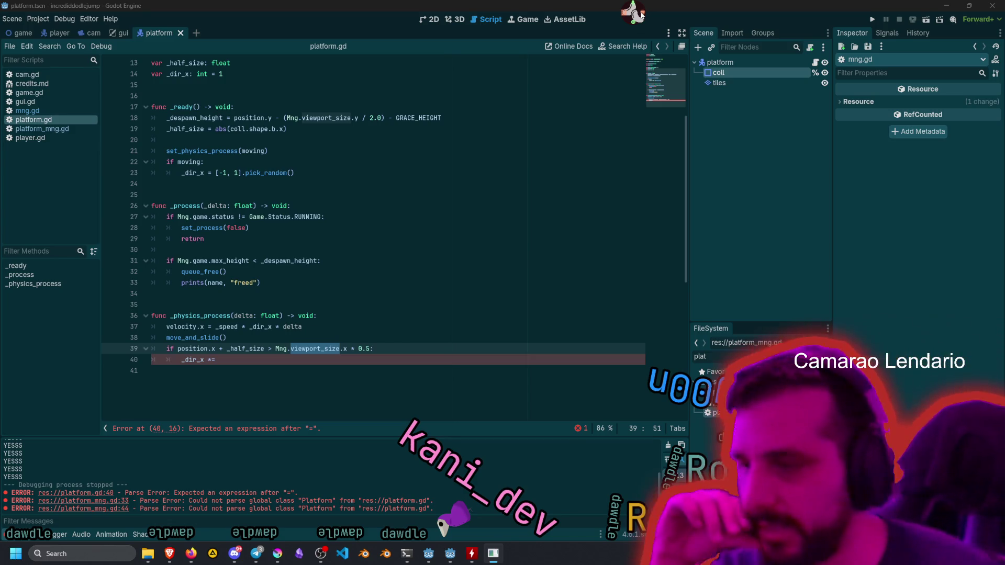
left_click(325, 272)
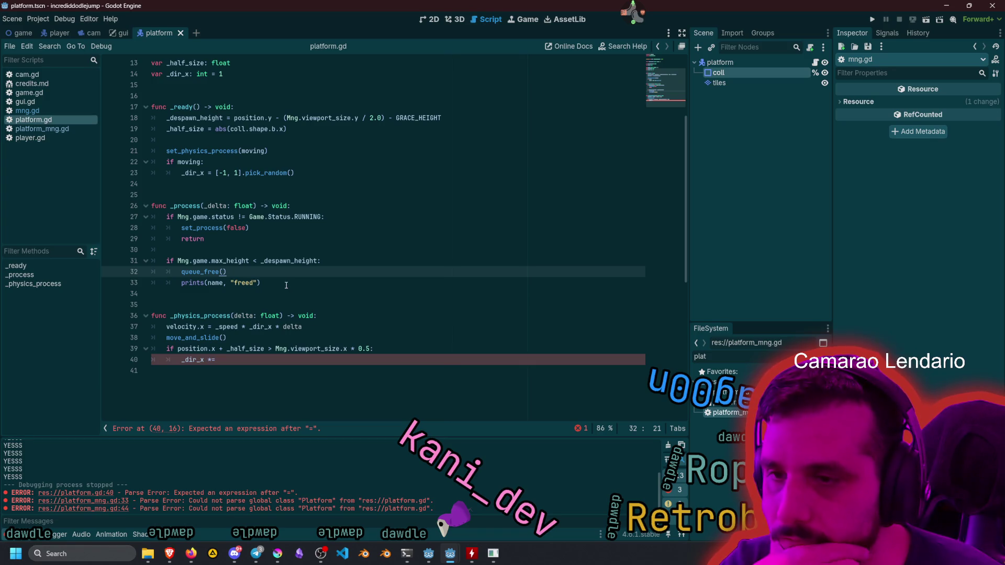
mouse_move(259, 322)
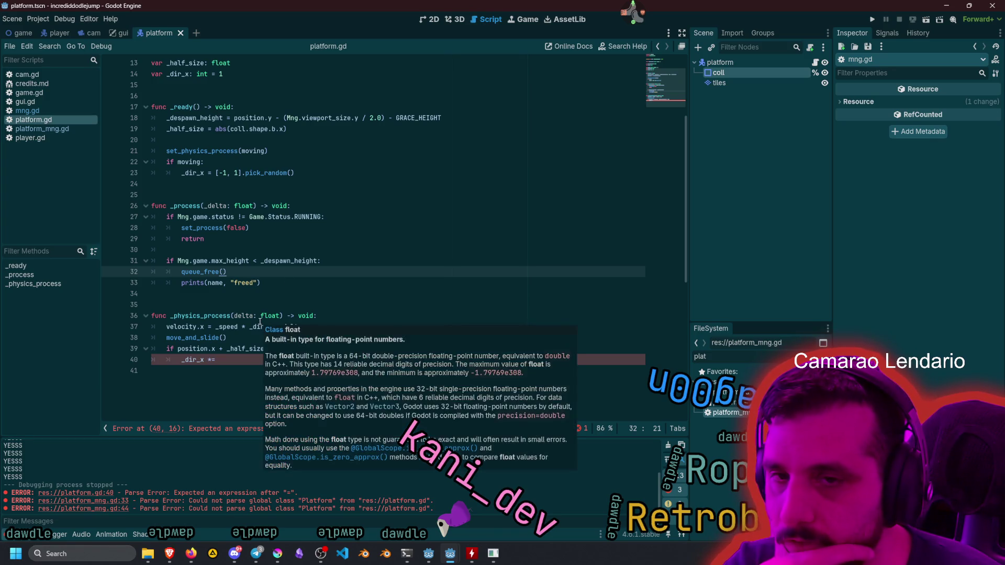
left_click(232, 348)
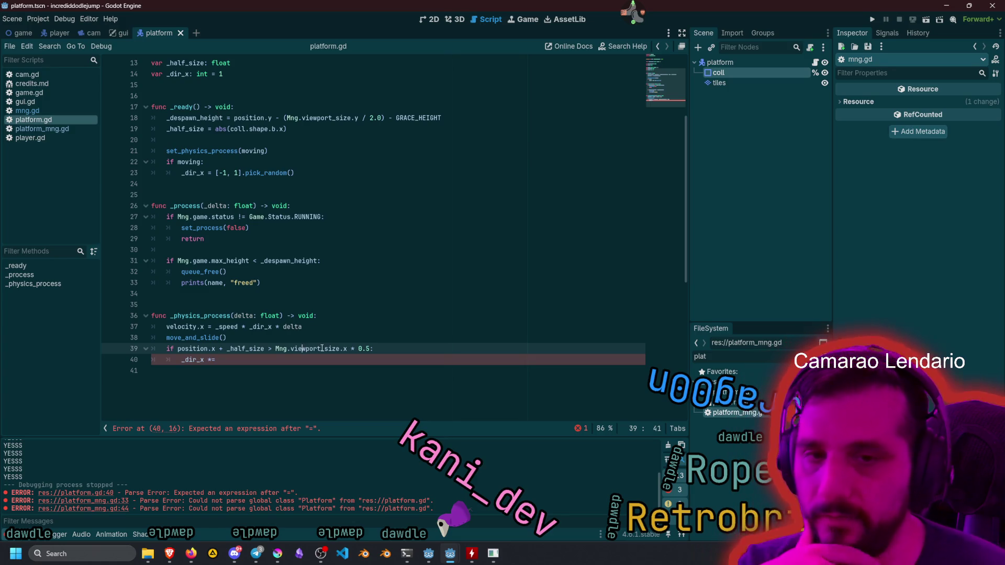
type("half_size")
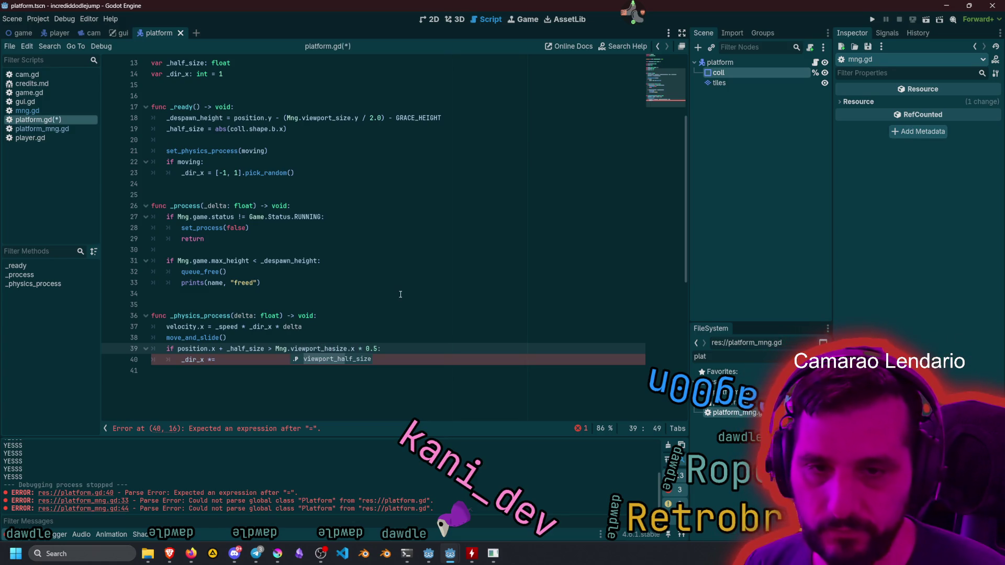
key("shift+Right")
key("shift+Right")
key("shift+Right")
key("Delete")
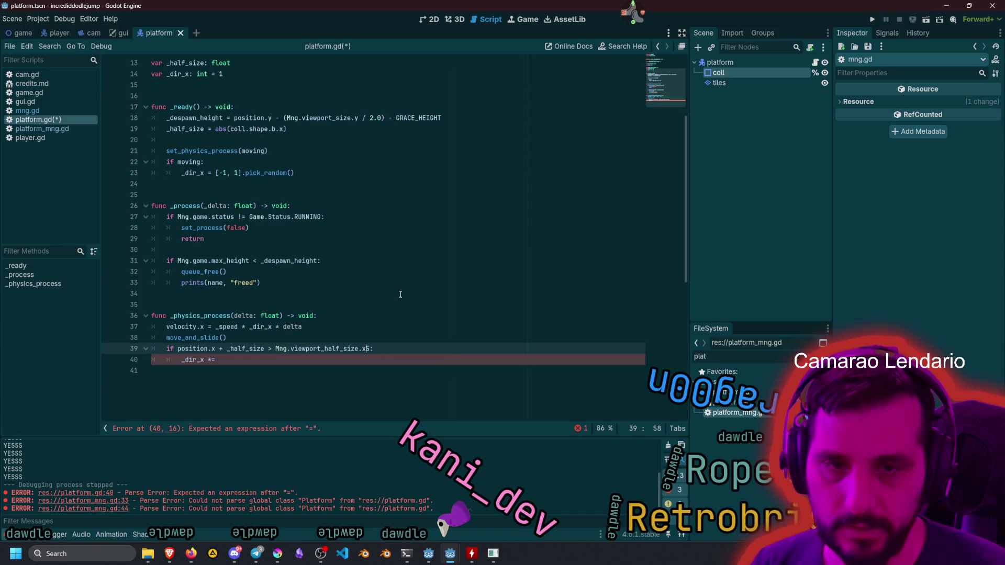
Search all project files for 'Mng.viewport' with Find in Files.
left_click(400, 294)
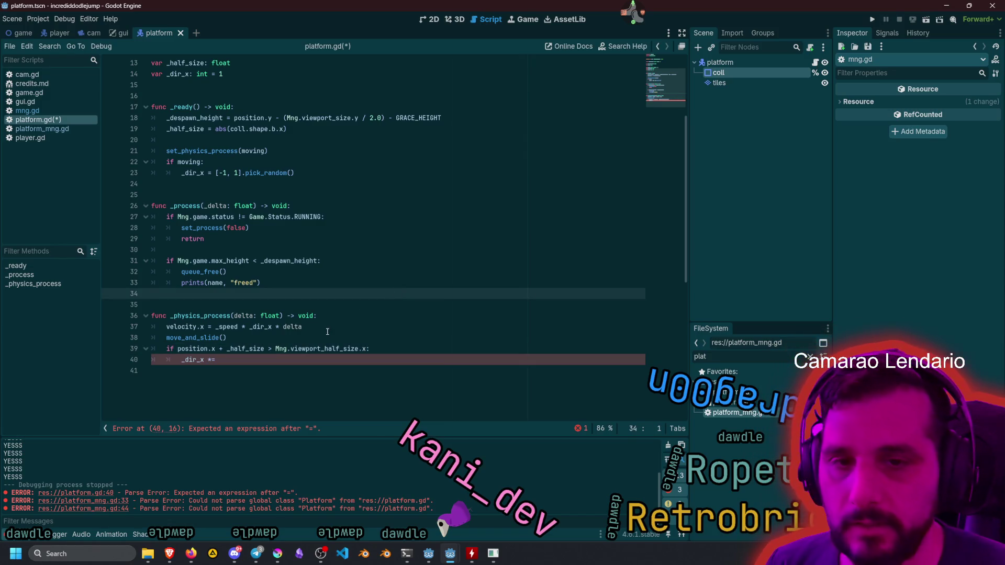
left_click_drag(275, 350, 320, 350)
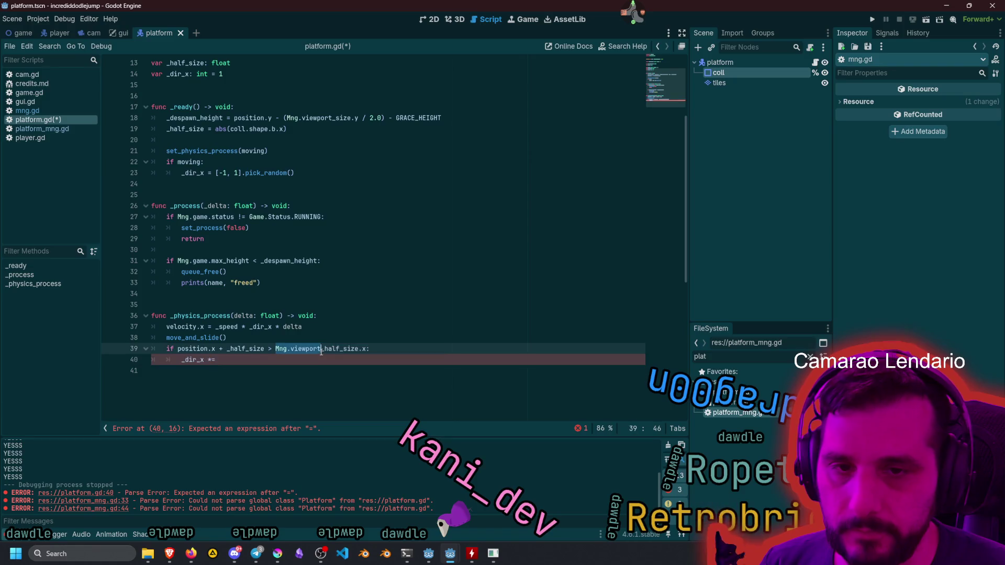
key("ctrl+shift+f")
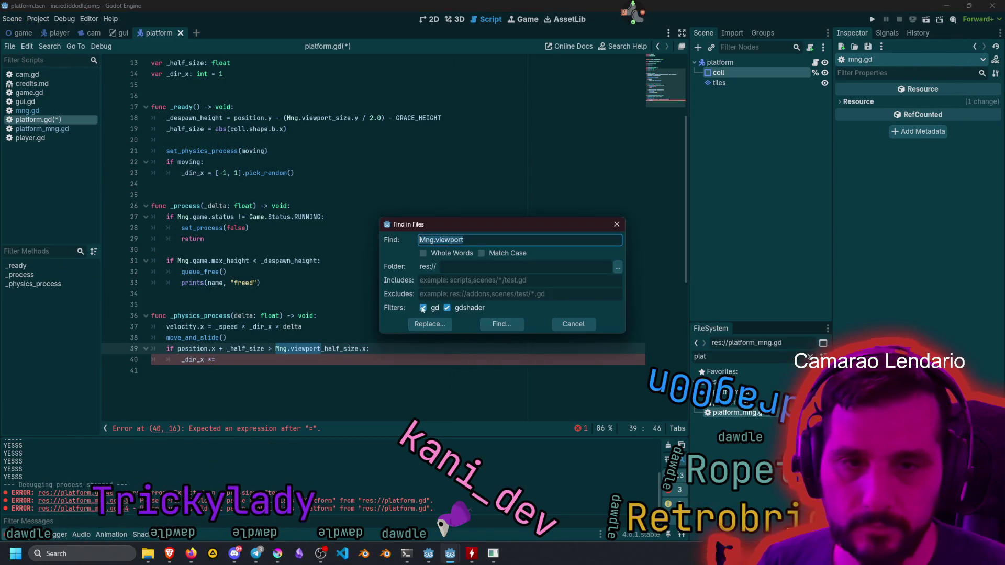
Run the Mng.viewport search, enlarge the results panel, and open cam.gd's limit_left match on line 23.
left_click(499, 325)
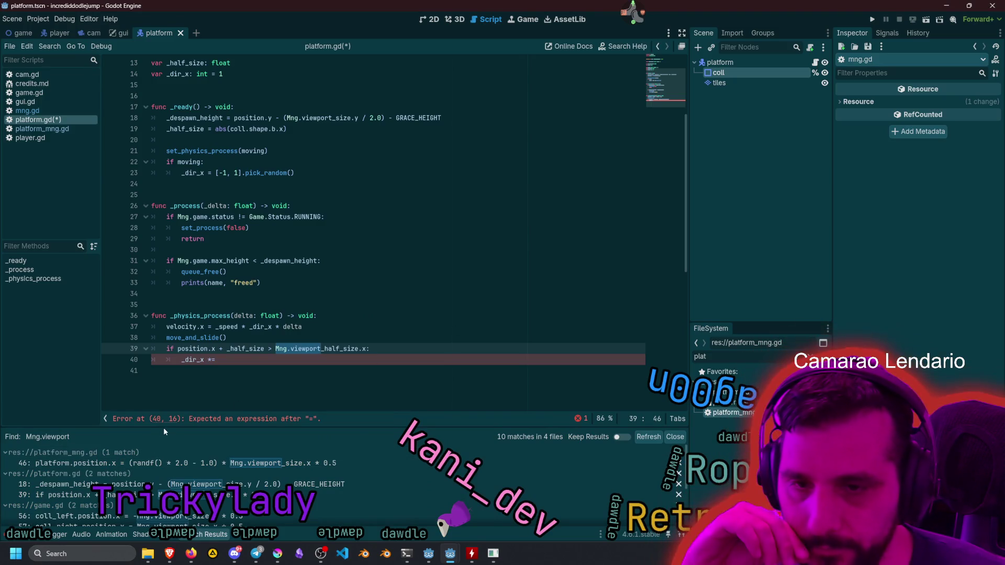
left_click_drag(163, 428, 163, 321)
left_click_drag(205, 265, 205, 265)
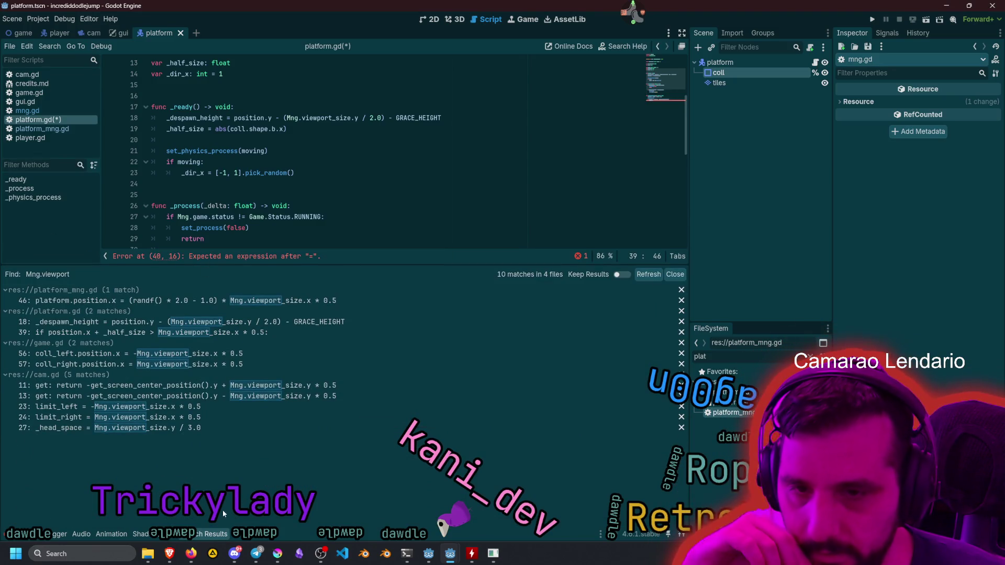
left_click(132, 411)
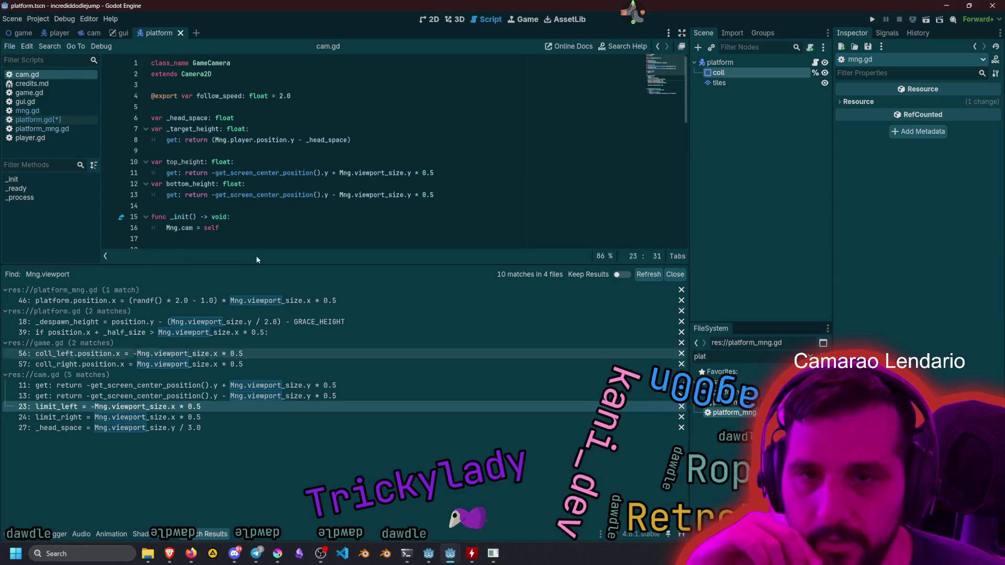
Switch the camera limits on lines 23–24 of cam.gd to Mng.viewport_half_size without '* 0.5'.
left_click_drag(291, 264, 268, 366)
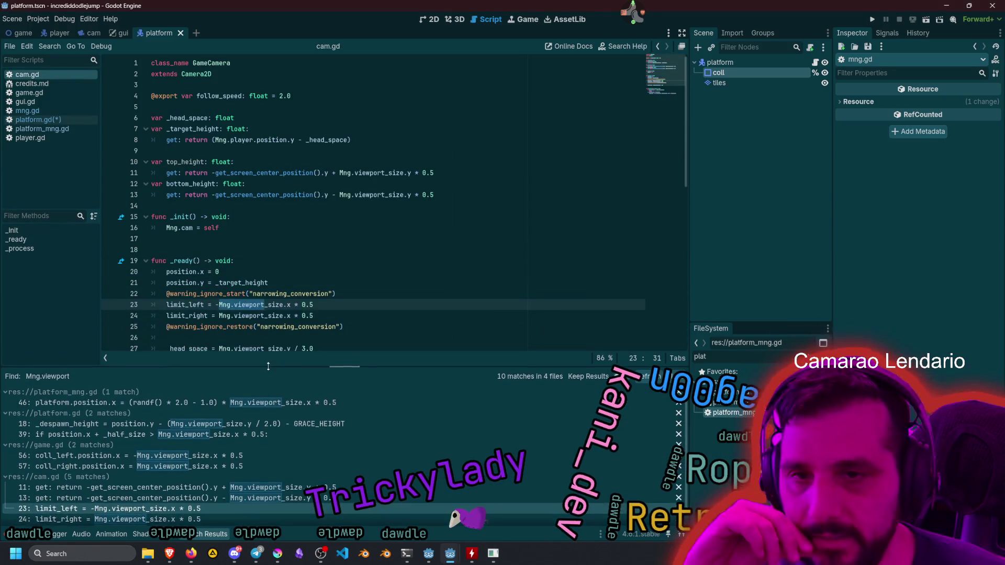
scroll(291, 283, "down", 2)
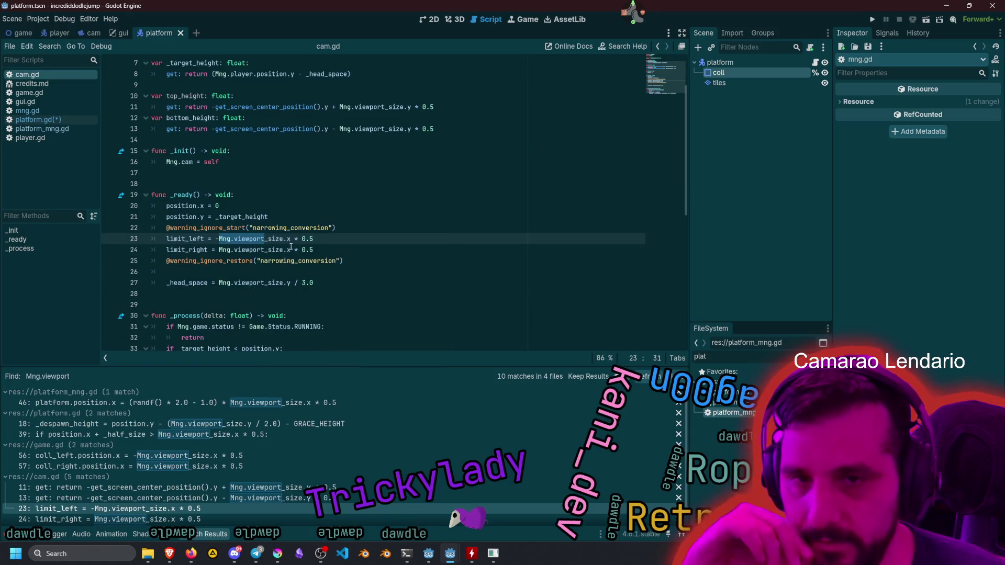
key("Right")
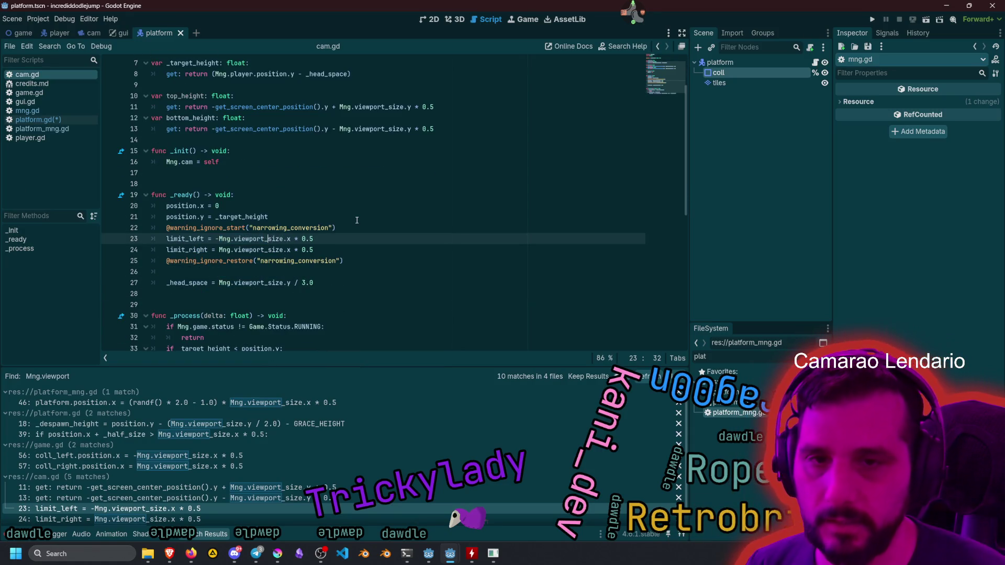
key("shift+alt+Down")
type("half_")
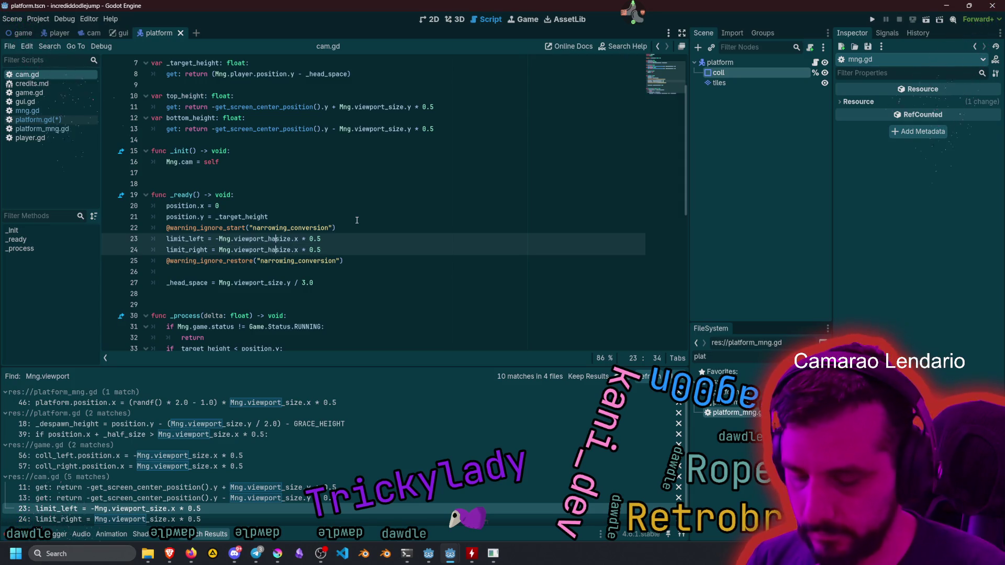
key("End")
key("BackSpace")
key("BackSpace")
key("BackSpace")
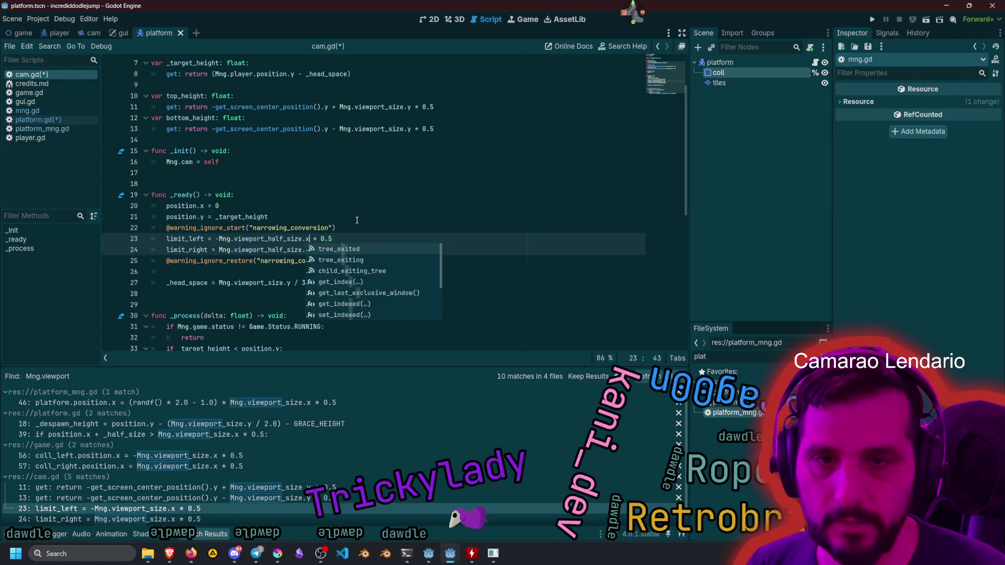
left_click(363, 214)
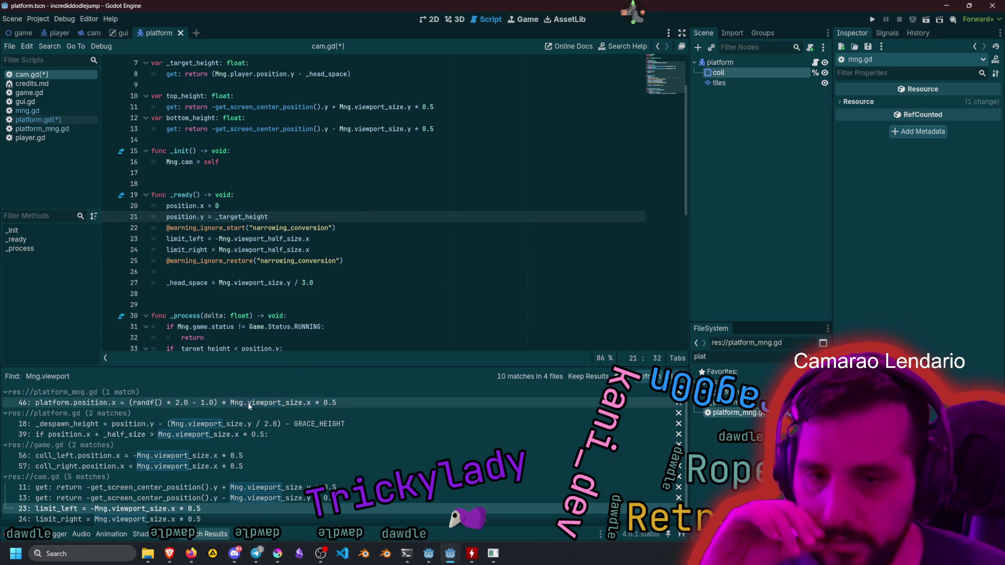
scroll(240, 432, "down", 1)
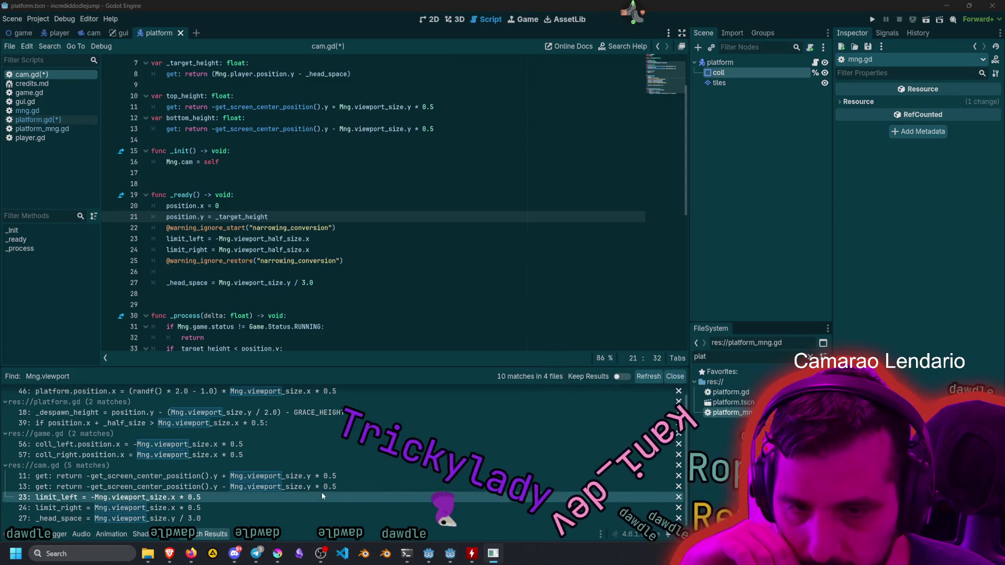
Switch the top/bottom height getters on lines 11 and 13 to Mng.viewport_half_size, dropping '* 0.5'.
left_click(309, 488)
scroll(391, 182, "up", 2)
key("Up")
key("Up")
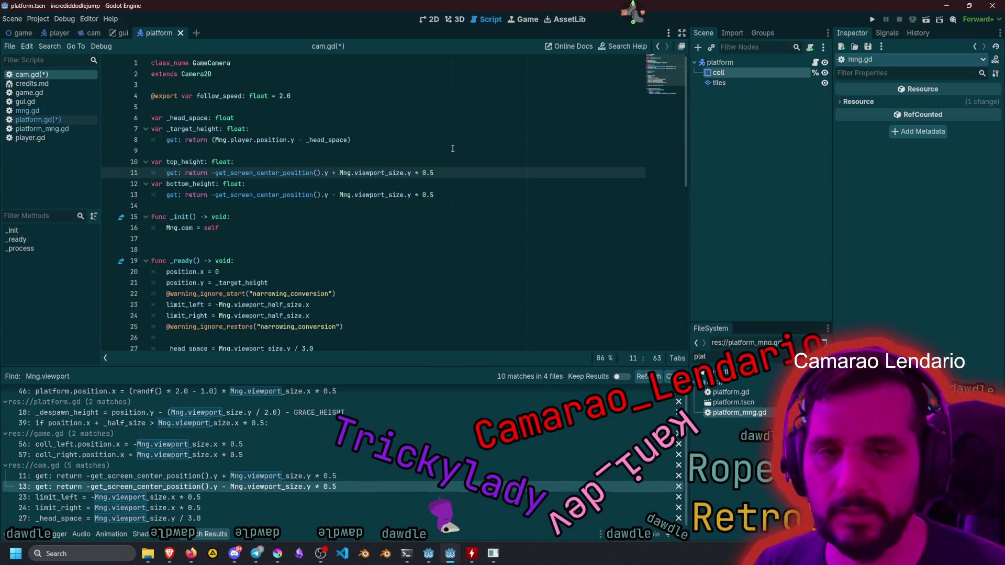
left_click(383, 194, "alt")
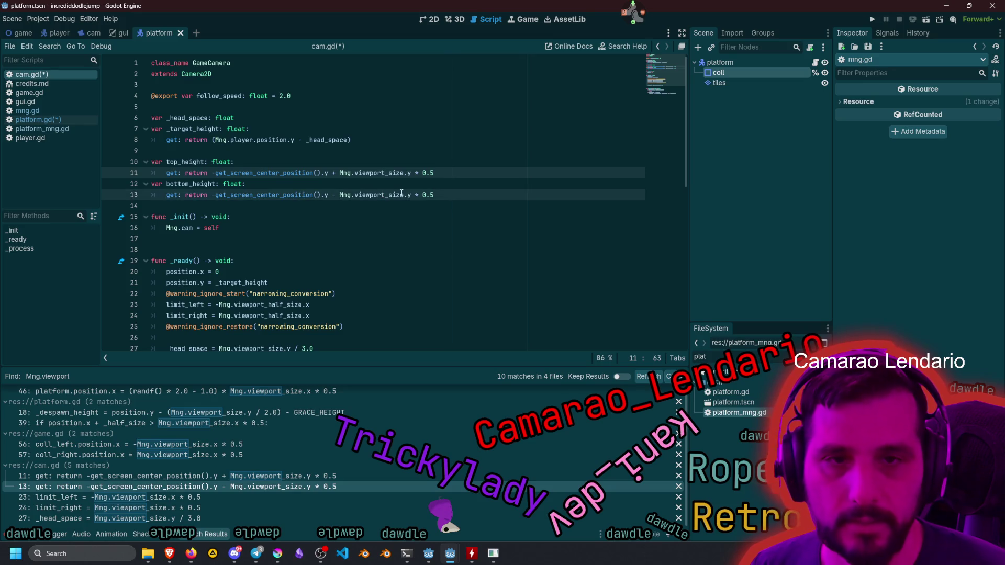
key("ctrl+Left")
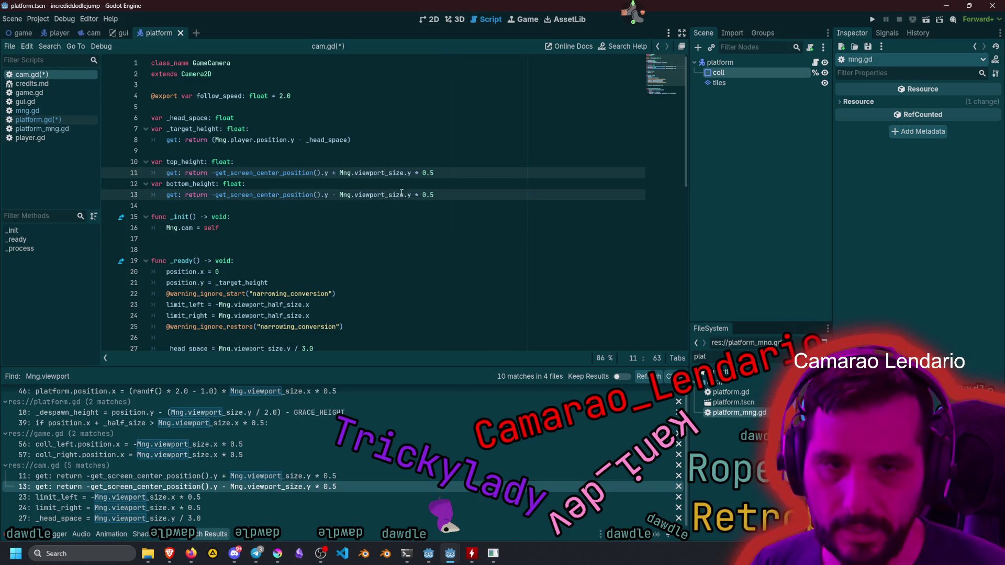
type("_half_")
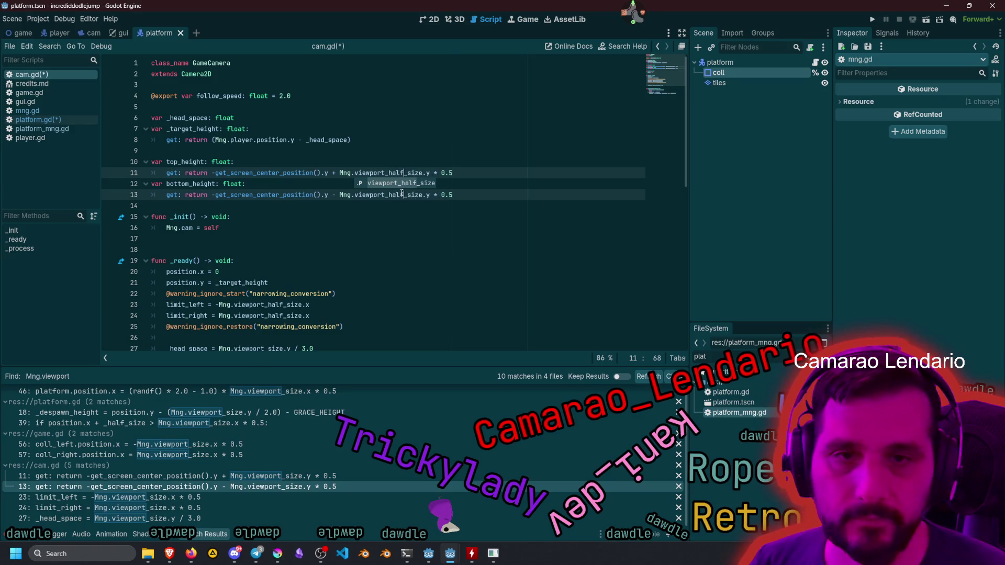
key("Right")
key("Right")
key("Right")
key("shift+End")
key("Delete")
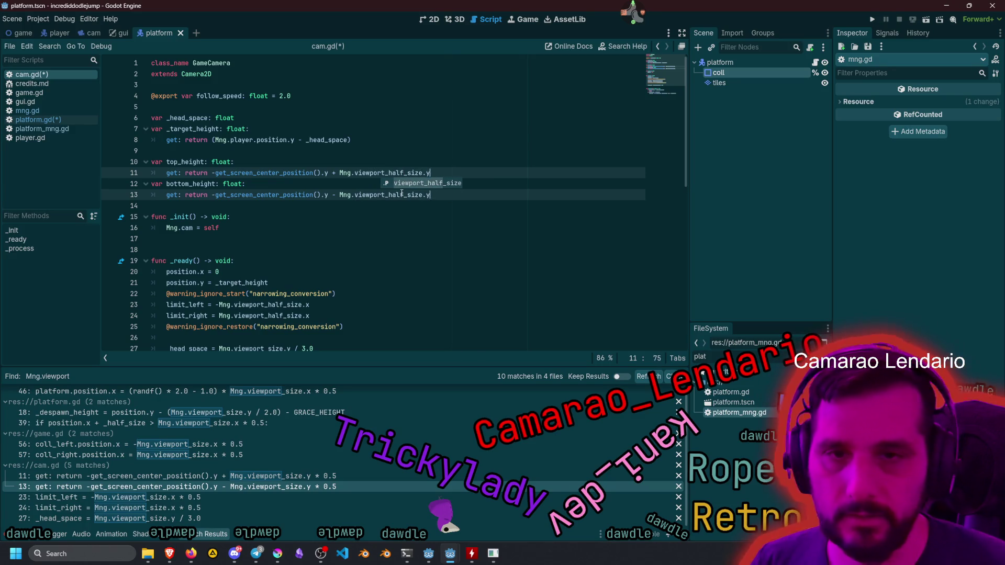
left_click(314, 151)
left_click(333, 195)
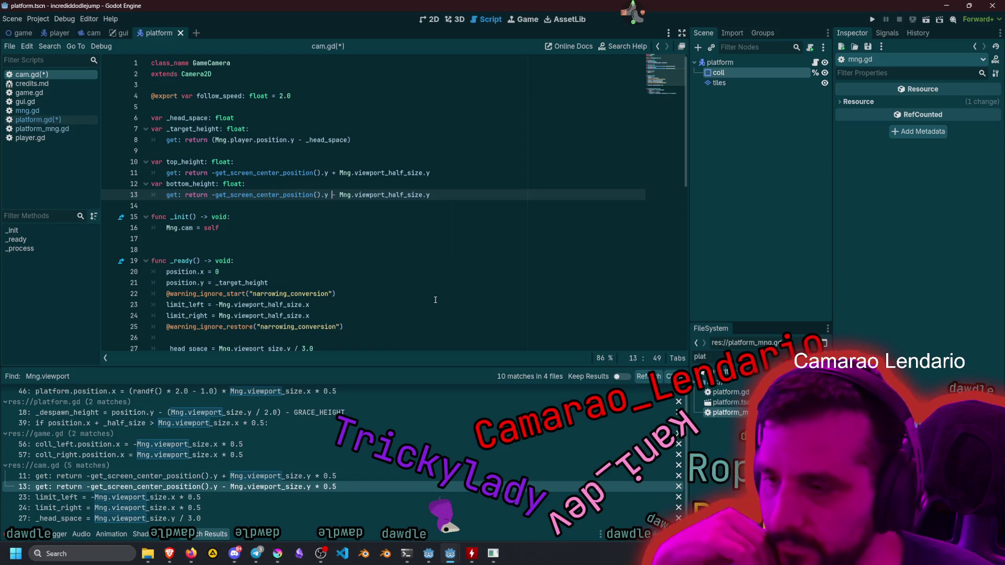
left_click(369, 242)
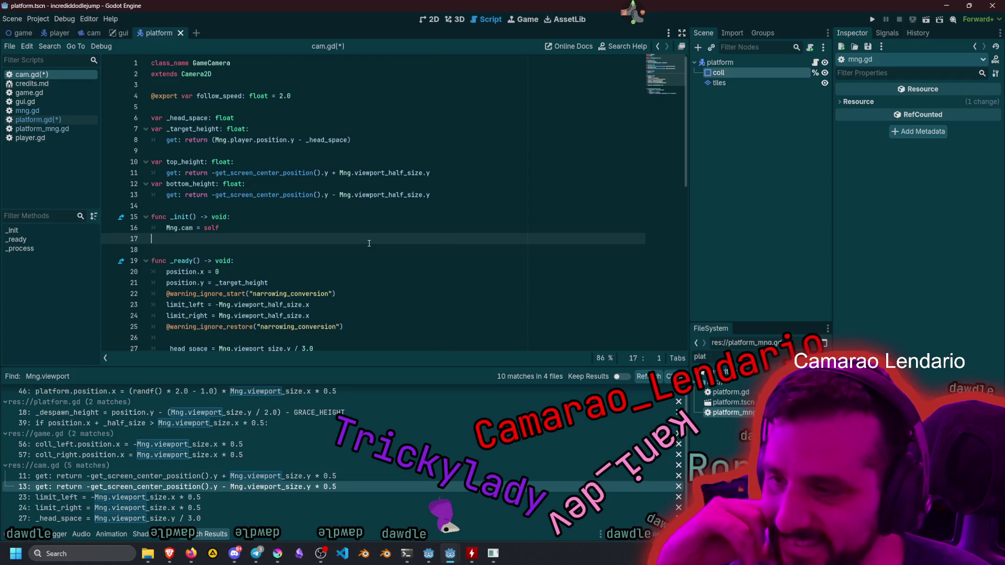
left_click(316, 209)
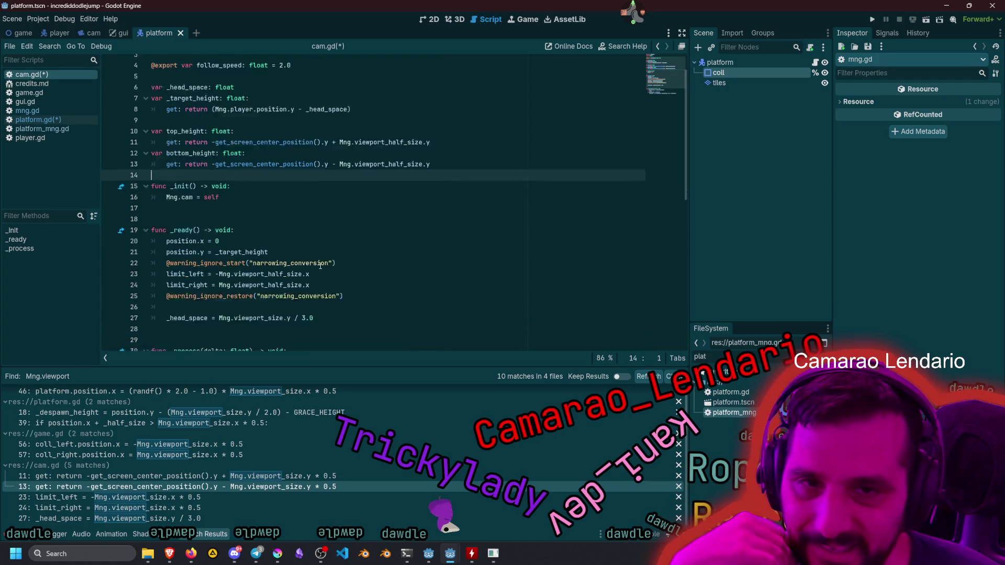
scroll(317, 208, "down", 2)
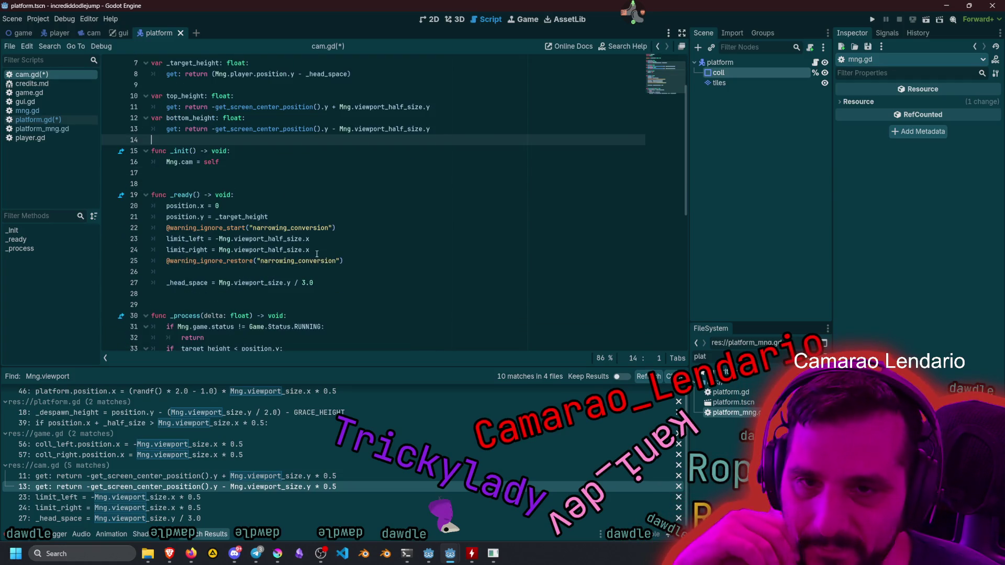
left_click(212, 459)
Change lines 56–57 of game.gd to Mng.viewport_half_size.x without '* 0.5' and save.
scroll(305, 246, "up", 3)
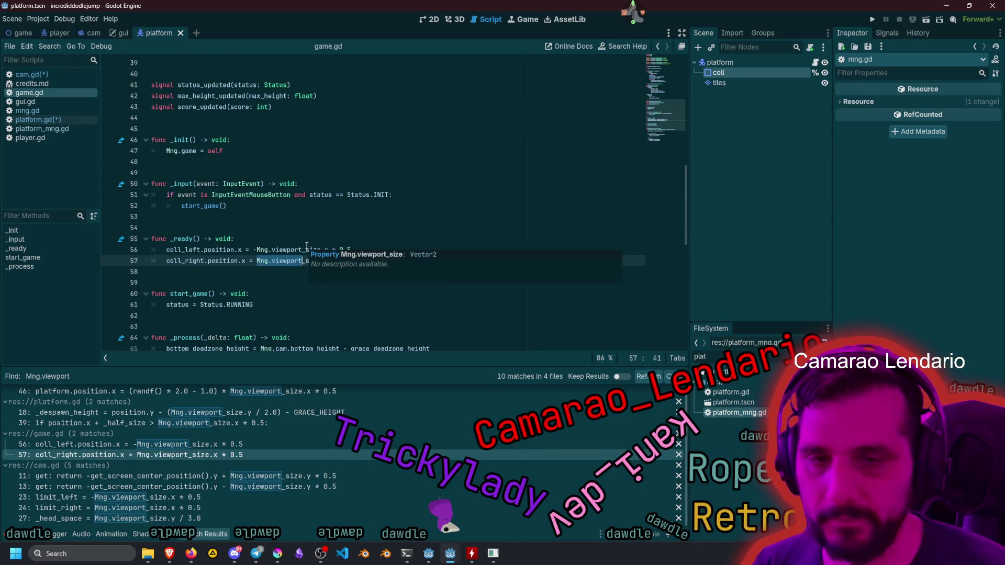
key("ctrl+d")
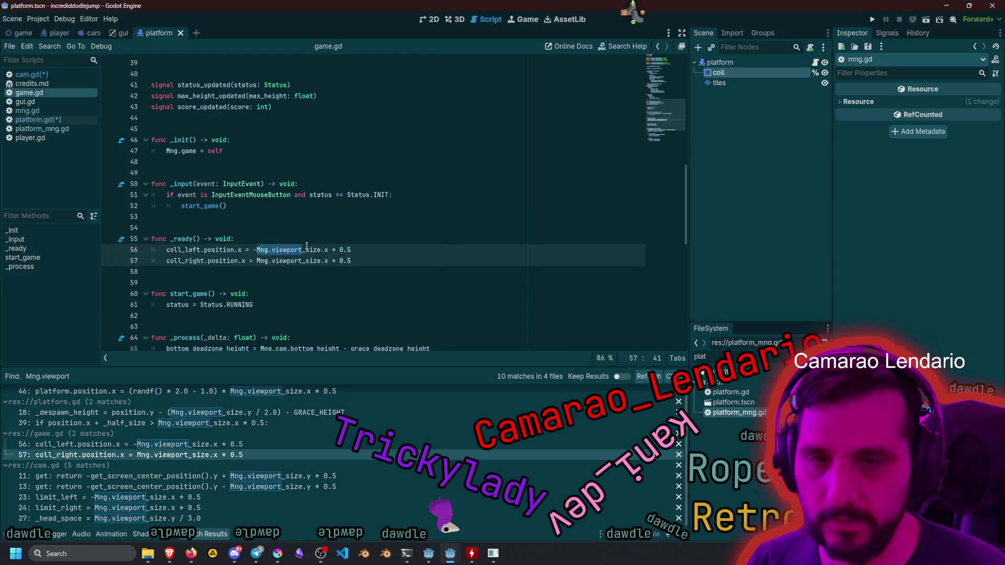
key("Escape")
key("Right")
key("shift+alt+Up")
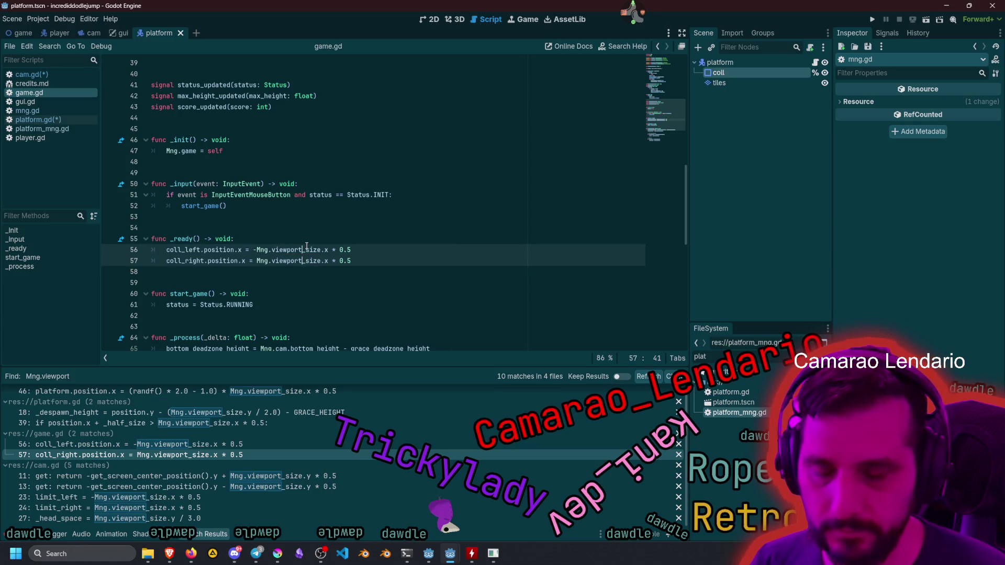
key("ctrl+Delete")
type("_half_size")
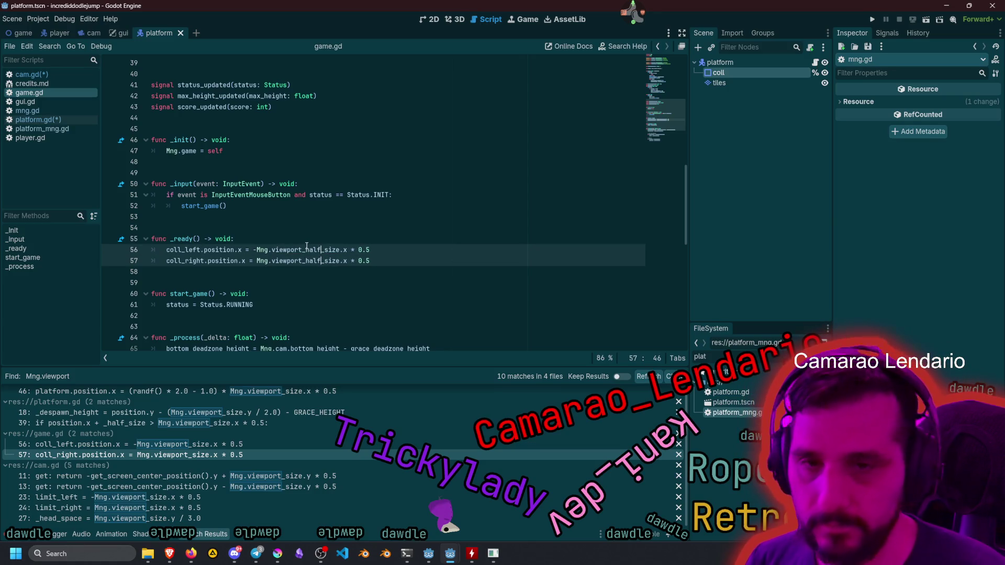
key("shift+End")
type(".x")
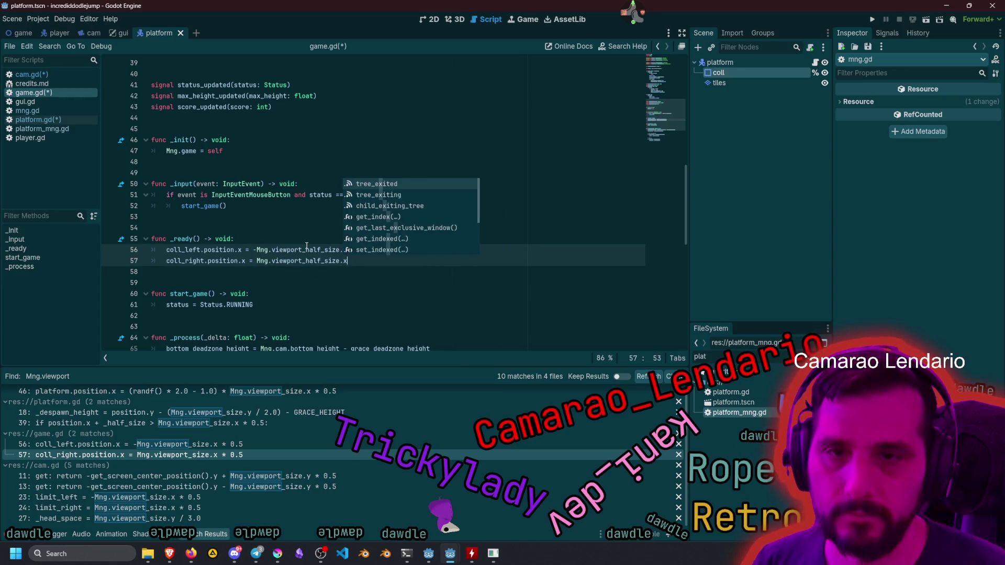
left_click(291, 229)
key("ctrl+s")
Change line 46 of platform_mng.gd to viewport_half_size, remove '* 0.5', and save.
left_click(291, 206)
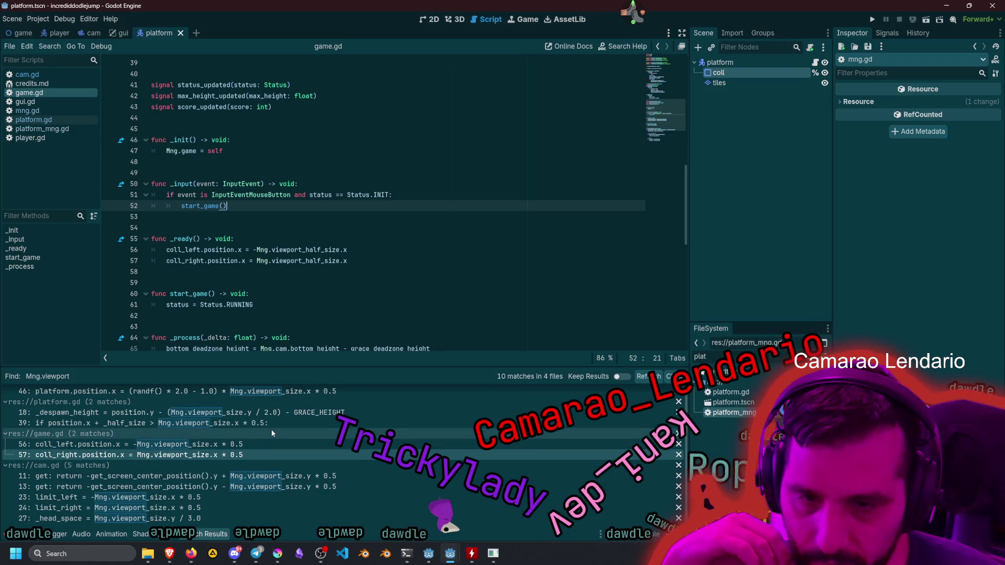
scroll(243, 471, "up", 1)
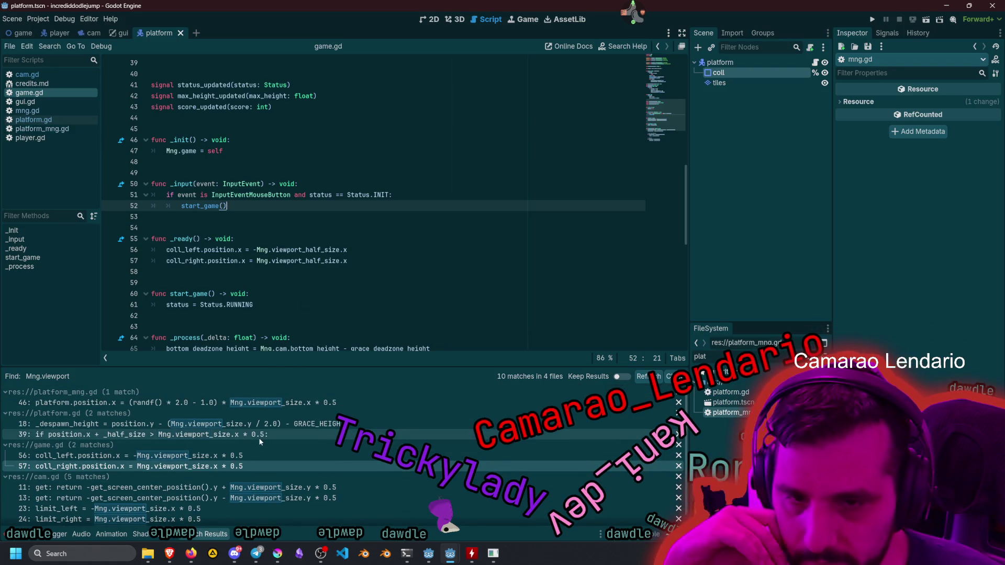
left_click(258, 437)
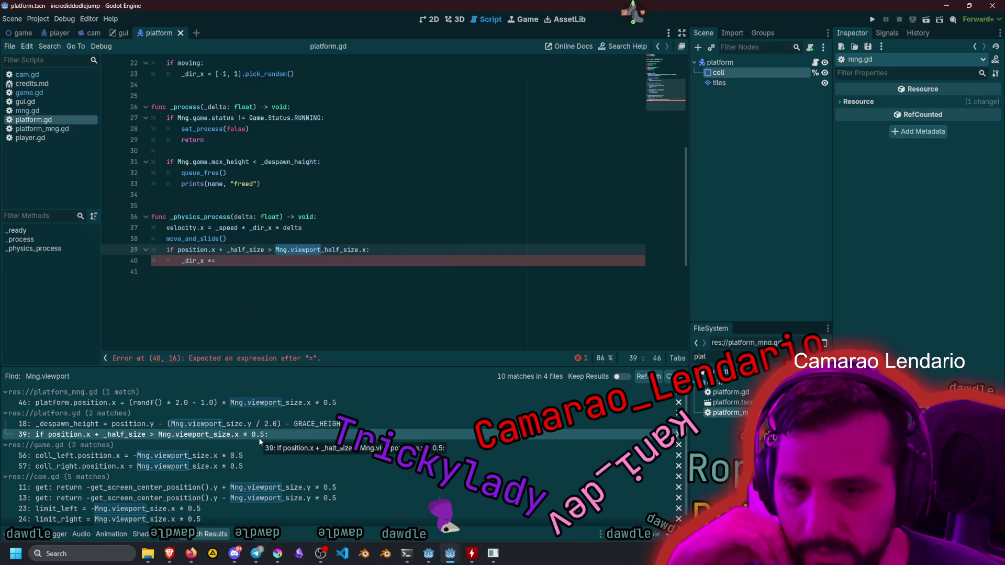
left_click(278, 406)
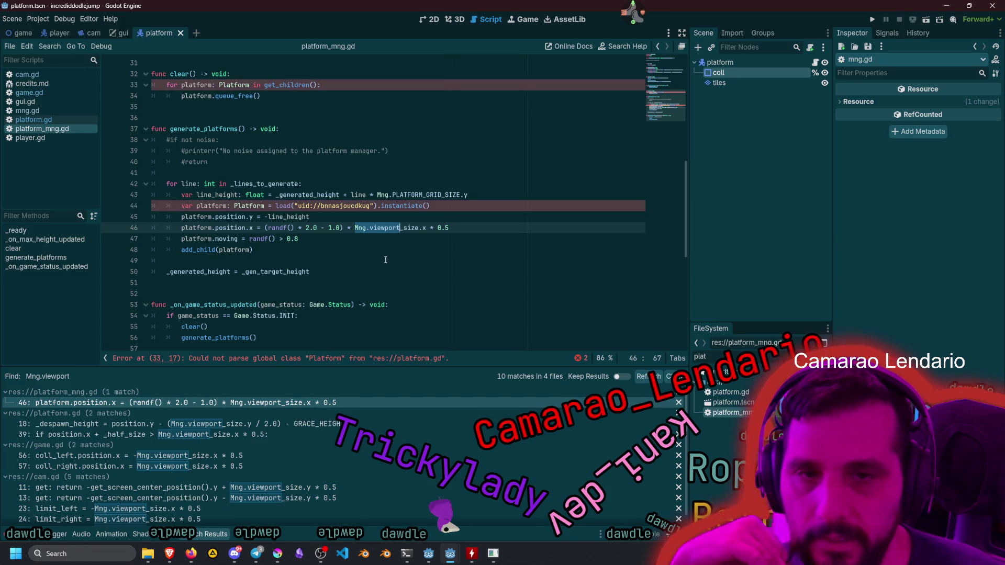
left_click(403, 228)
type("_half")
key("Return")
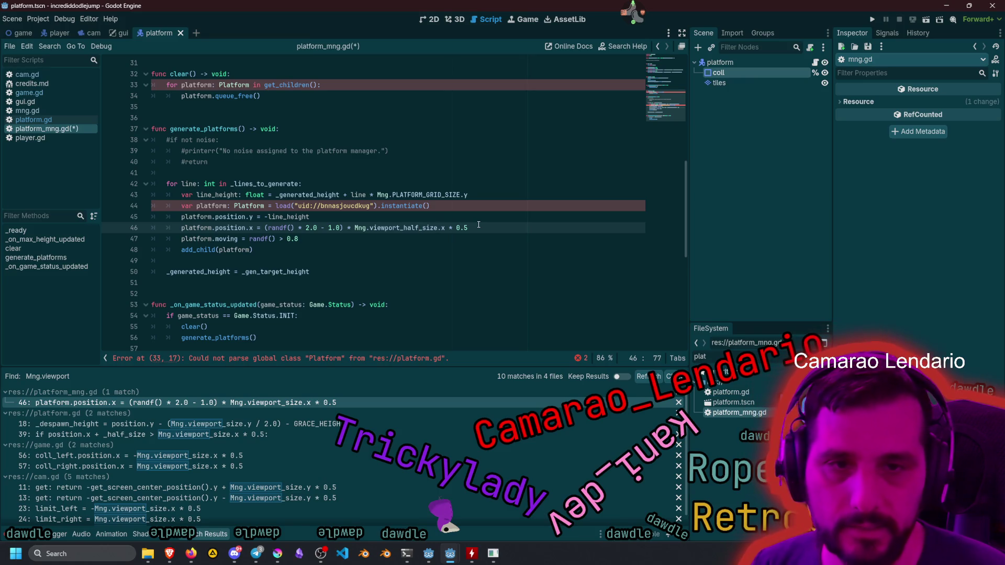
key("Right")
key("Right")
key("shift+End")
key("BackSpace")
left_click(408, 176)
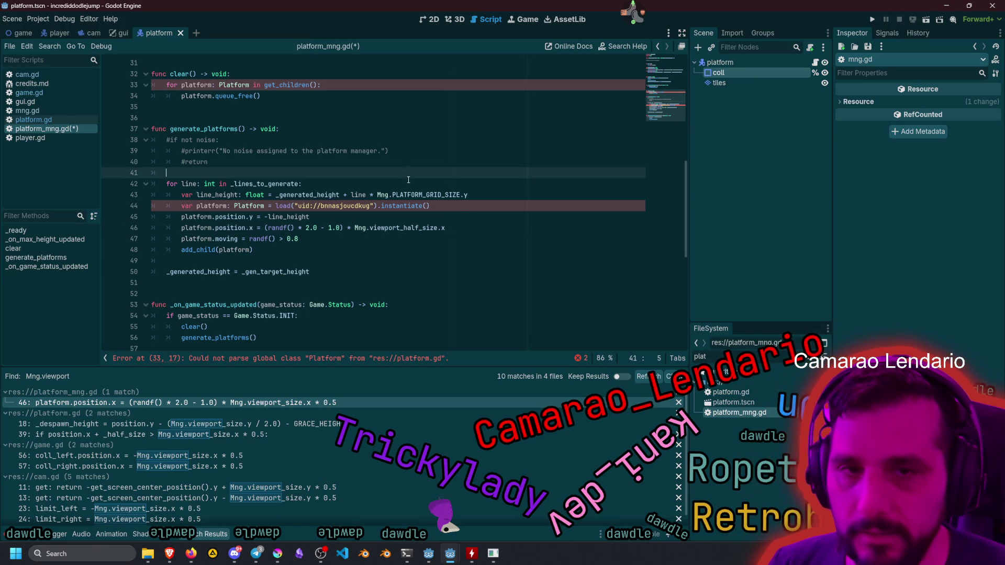
scroll(366, 210, "up", 3)
left_click(282, 184)
key("ctrl+s")
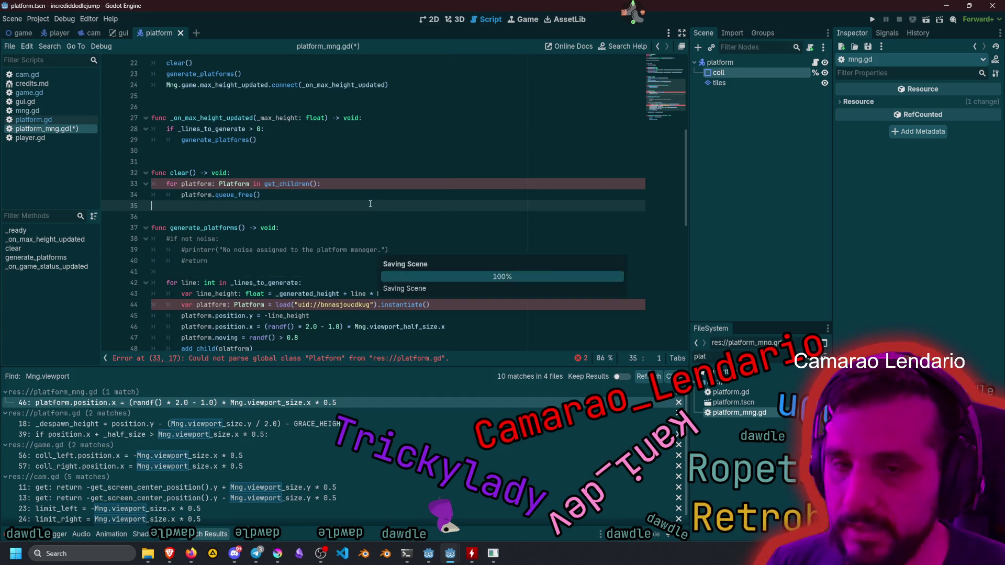
left_click(33, 120)
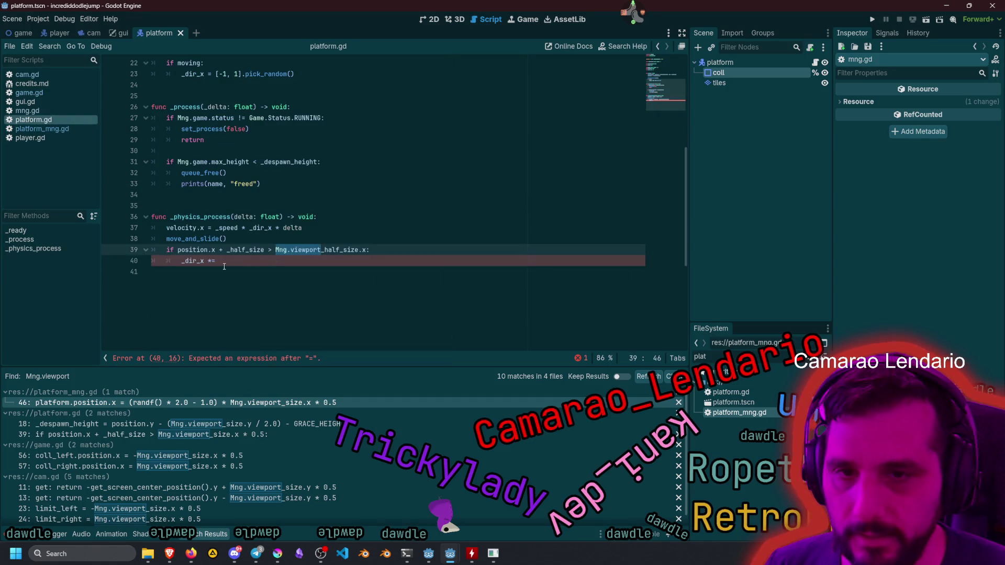
Remove the incomplete '*=' from line 40 and duplicate line 39's edge check below it.
left_click(263, 262)
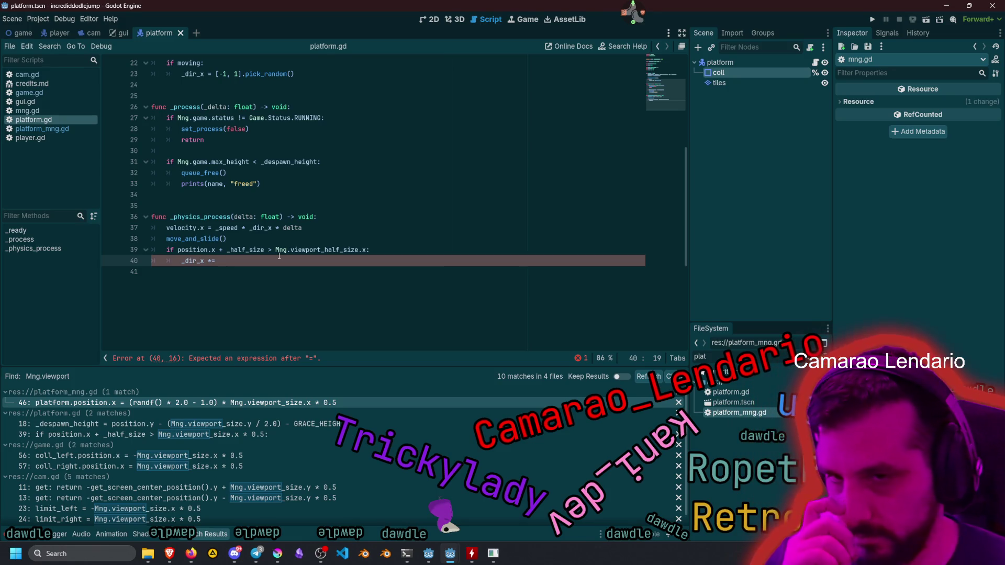
double_click(193, 250)
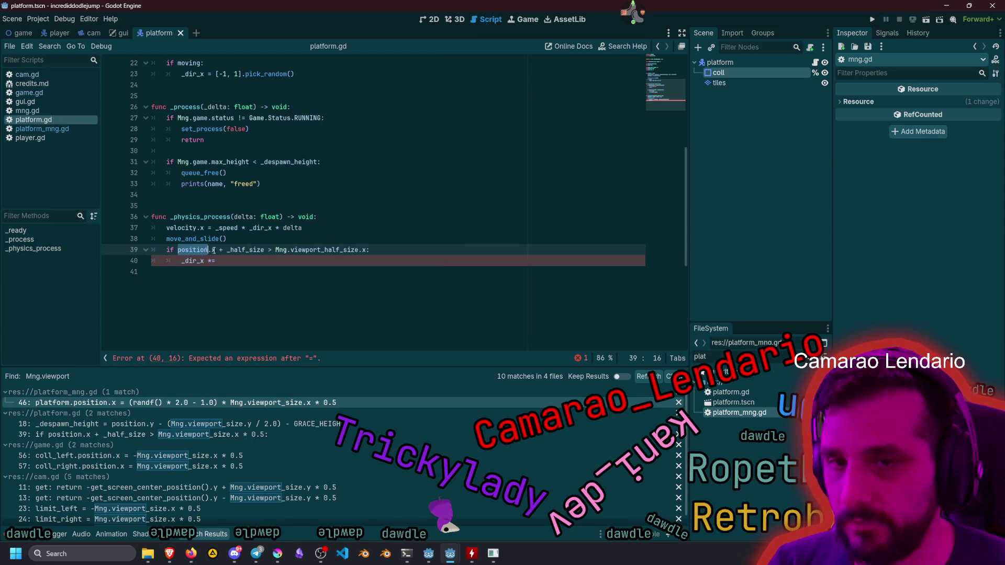
double_click(249, 250)
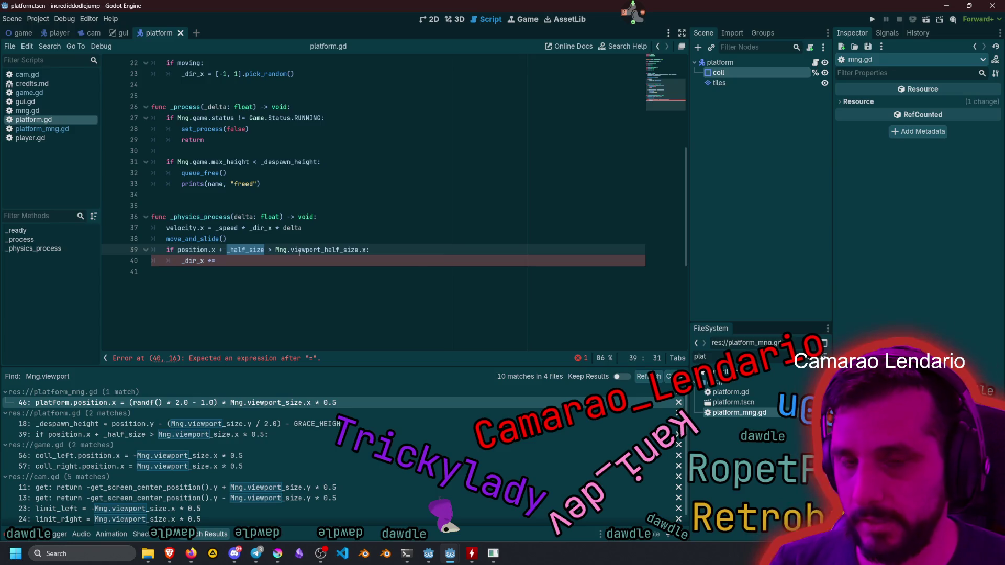
double_click(315, 250)
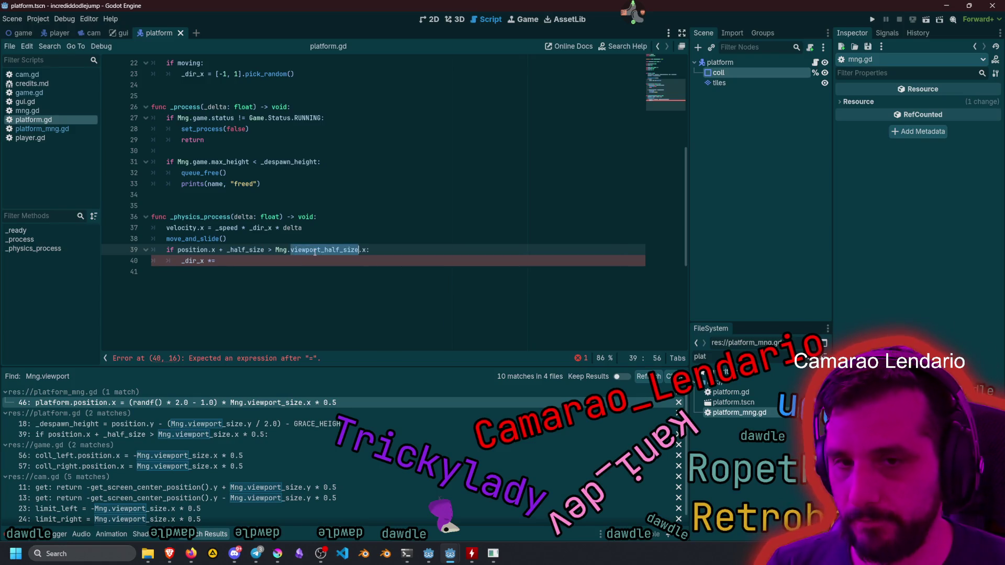
left_click(273, 260)
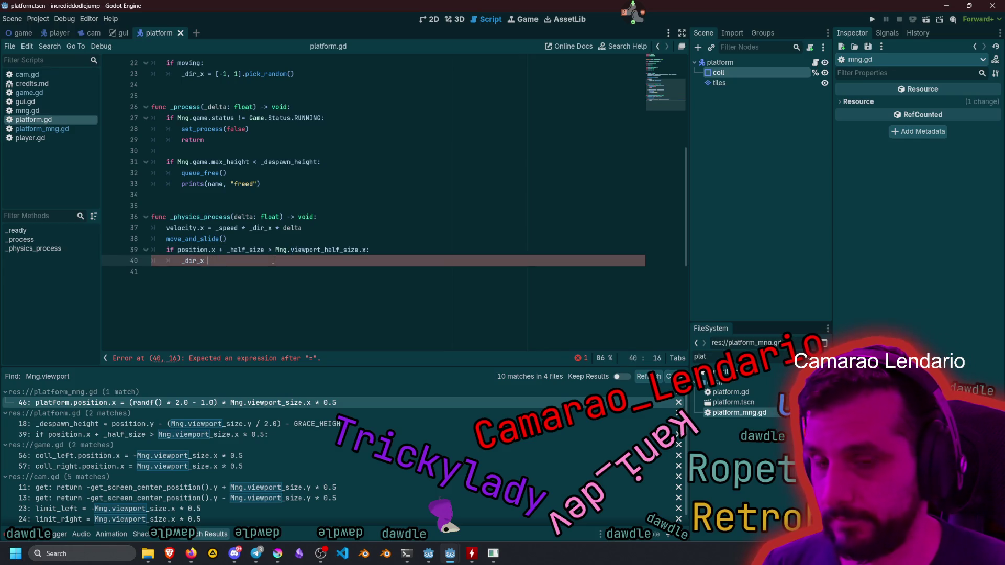
key("BackSpace")
key("BackSpace")
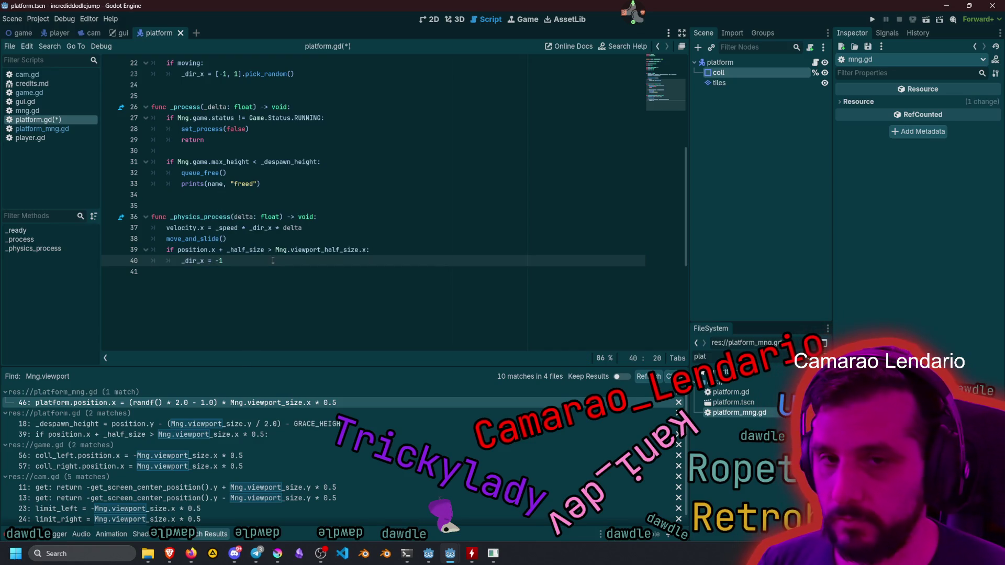
key("Home")
key("BackSpace")
key("BackSpace")
key("BackSpace")
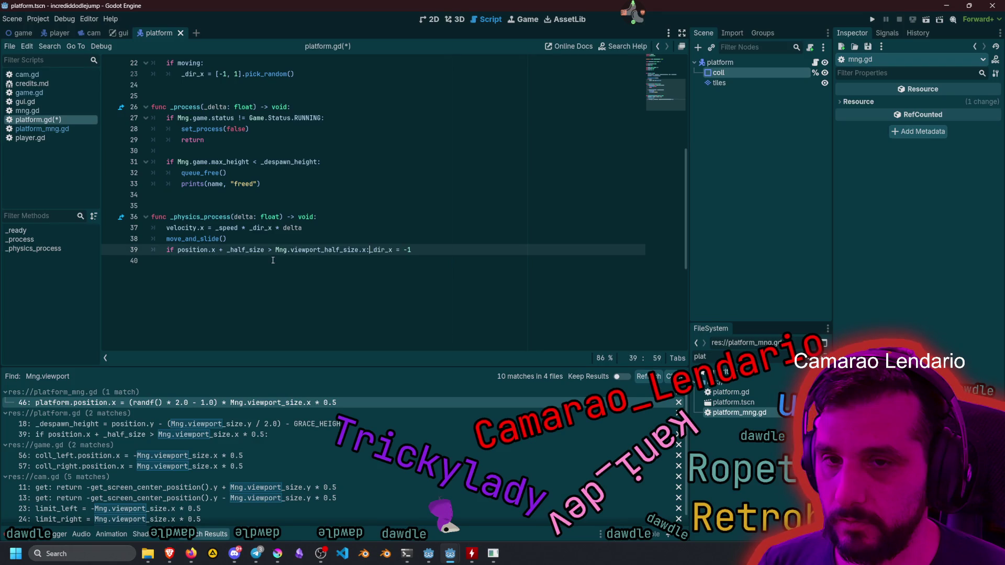
key("End")
key("Return")
key("Up")
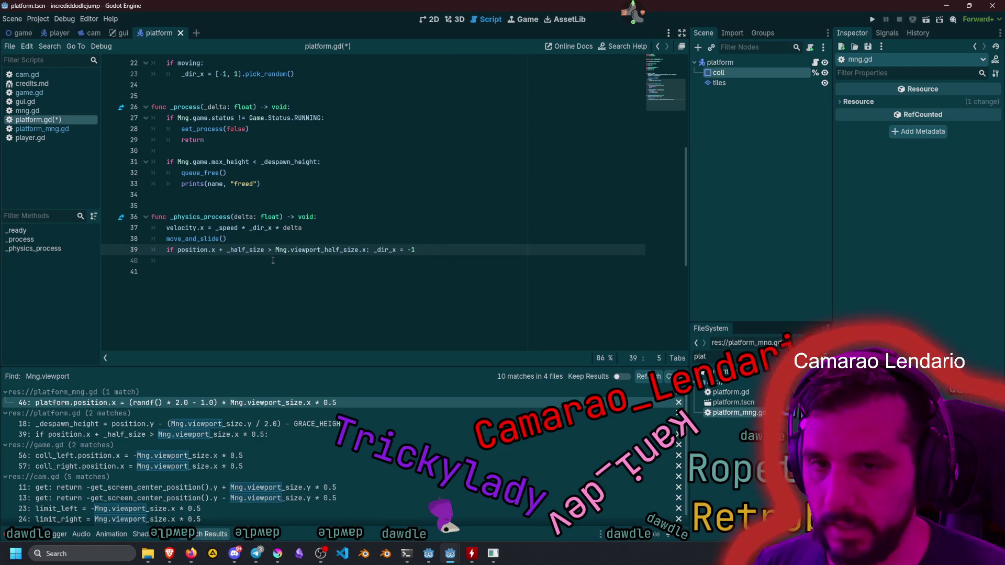
key("shift+End")
key("ctrl+c")
key("Down")
key("ctrl+v")
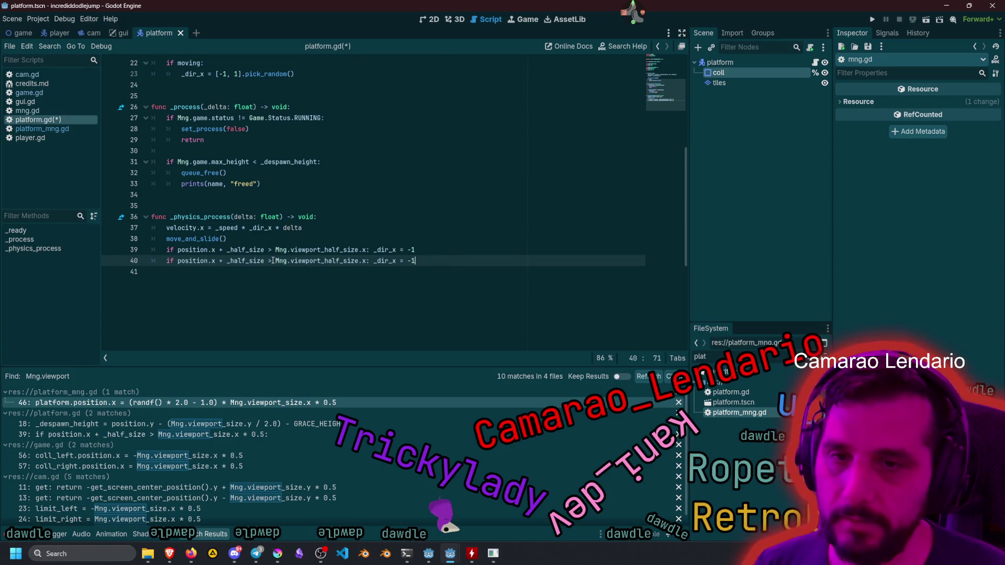
Turn the copied line into an elif that checks the opposite edge using position.x - _half_size.
type("el")
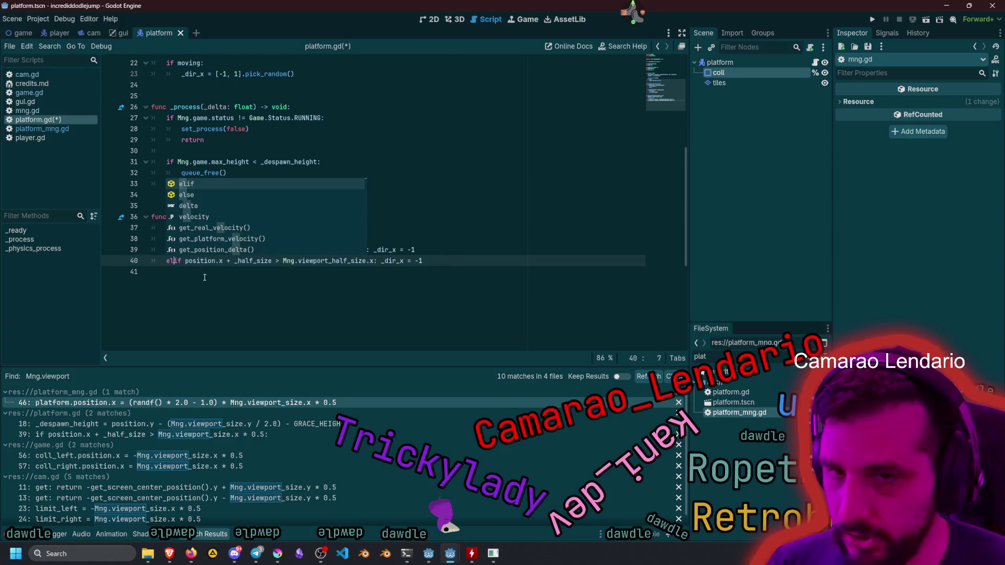
left_click_drag(186, 260, 276, 261)
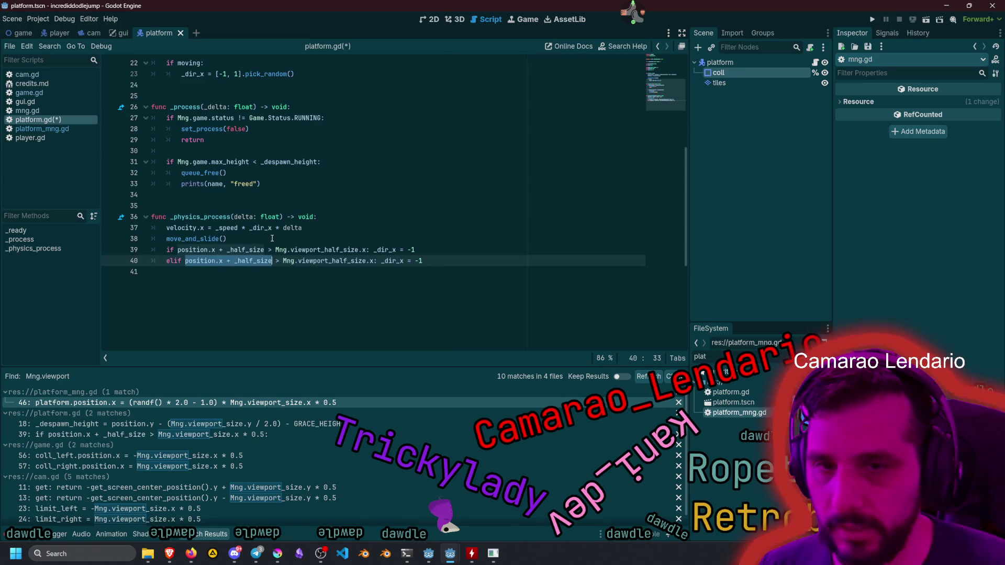
type("(")
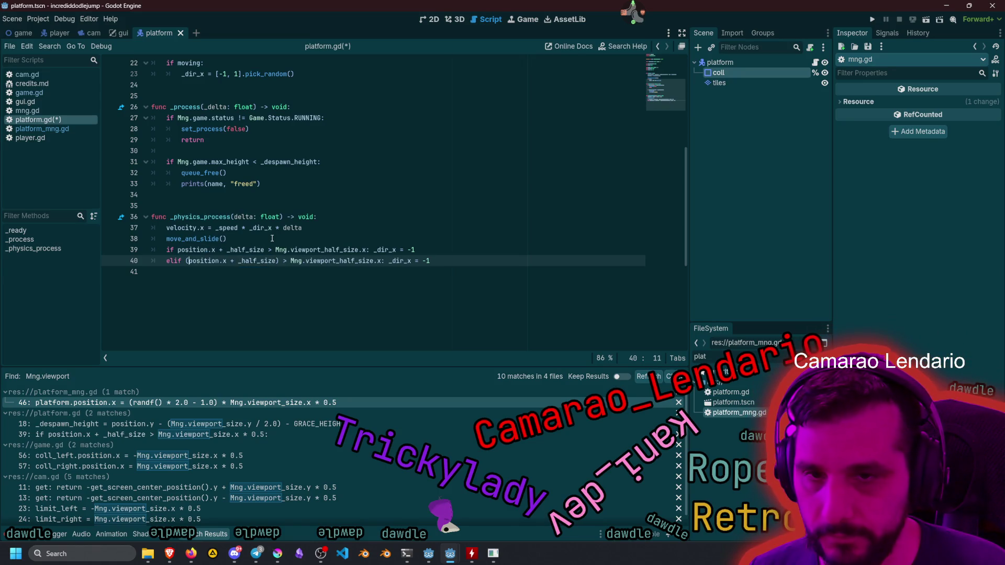
type("-")
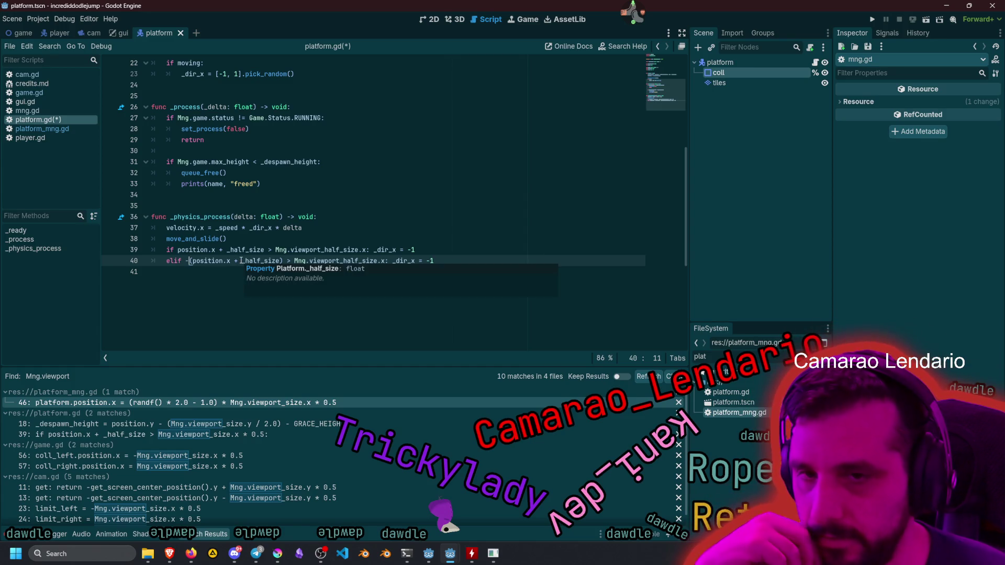
double_click(209, 261)
left_click(238, 261)
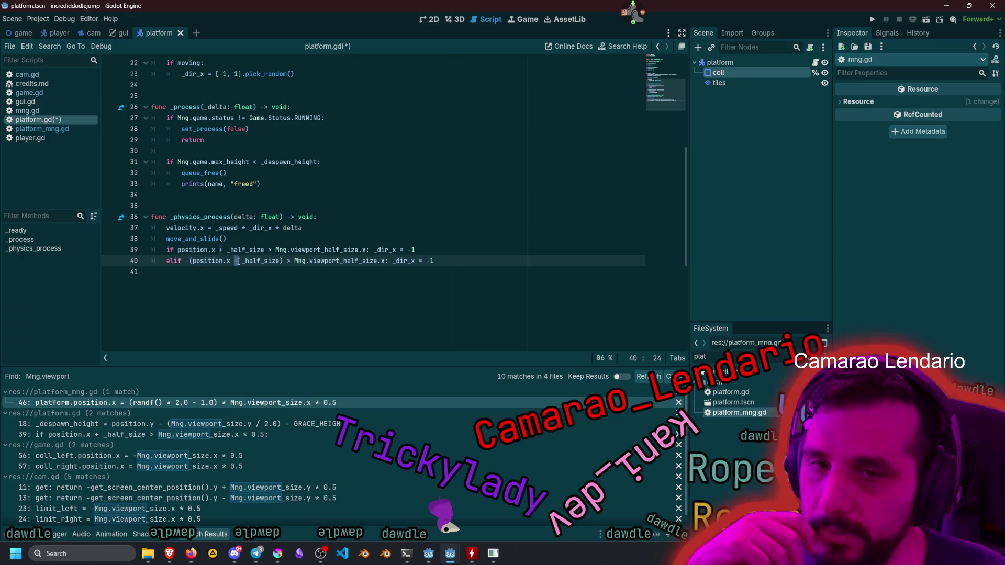
key("BackSpace")
type("-")
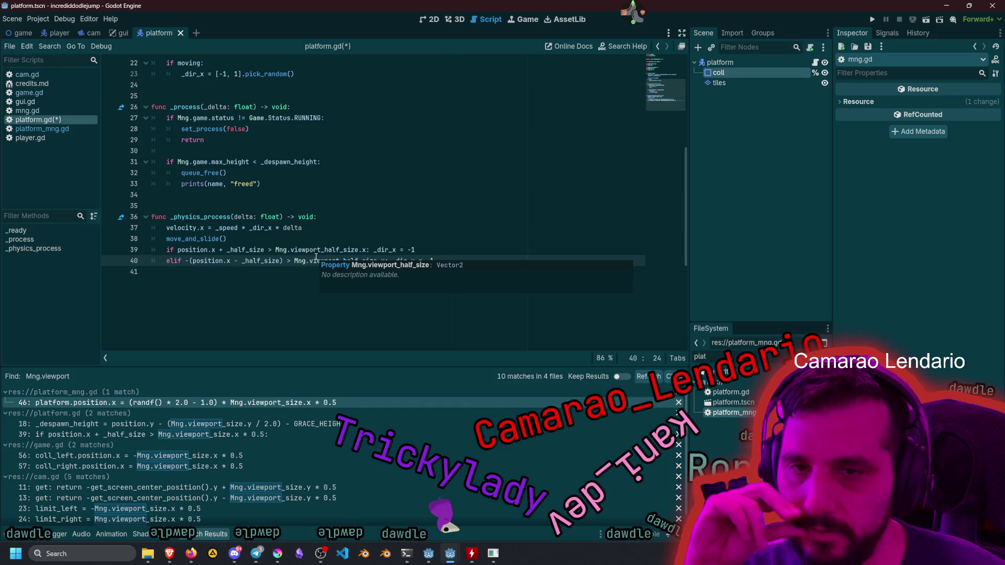
left_click(192, 261)
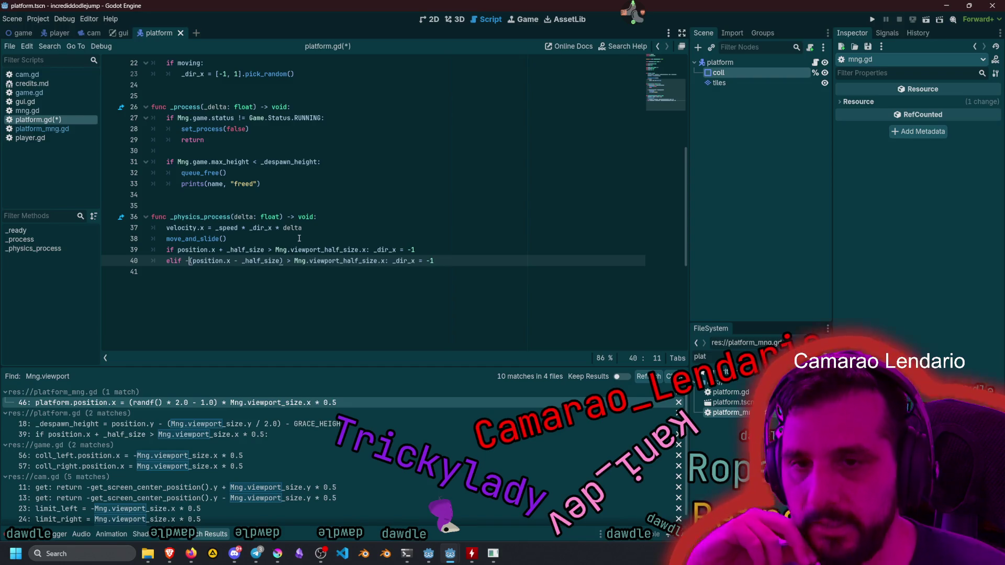
key("BackSpace")
key("BackSpace")
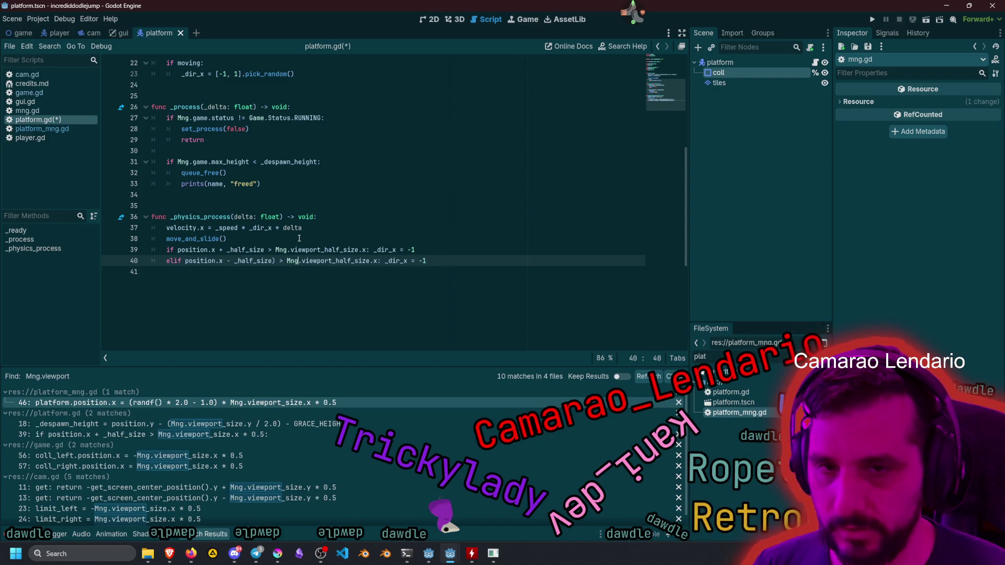
key("ctrl+Left")
key("BackSpace")
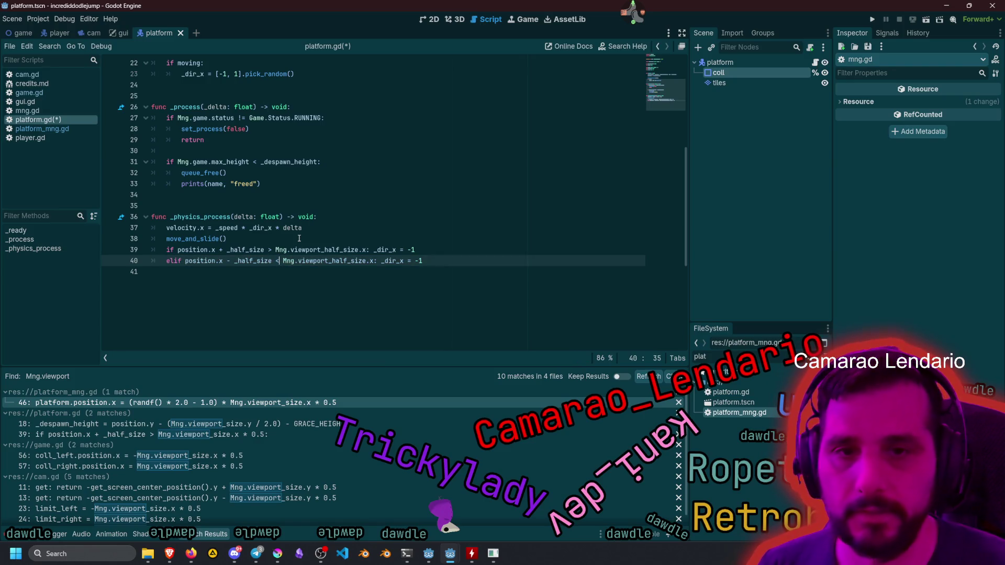
Save platform.gd, play-test the platform movement, then stop the game.
left_click(460, 247)
key("ctrl+s")
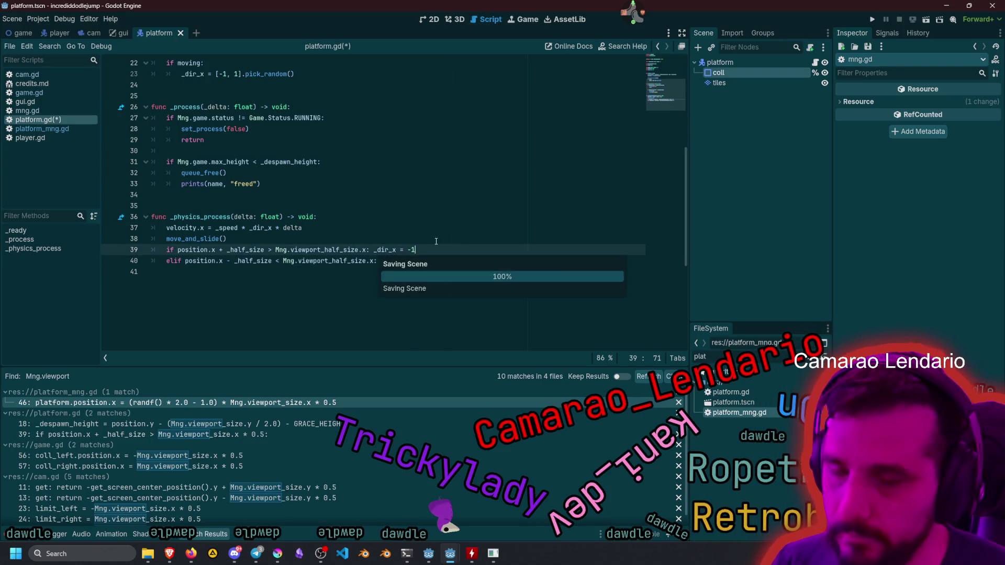
left_click(375, 226)
key("F5")
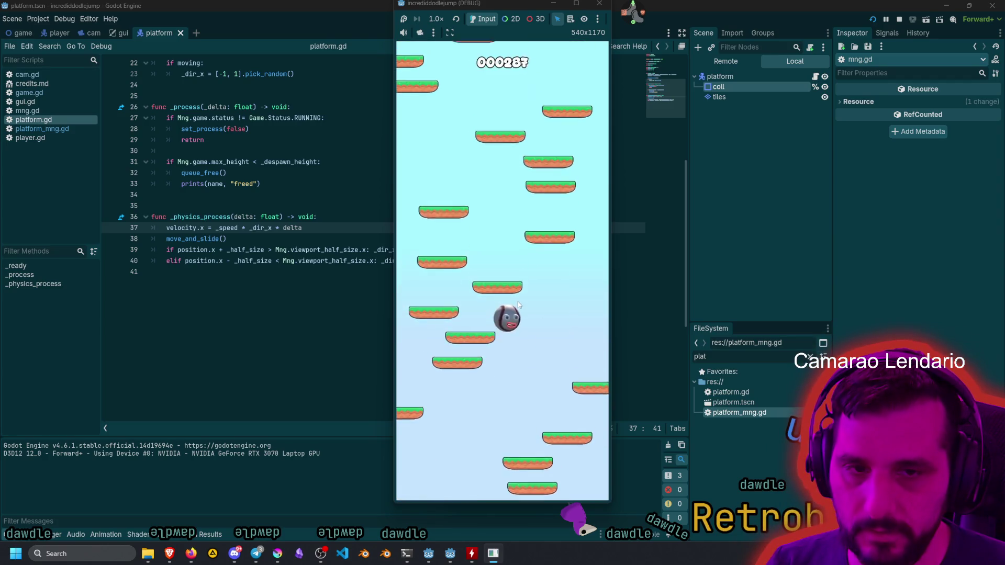
key("F8")
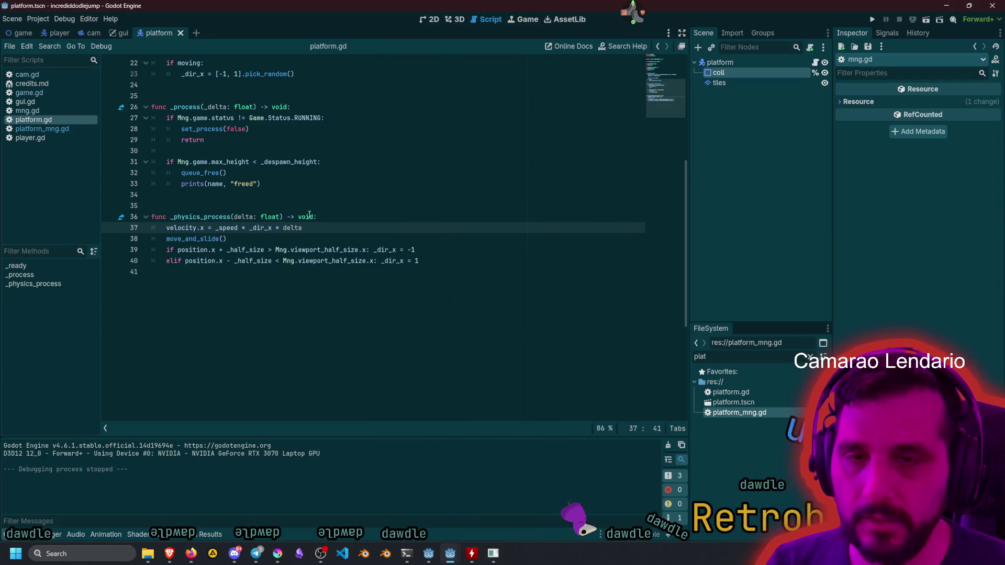
left_click(314, 195)
scroll(316, 235, "up", 4)
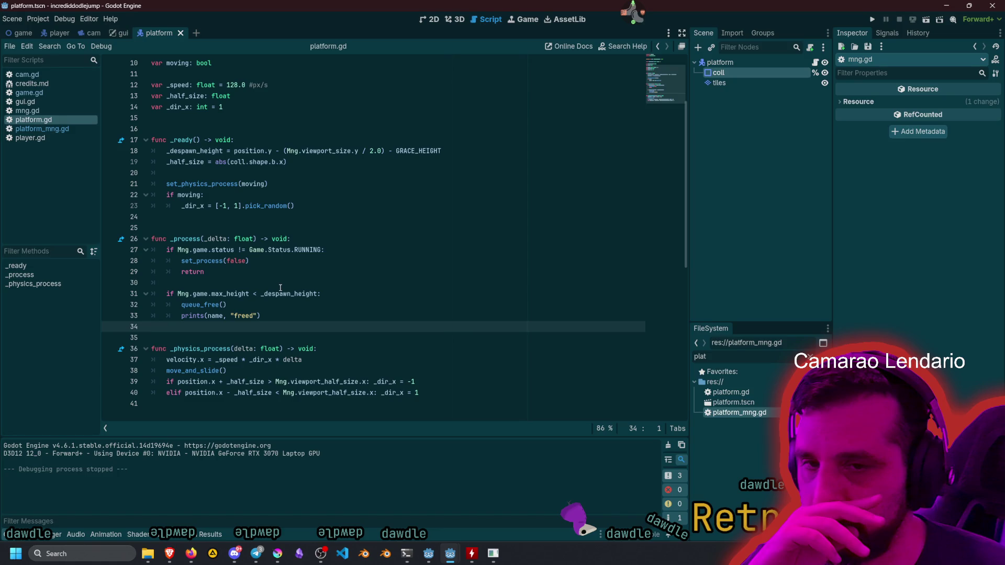
Change line 18 from Mng.viewport_size.y / 2.0 to Mng.viewport_half_size.y.
double_click(185, 238)
double_click(202, 349)
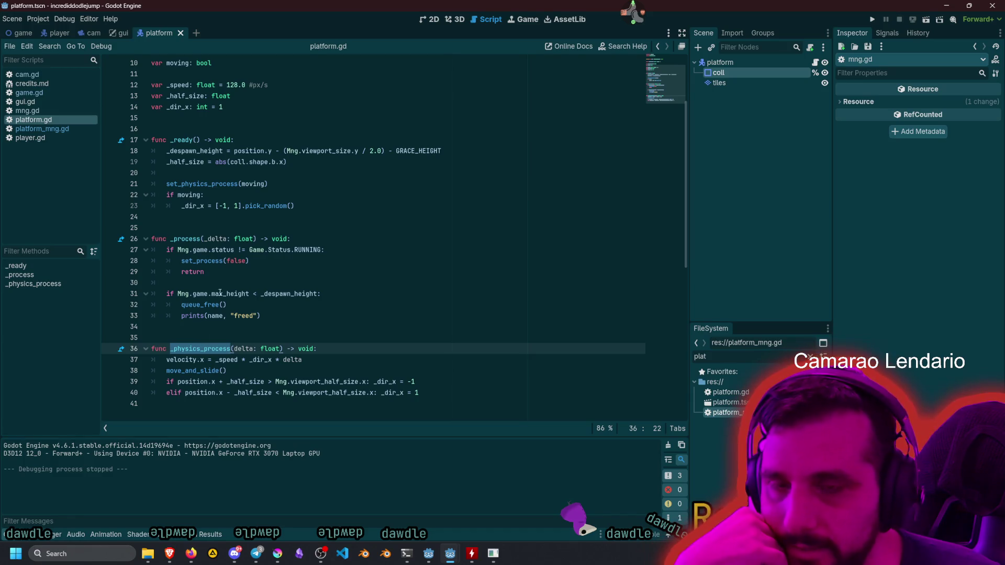
scroll(232, 220, "up", 3)
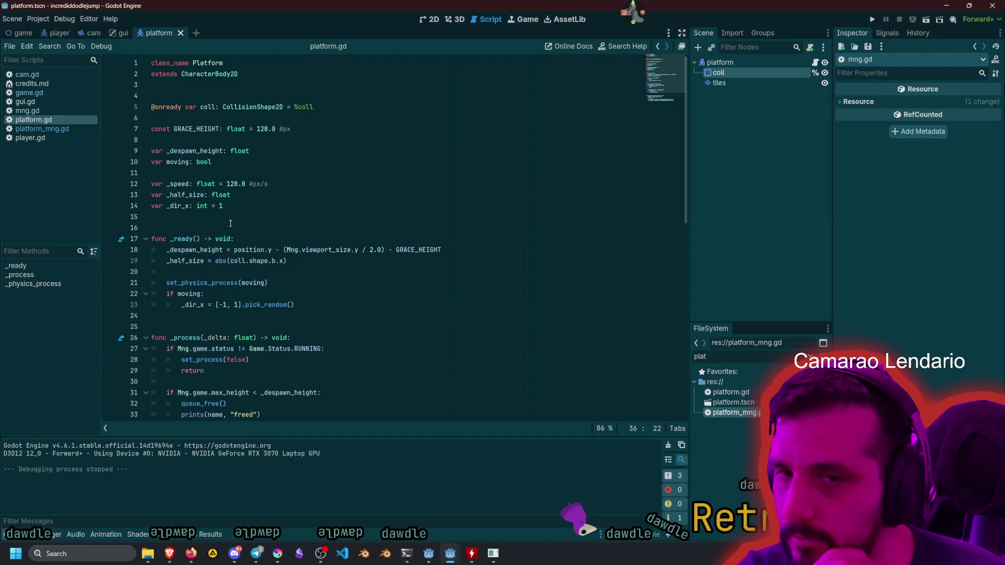
double_click(198, 252)
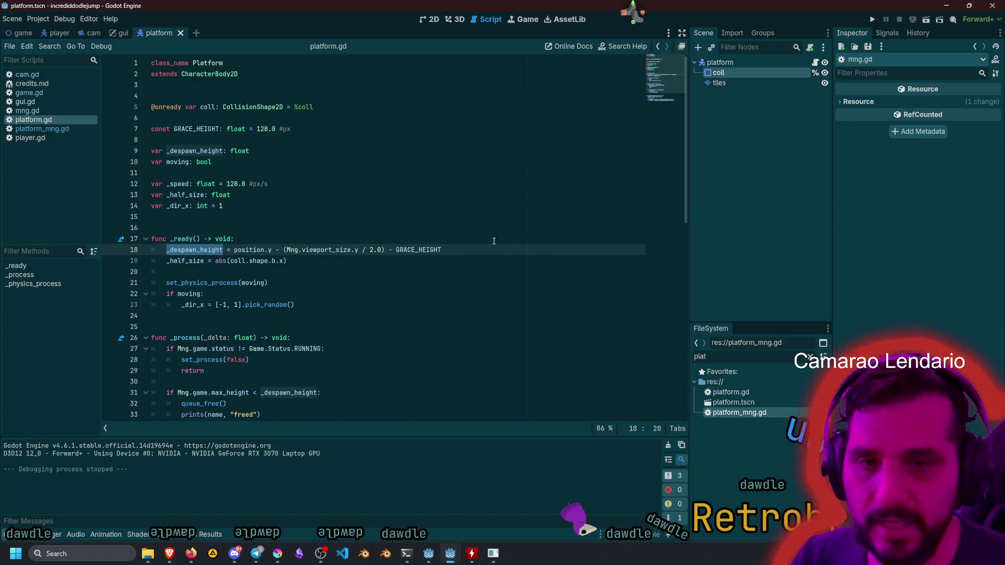
left_click(365, 251)
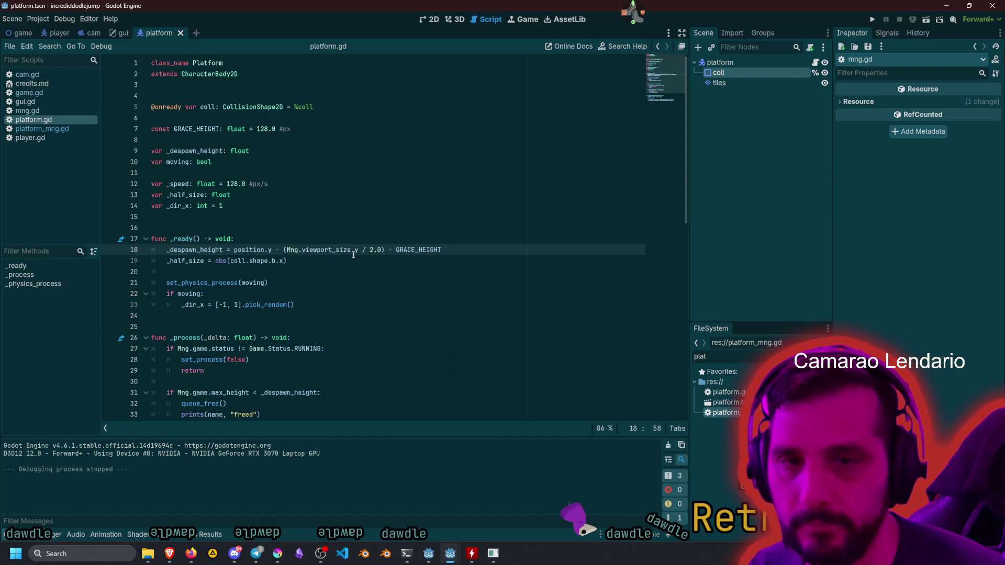
key("Left")
key("Left")
key("Left")
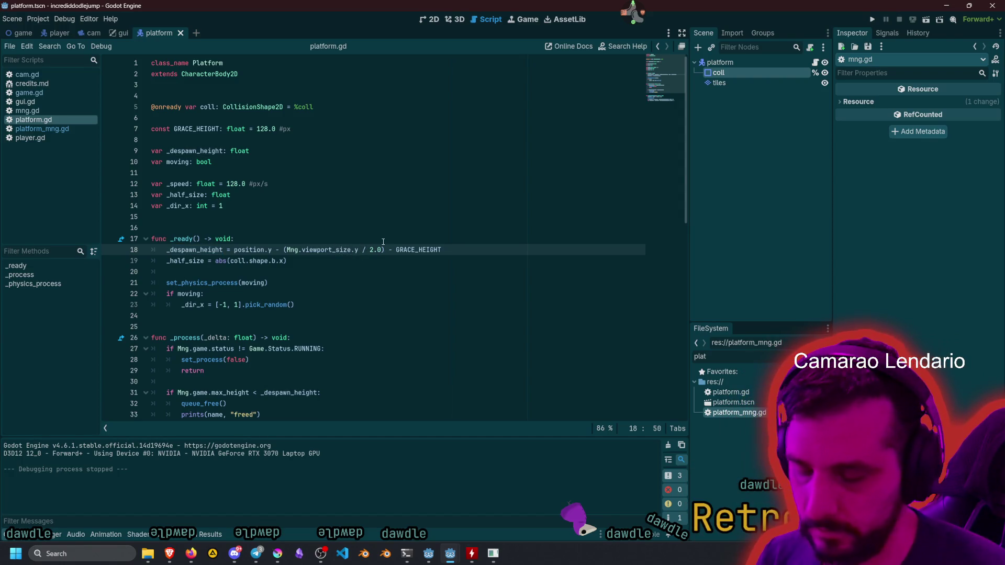
type("half_")
key("Right")
key("Right")
key("Right")
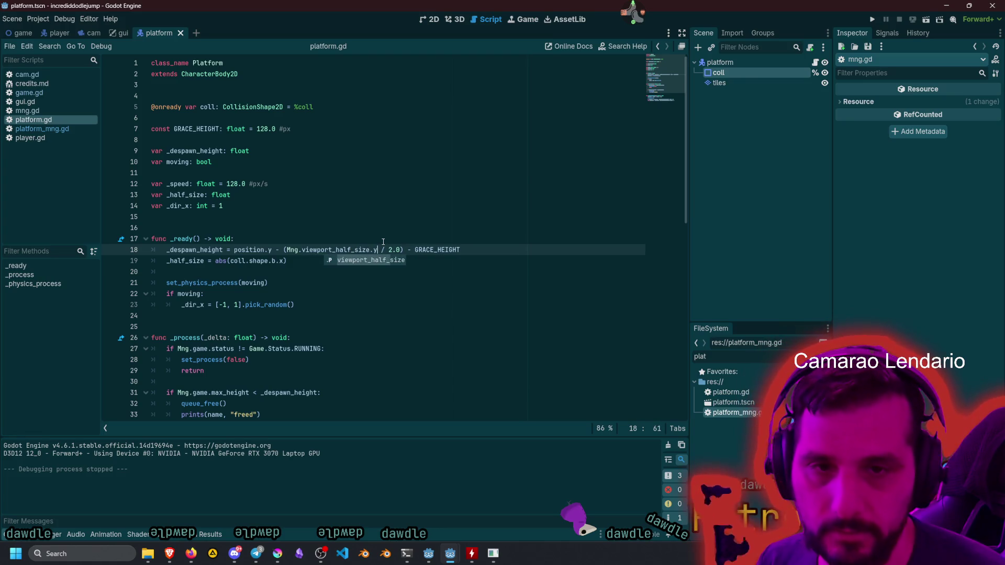
key("Delete")
key("Delete")
key("Delete")
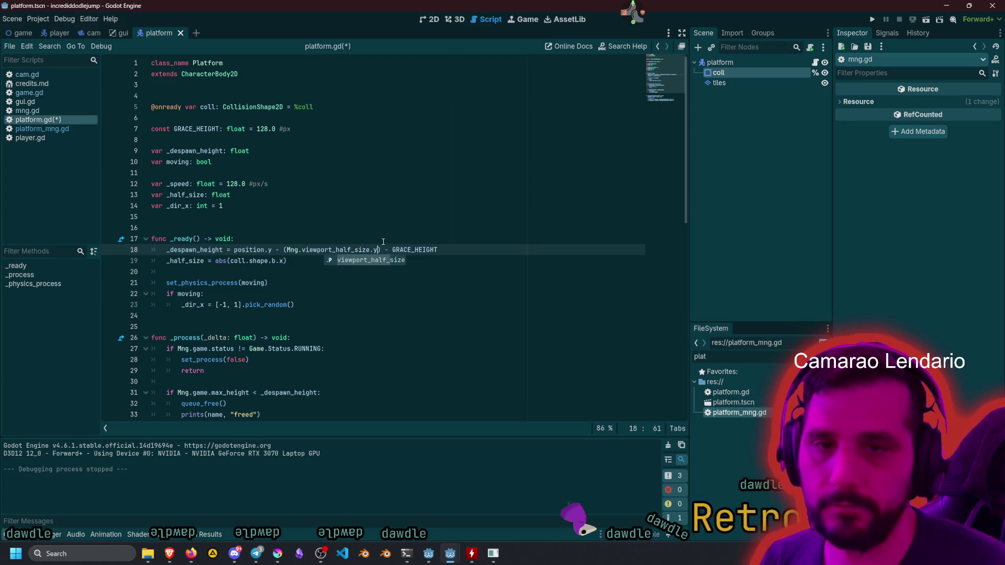
left_click(374, 240)
mouse_move(325, 250)
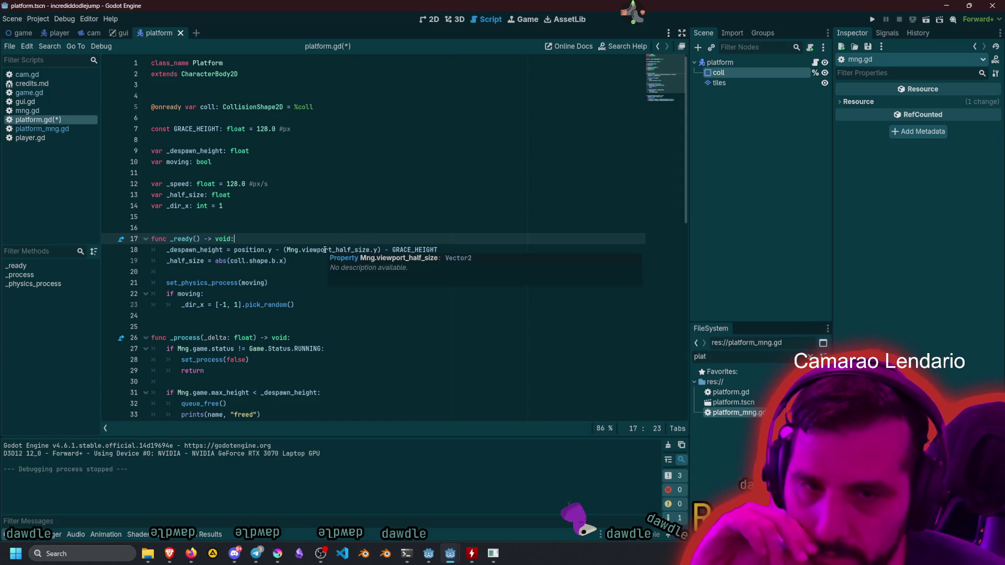
double_click(246, 250)
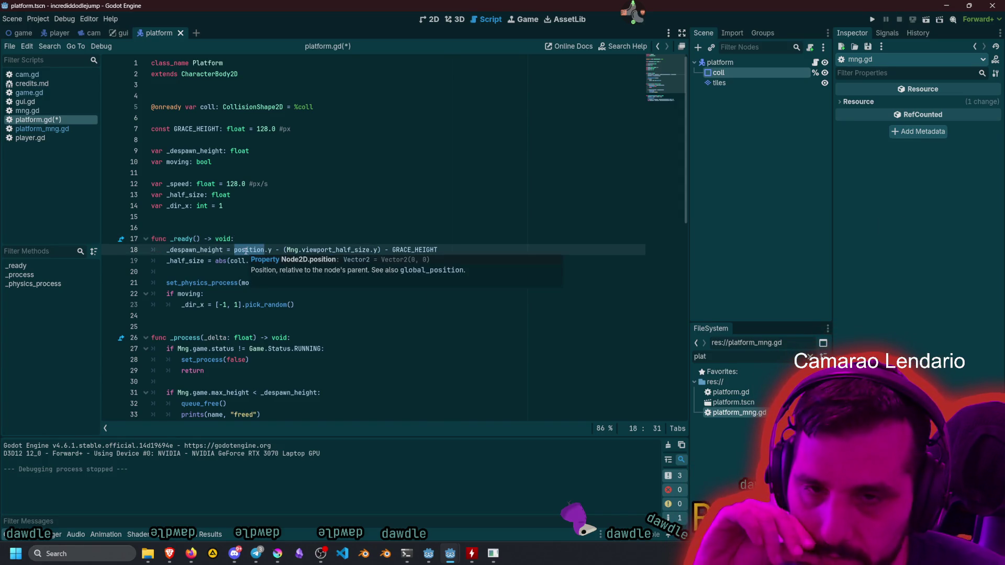
double_click(204, 250)
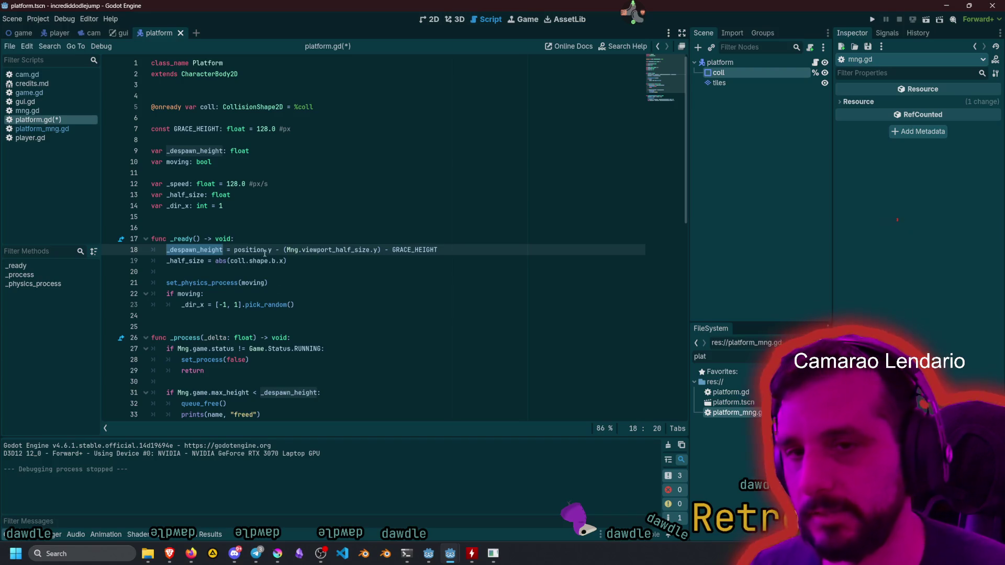
Add the comment '# positive on the -y axis' after the _despawn_height declaration.
left_click(271, 151)
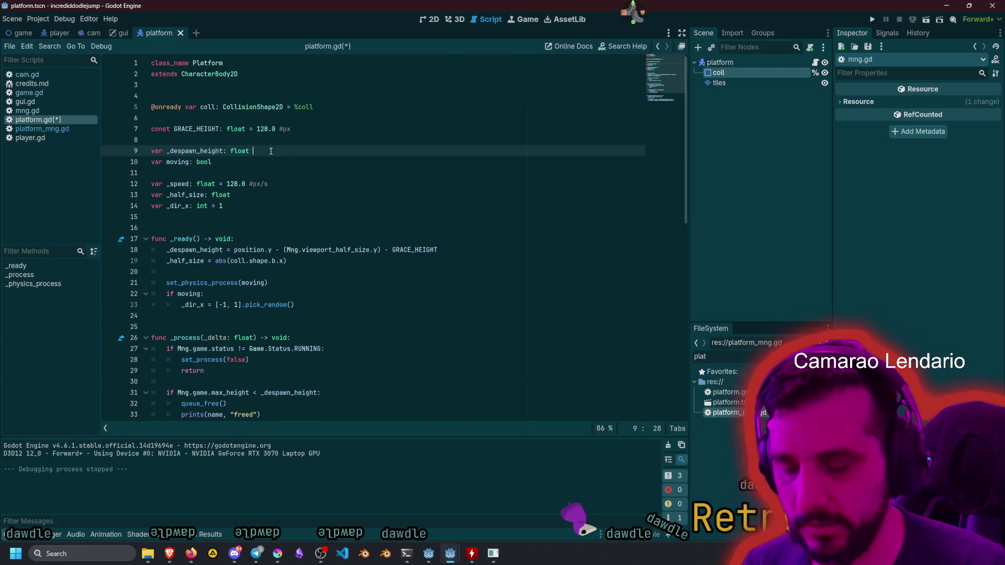
type("# positive on the -y axis")
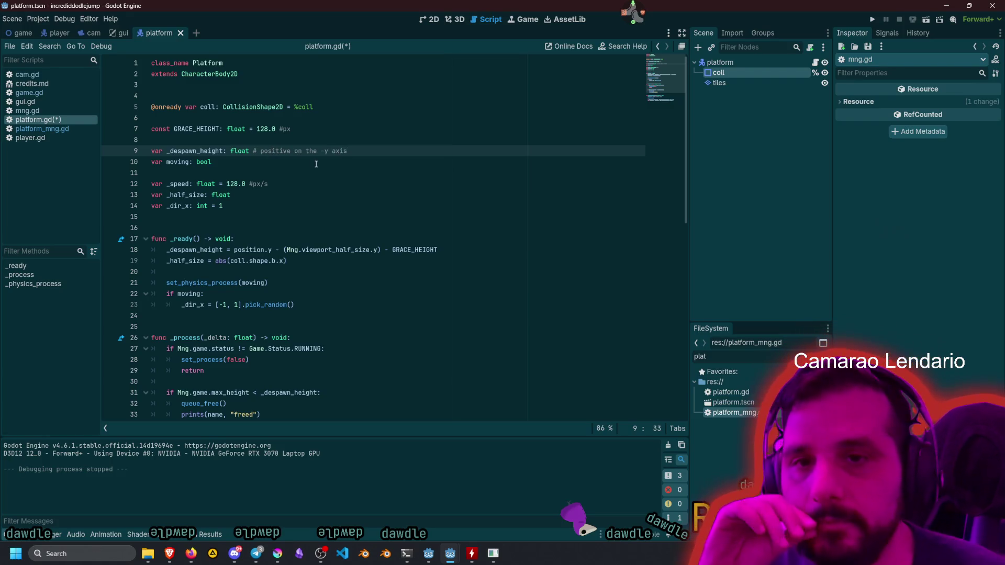
double_click(195, 151)
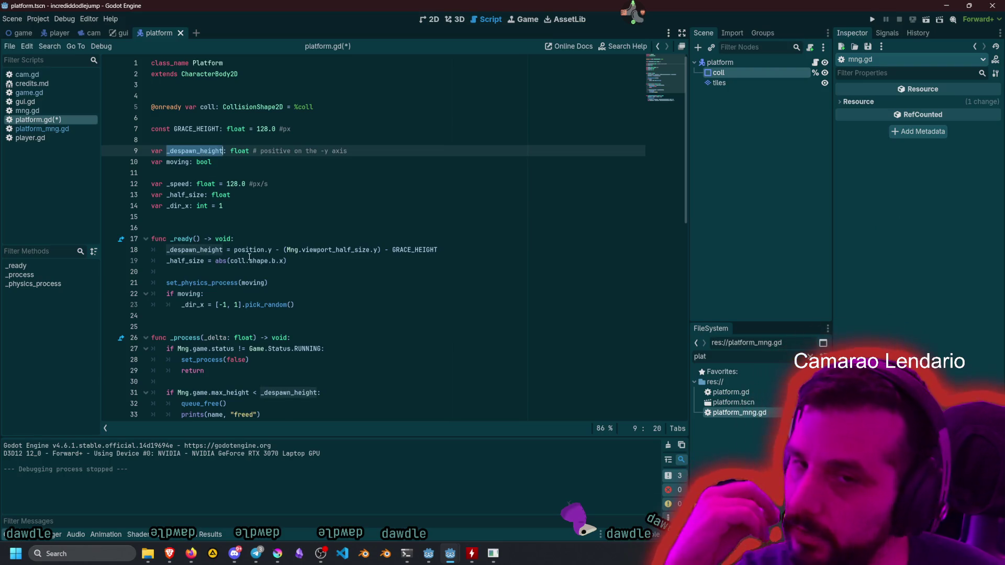
Negate position.y on line 18 and change both minus signs to plus.
left_click(233, 250)
type("-")
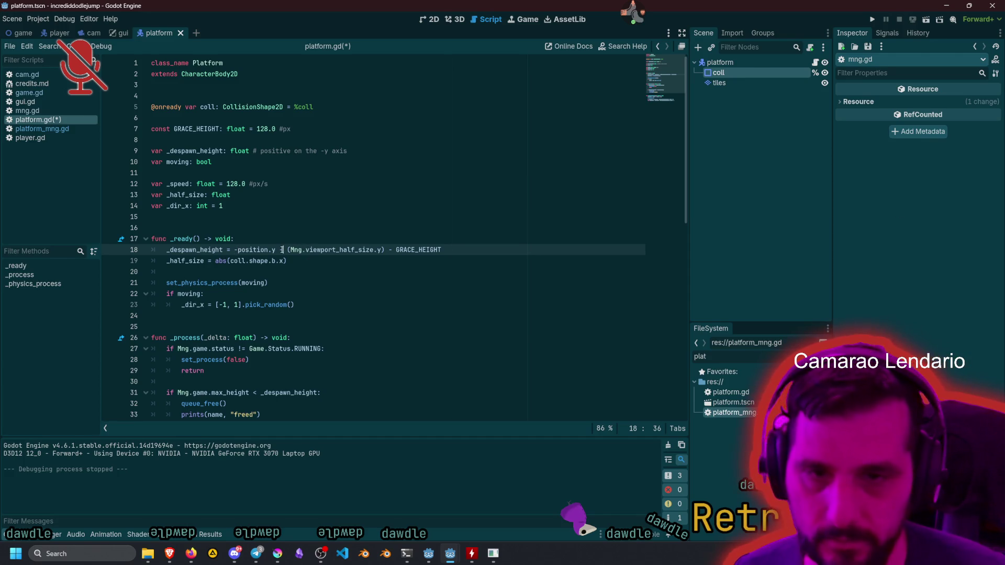
double_click(280, 250)
type("+")
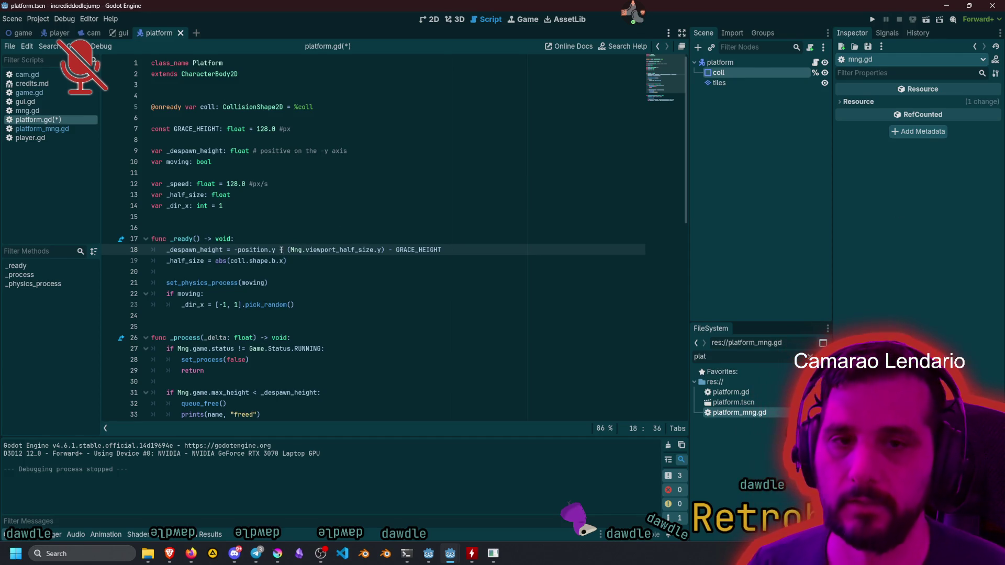
double_click(391, 250)
type("+")
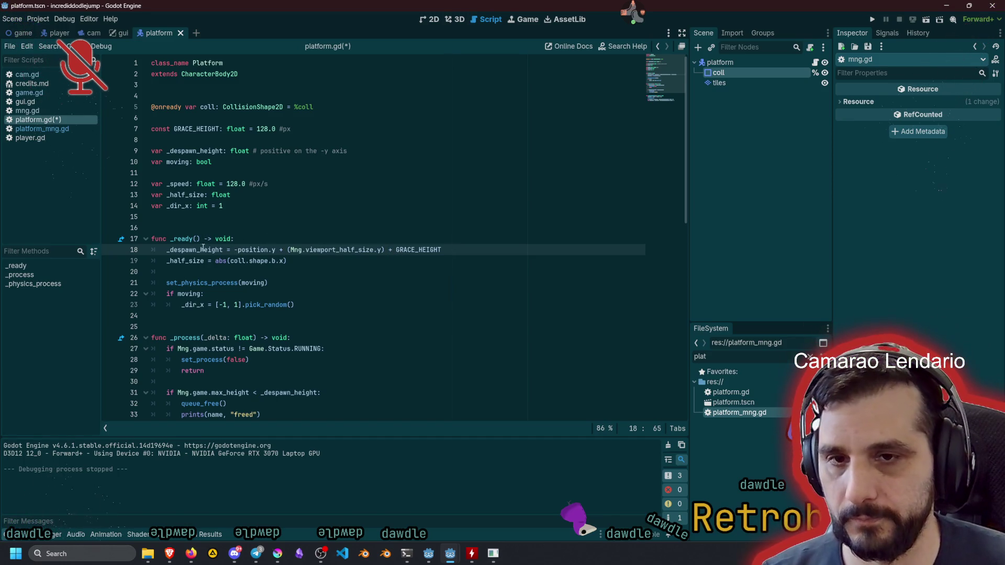
double_click(199, 249)
scroll(224, 313, "down", 3)
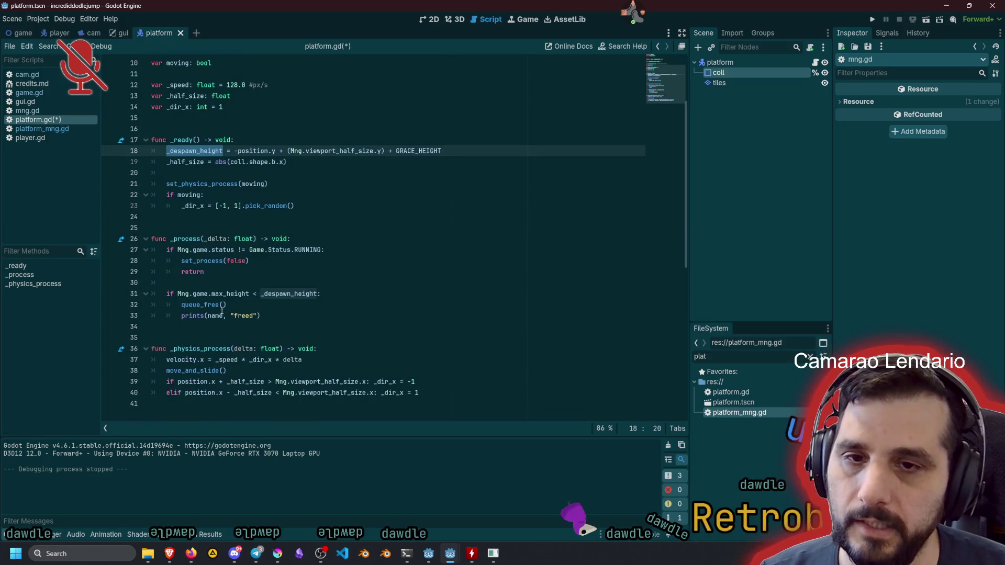
On line 31 replace Mng.game.max_height with Mng.cam.bottom_height, checking its definition in cam.gd.
mouse_move(216, 295)
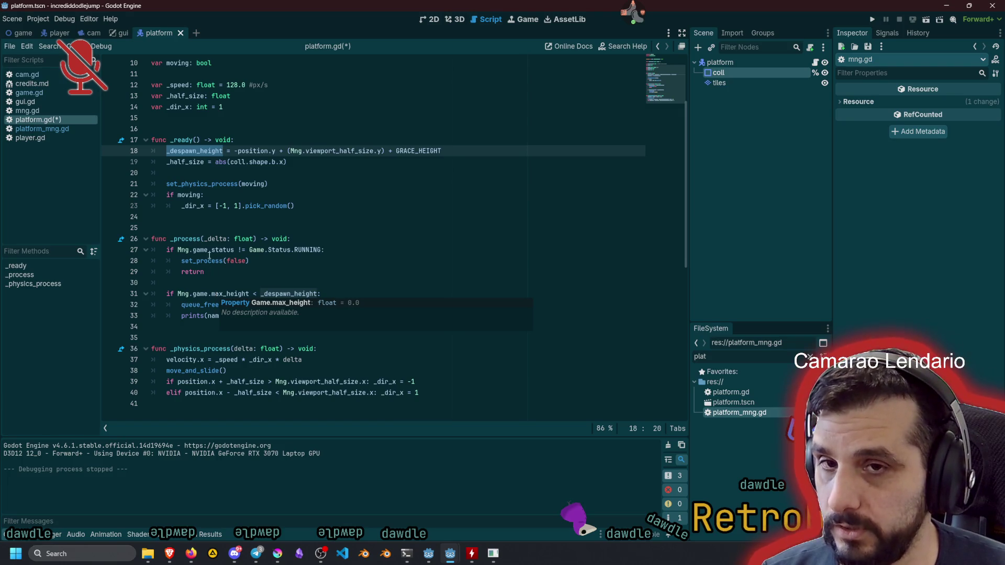
mouse_move(189, 153)
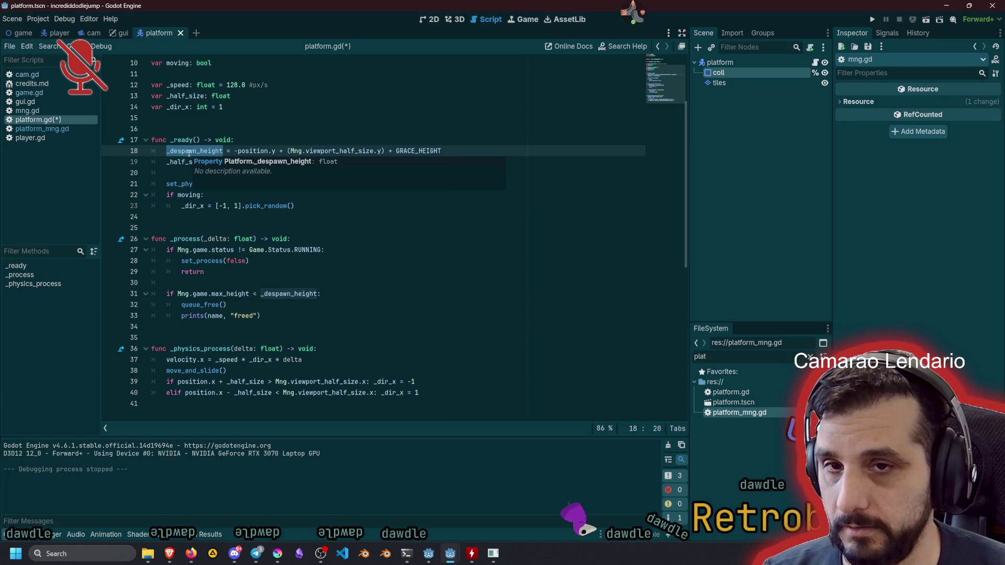
double_click(199, 293)
type("cam")
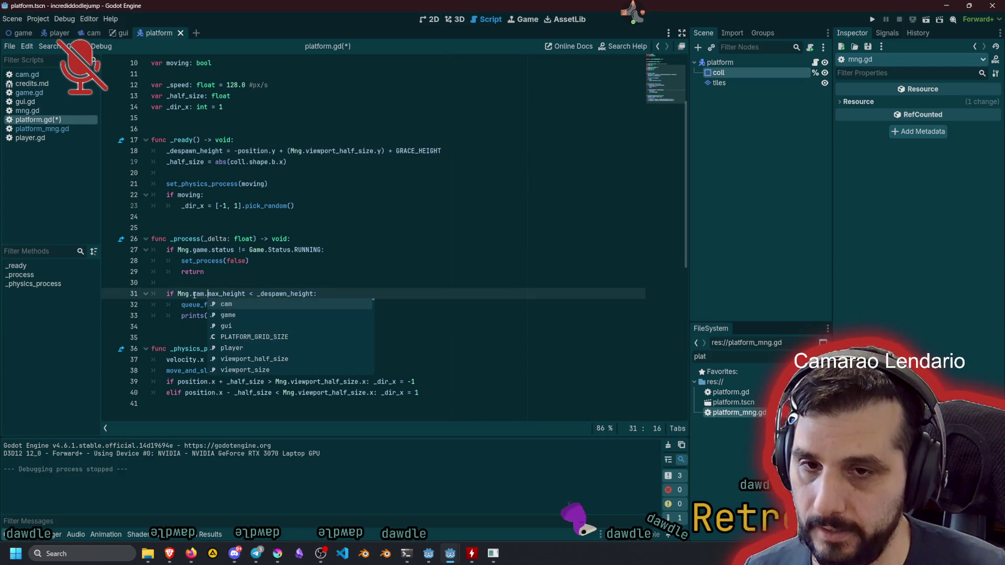
key("ctrl+Delete")
type("bott")
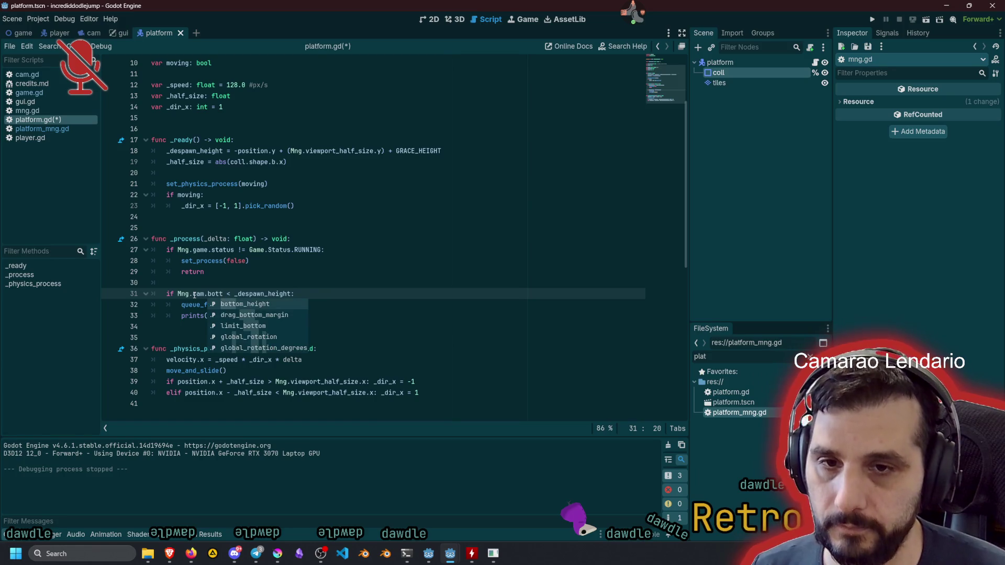
key("Return")
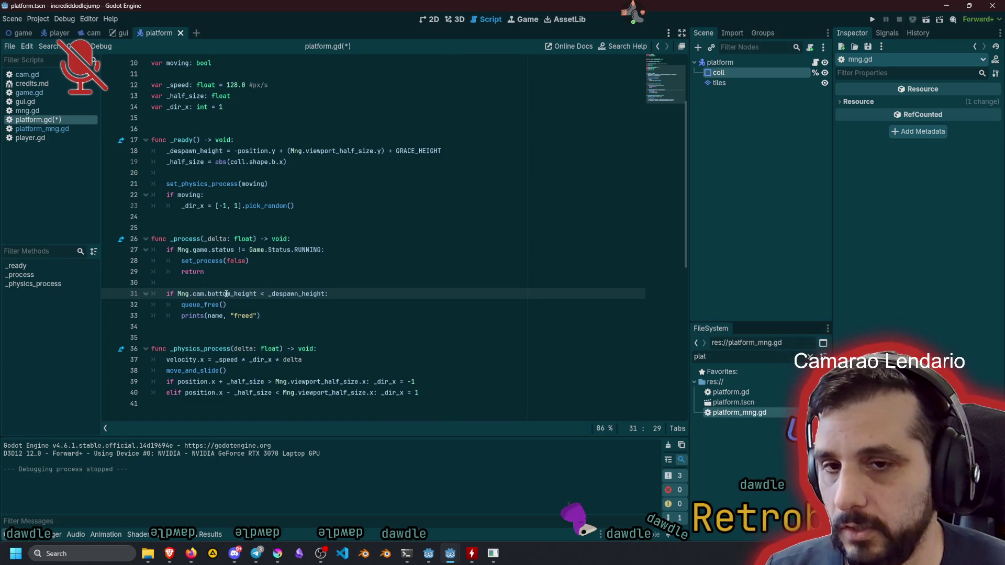
left_click(234, 293, "ctrl")
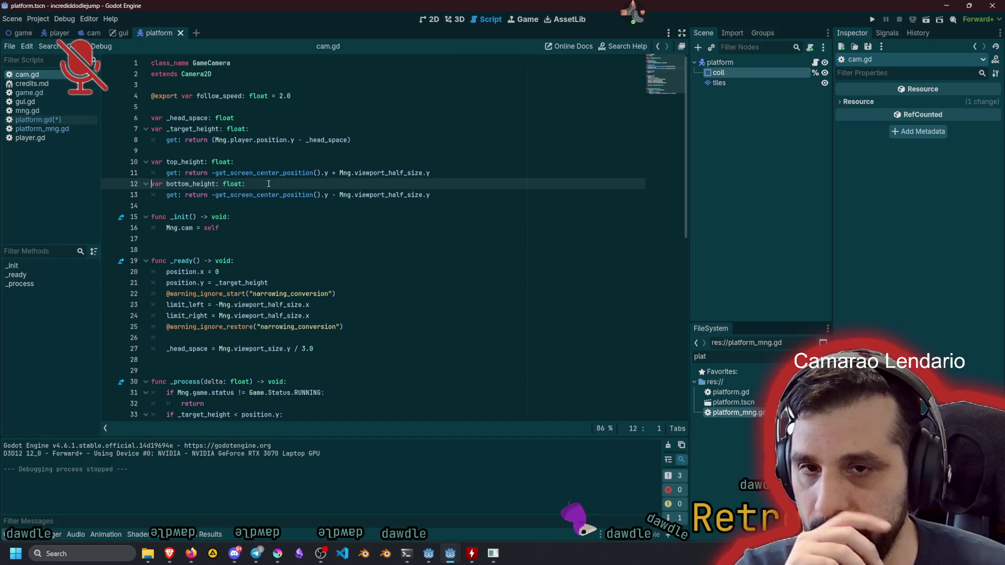
scroll(338, 202, "down", 2)
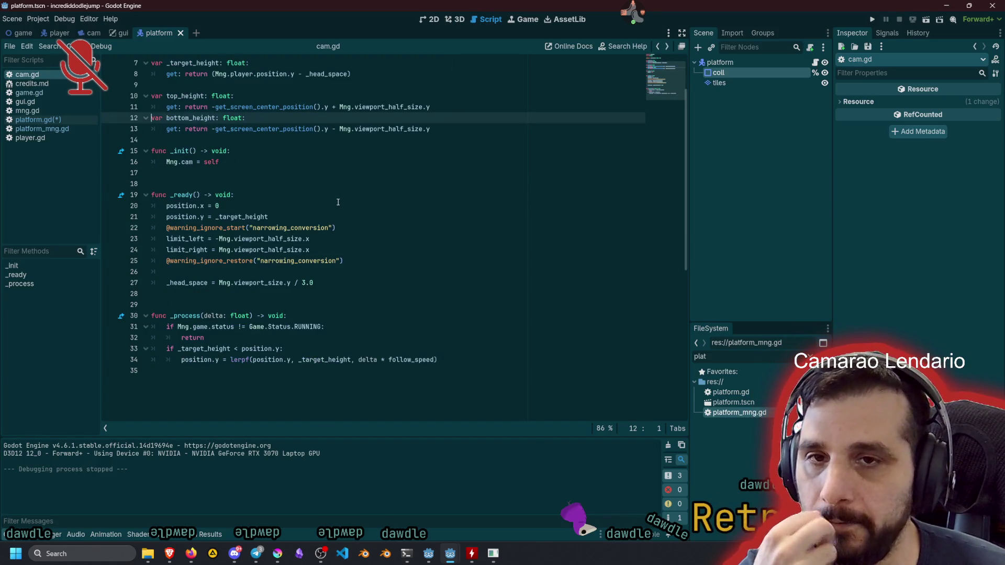
key("alt+Left")
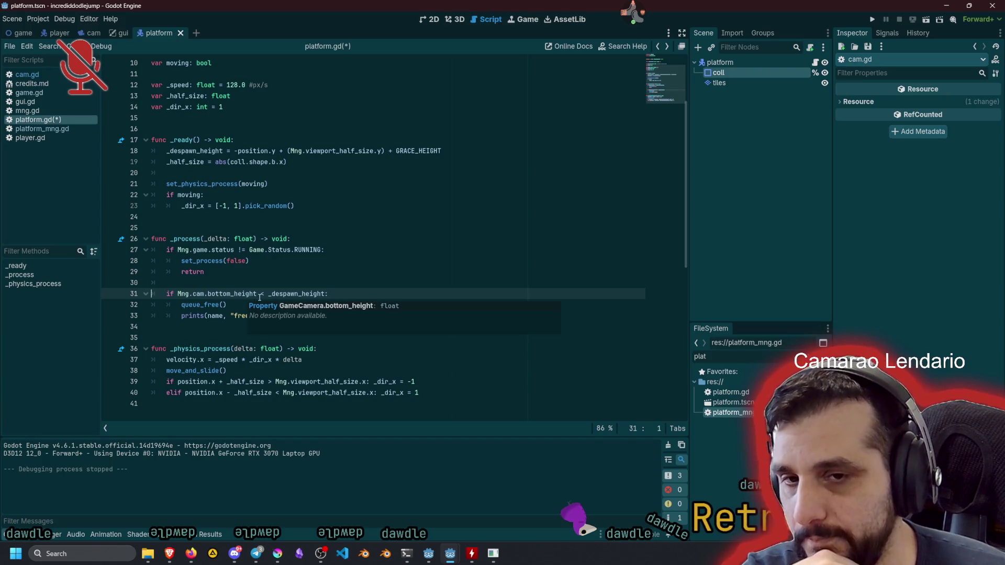
Flip the line 31 comparison from < to >, then save and run the game.
left_click(264, 294)
key("BackSpace")
type(">")
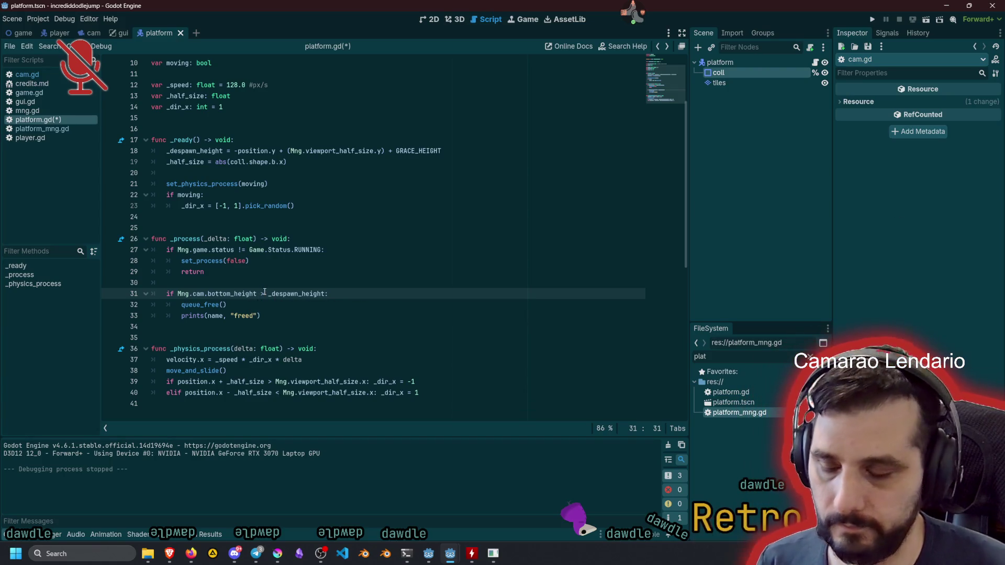
key("F5")
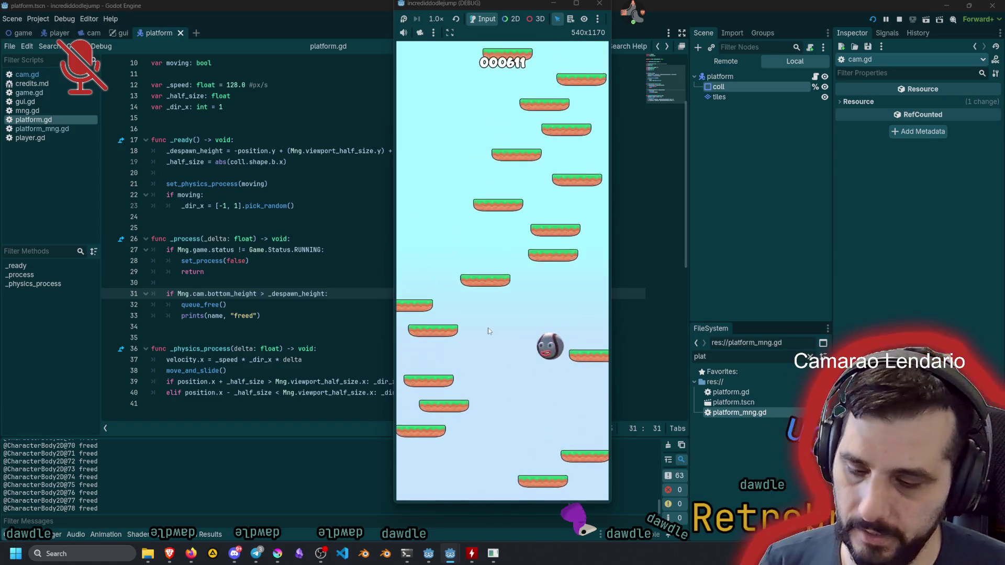
Stop the game after the Output panel logs 'freed' for left-behind platforms.
key("F8")
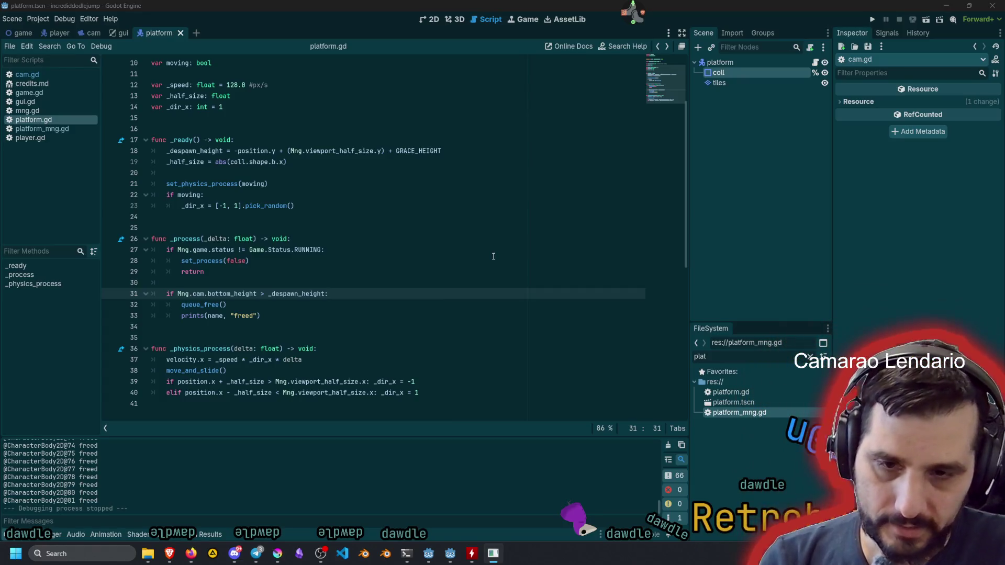
Change both '+' operators in the line 18 despawn formula to '-' and launch the game.
left_click(413, 260)
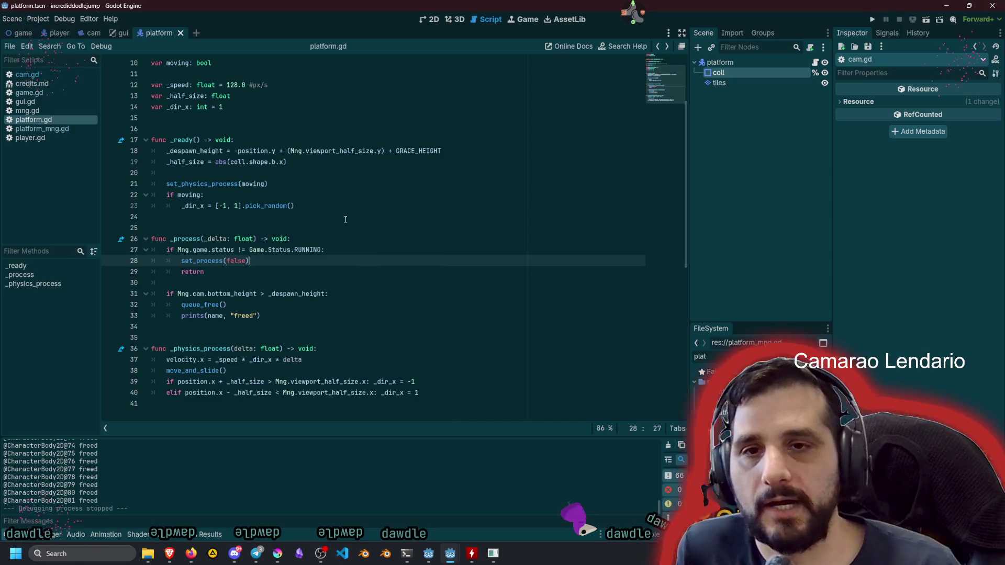
double_click(239, 151)
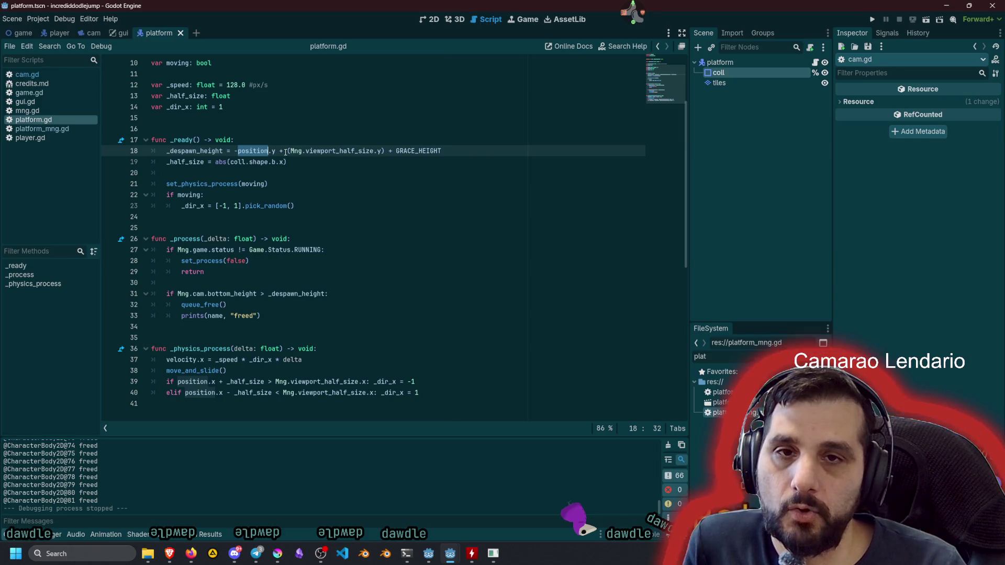
left_click(281, 151)
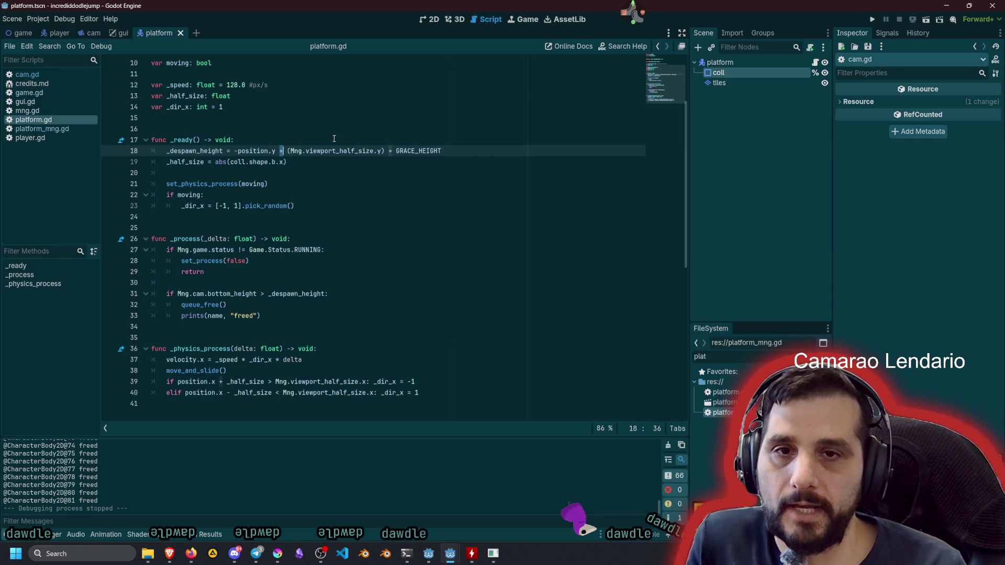
key("BackSpace")
type("-")
double_click(351, 152)
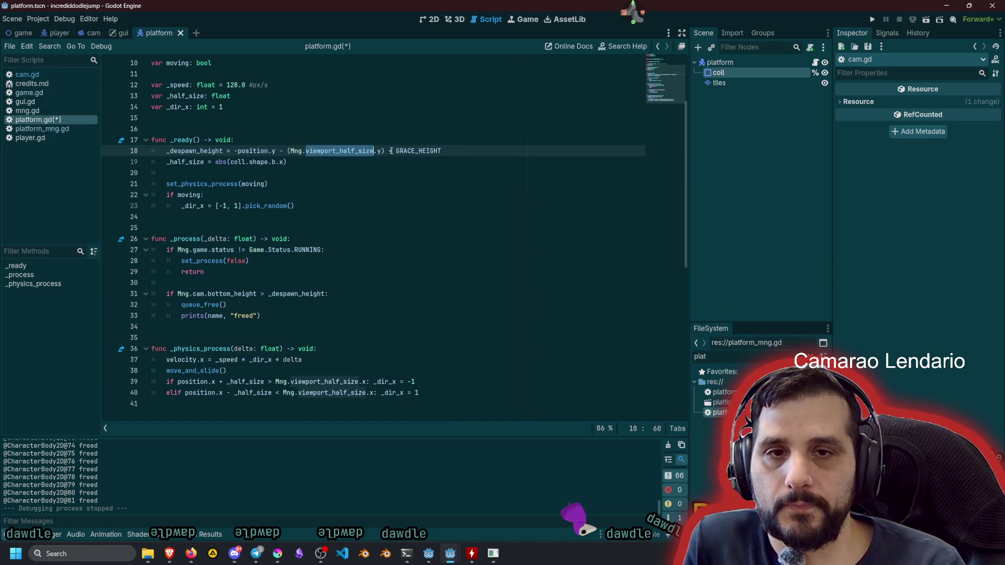
left_click(390, 151)
key("Delete")
type("-")
left_click(420, 150)
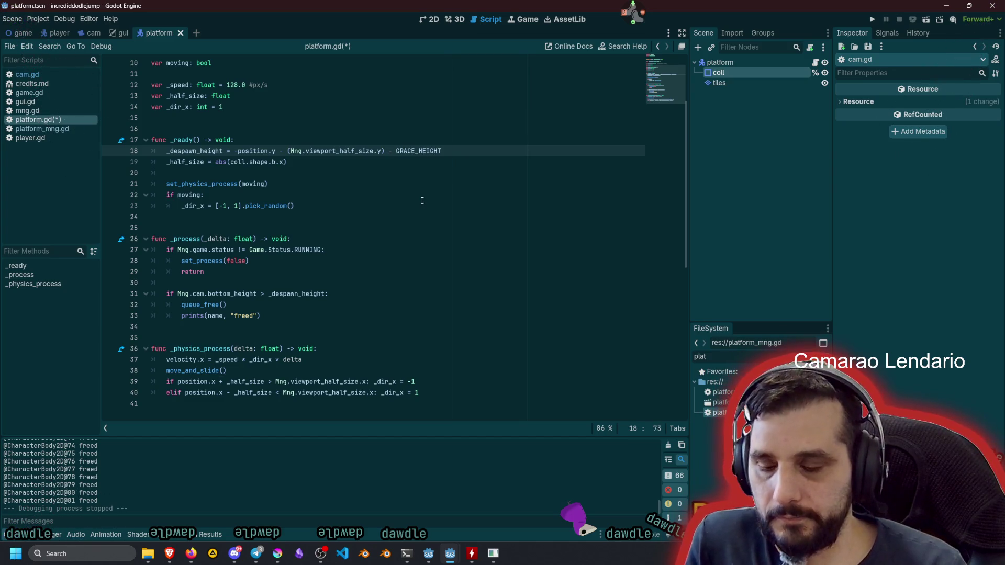
key("F5")
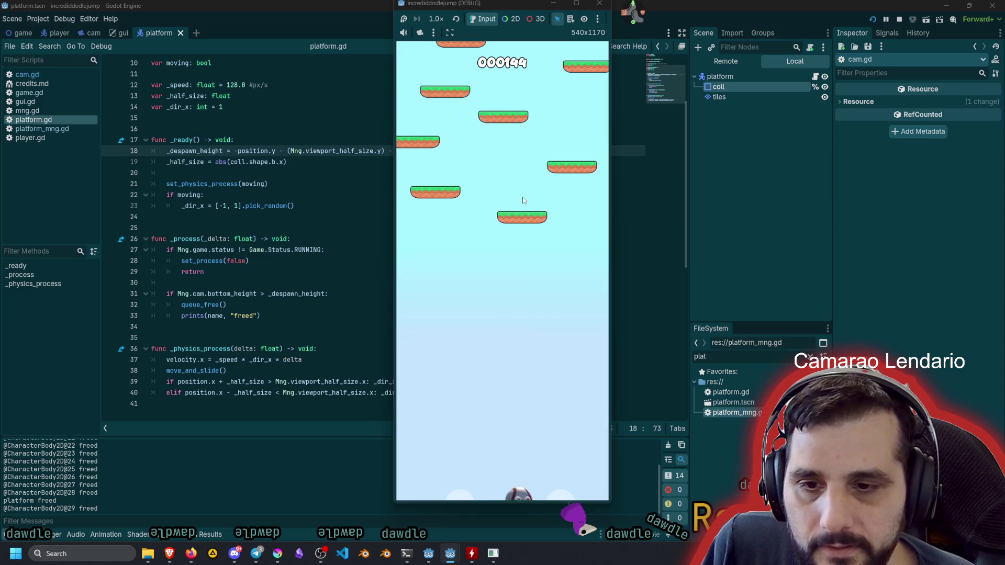
Stop the game after watching platforms spawn and get freed.
key("F8")
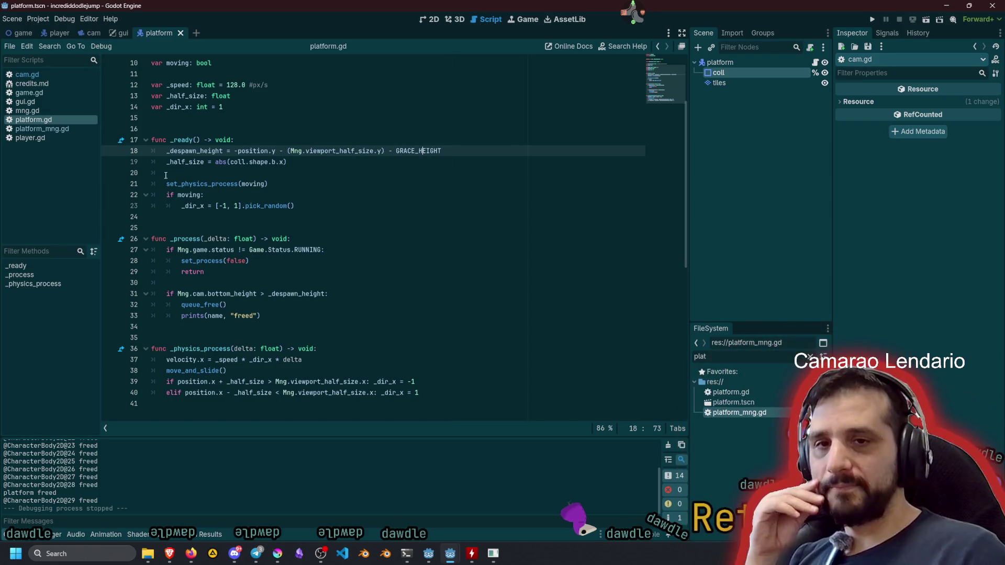
Delete the '(Mng.viewport_half_size.y) - ' term from the despawn formula on line 18.
double_click(193, 151)
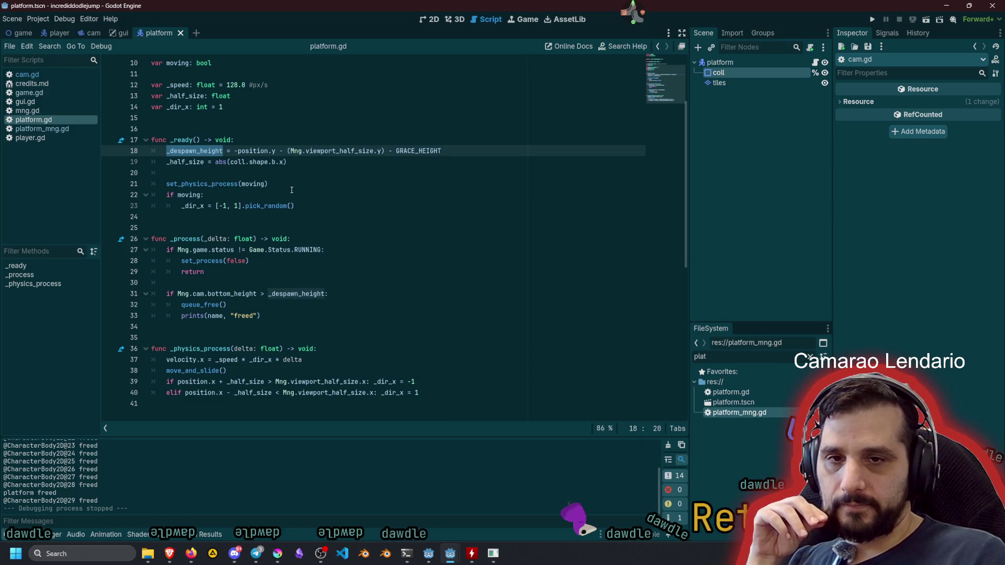
mouse_move(234, 290)
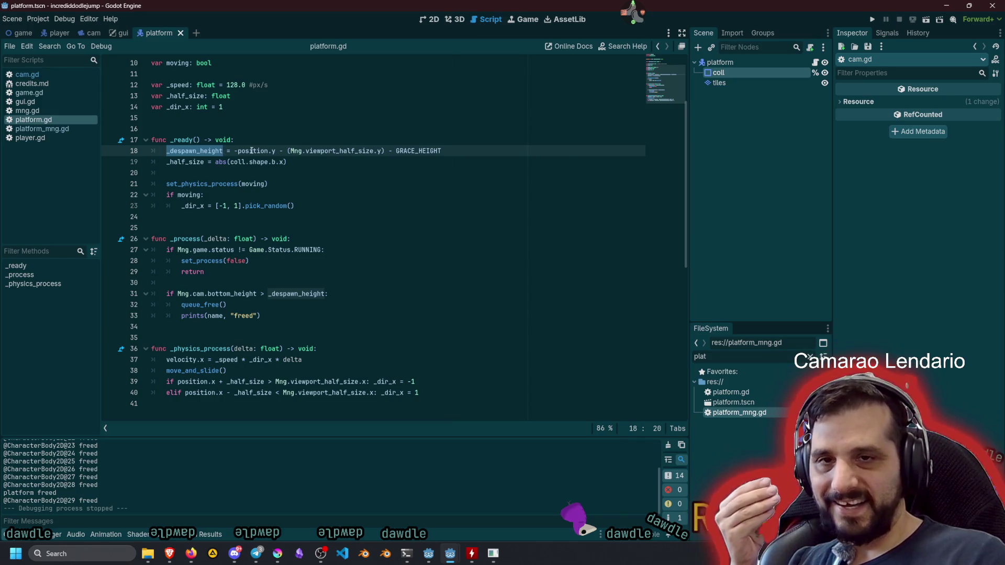
double_click(251, 151)
mouse_move(252, 151)
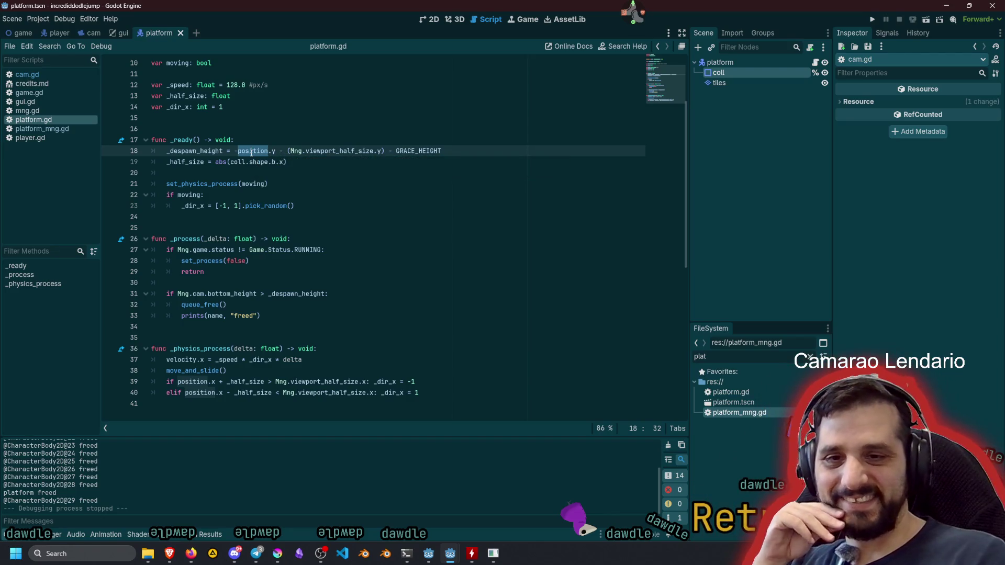
double_click(204, 151)
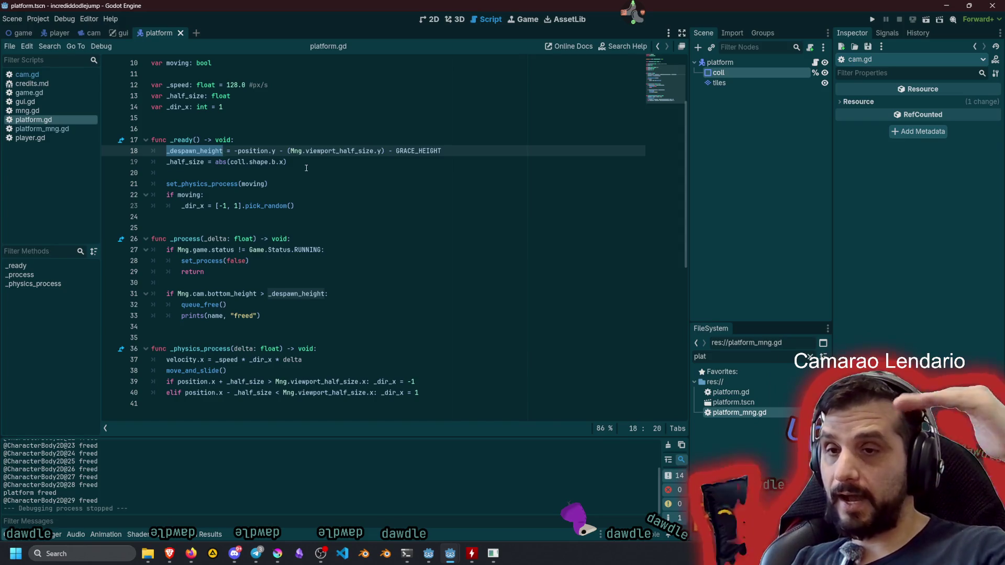
left_click_drag(234, 150, 276, 151)
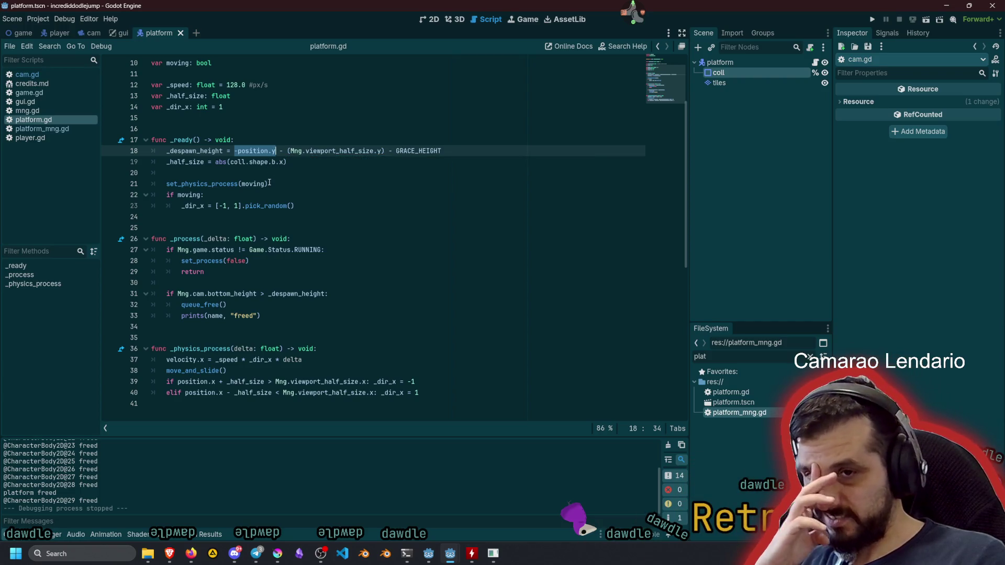
left_click(288, 151)
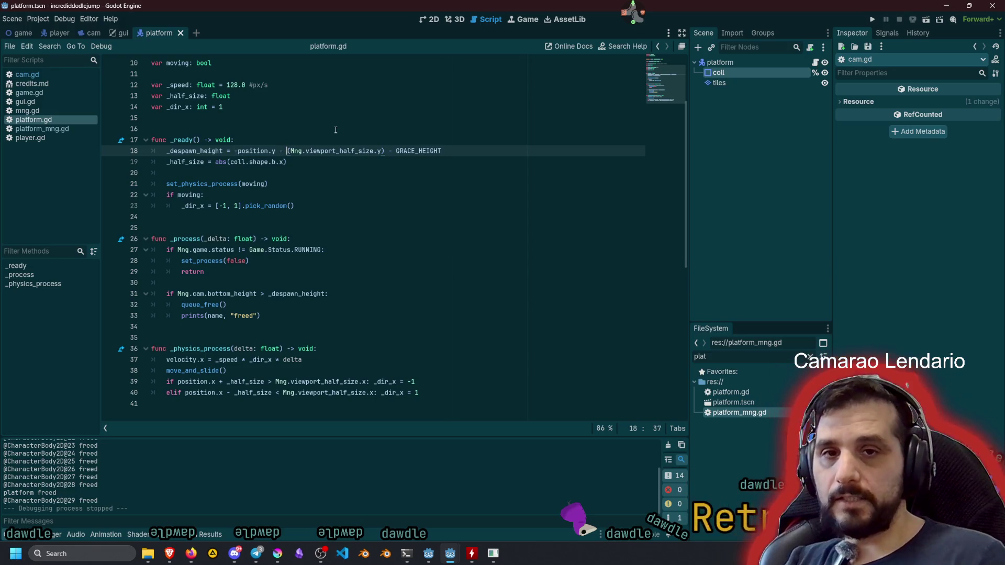
key("ctrl+shift+Right")
key("ctrl+shift+Right")
key("ctrl+shift+Right")
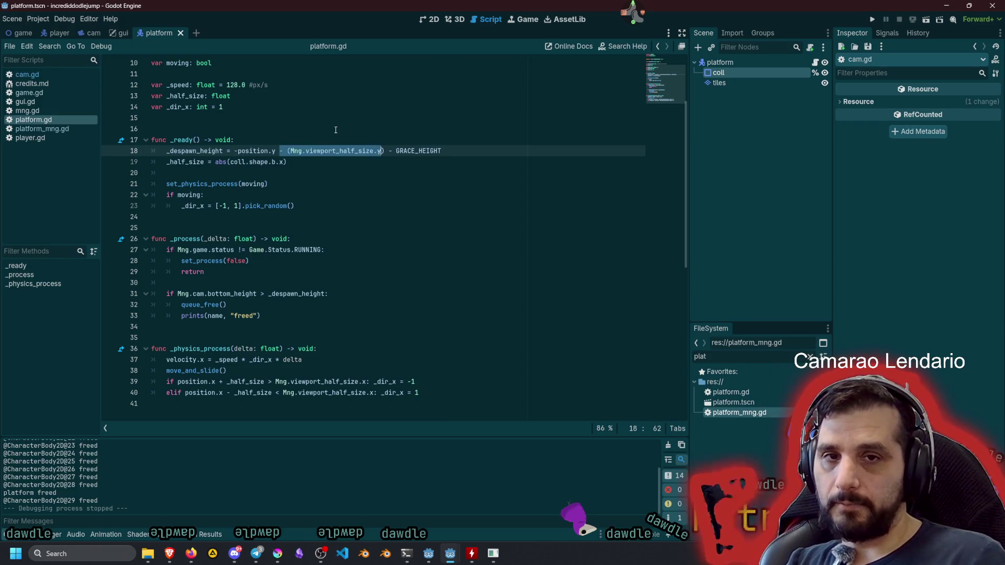
key("Delete")
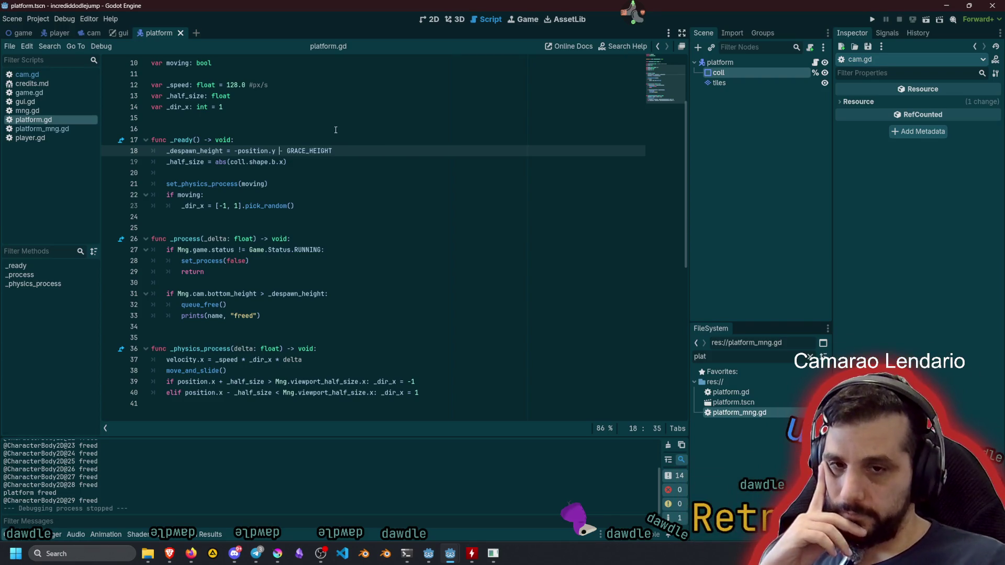
Review the resulting -position.y - GRACE_HEIGHT line, then save, run, and stop the game.
double_click(234, 294)
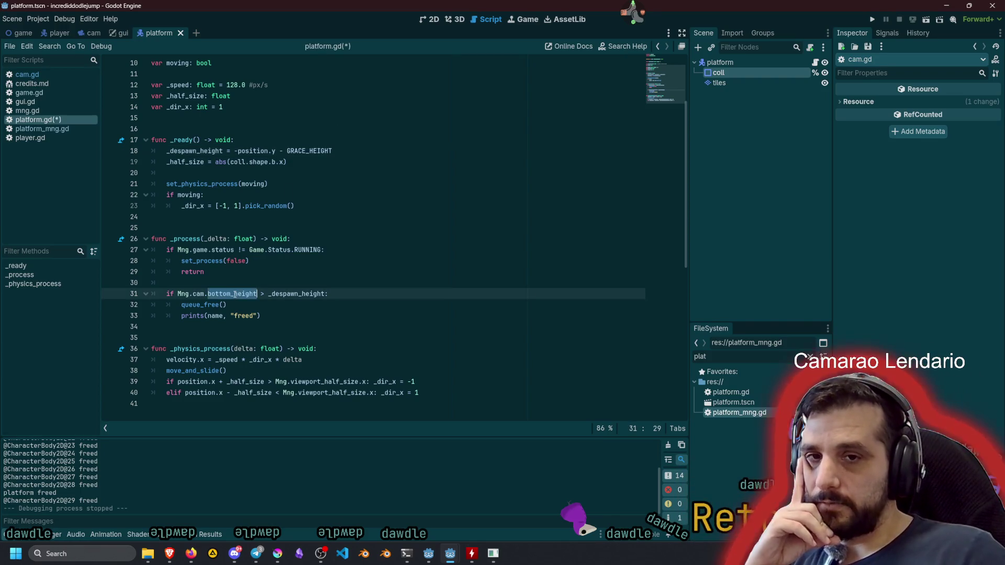
double_click(253, 151)
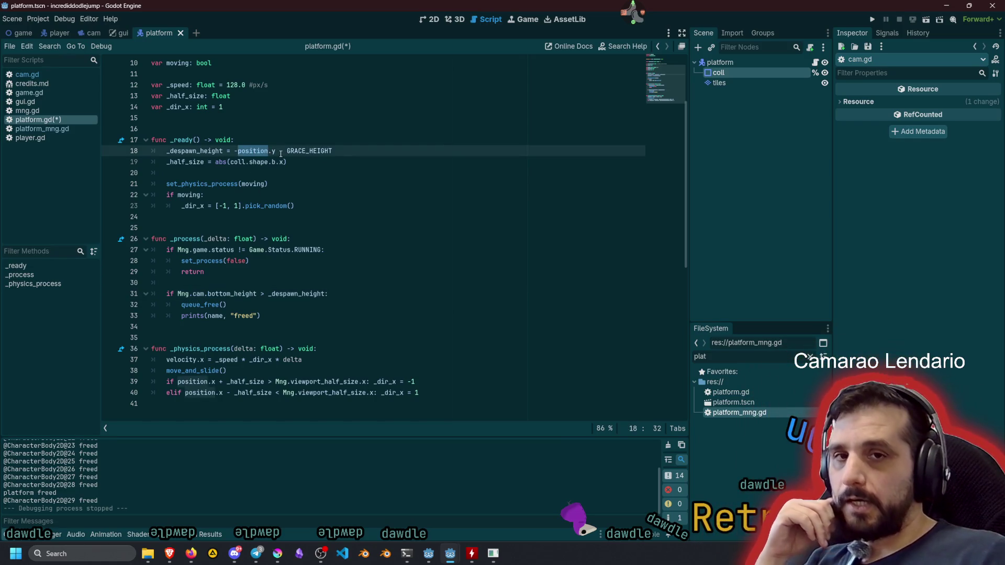
left_click(281, 151)
mouse_move(307, 153)
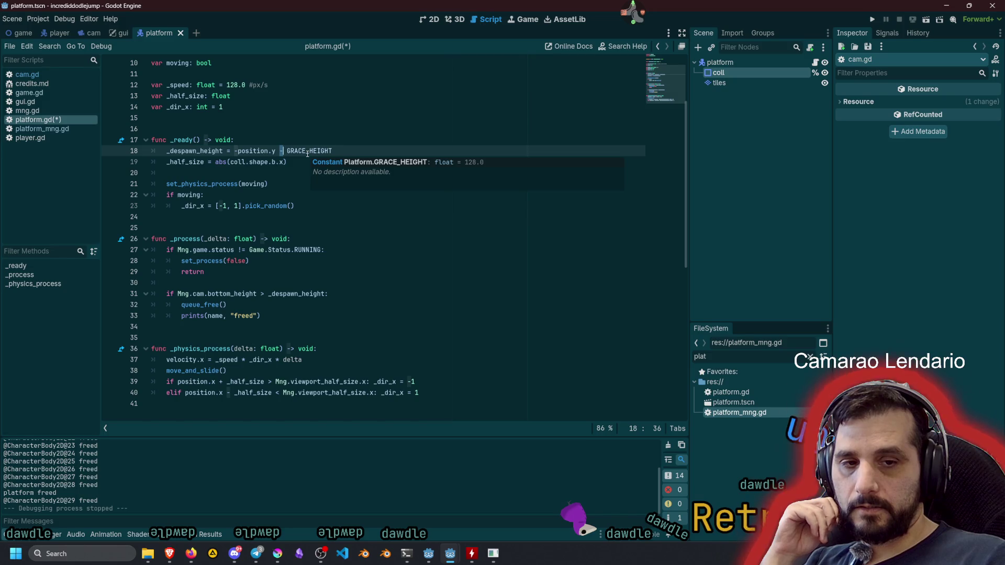
double_click(307, 152)
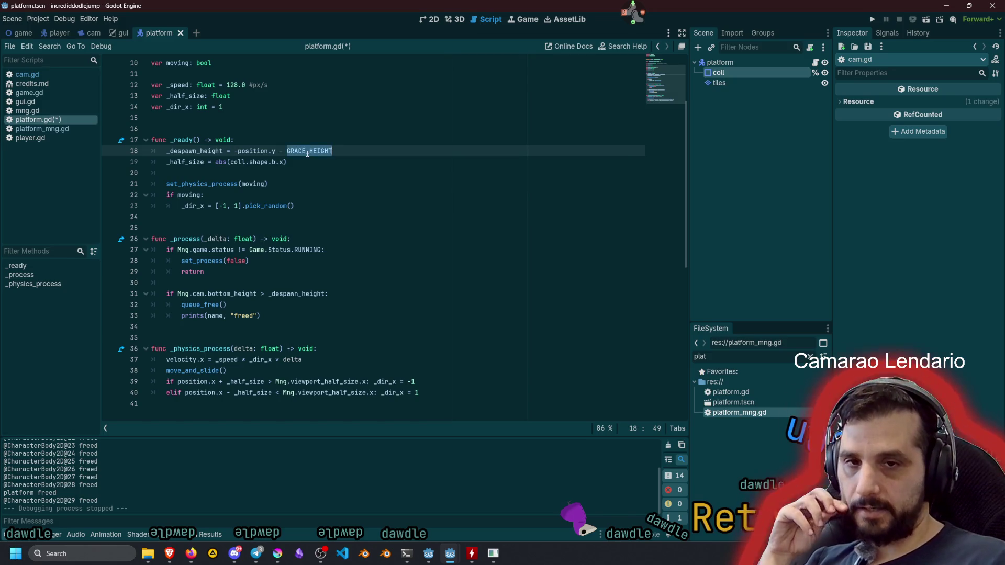
scroll(298, 178, "up", 3)
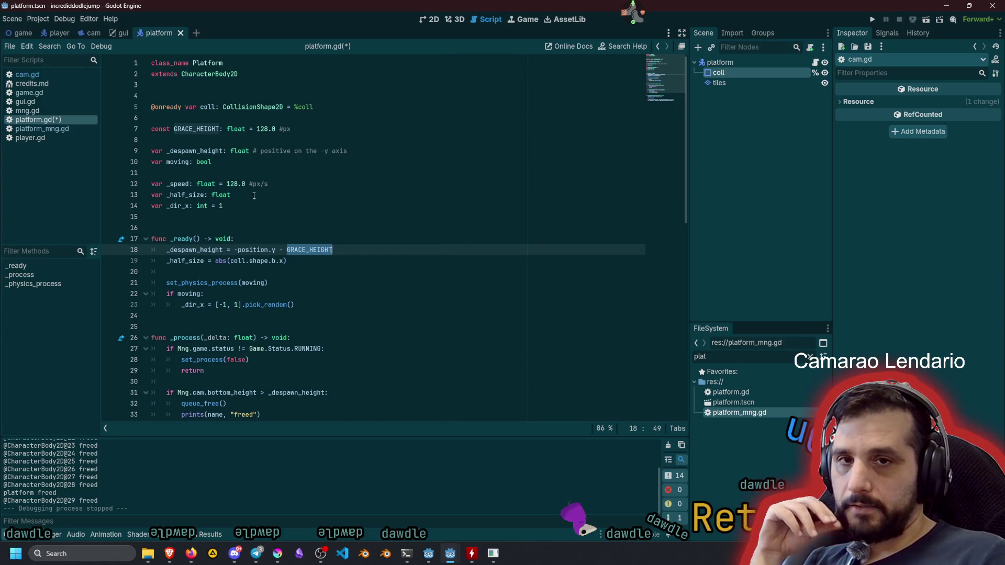
scroll(254, 196, "down", 5)
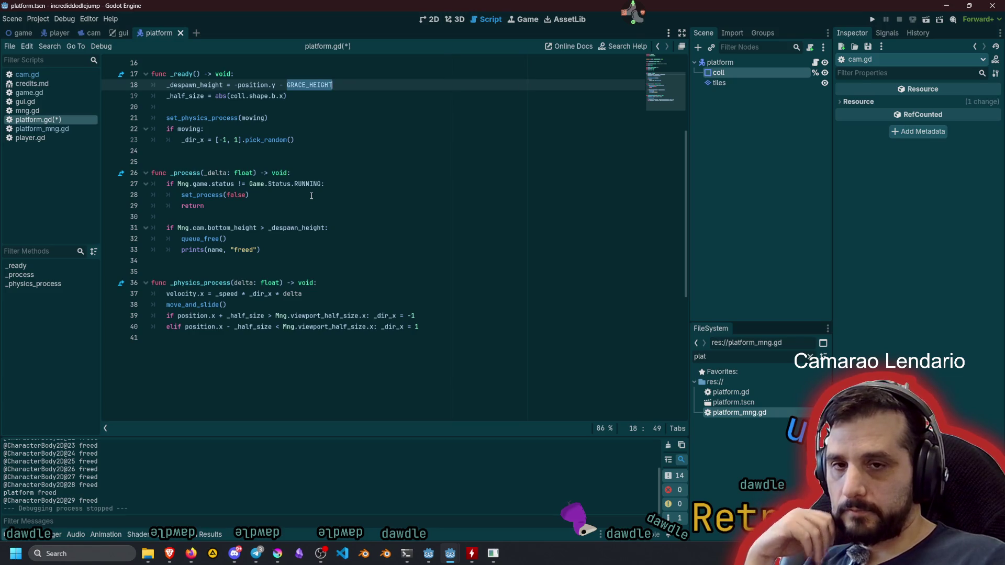
key("F5")
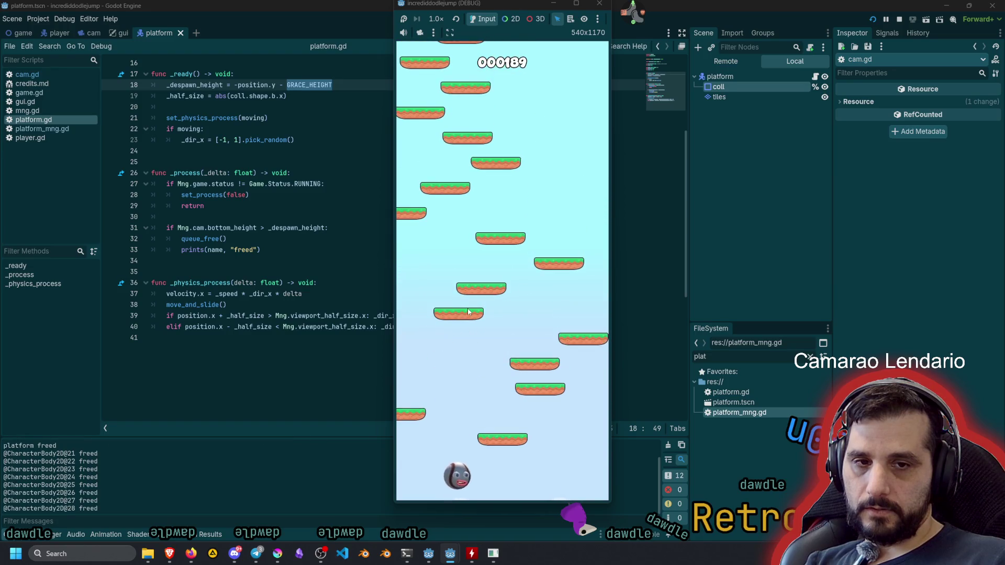
key("F8")
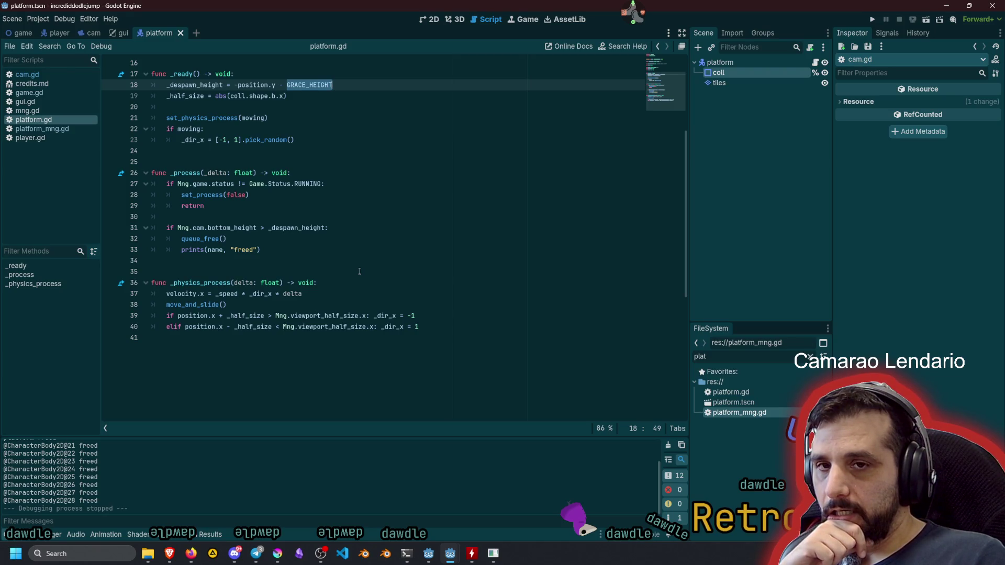
Review set_process, RUNNING and queue_free, then add a new indented line inside _ready.
double_click(206, 194)
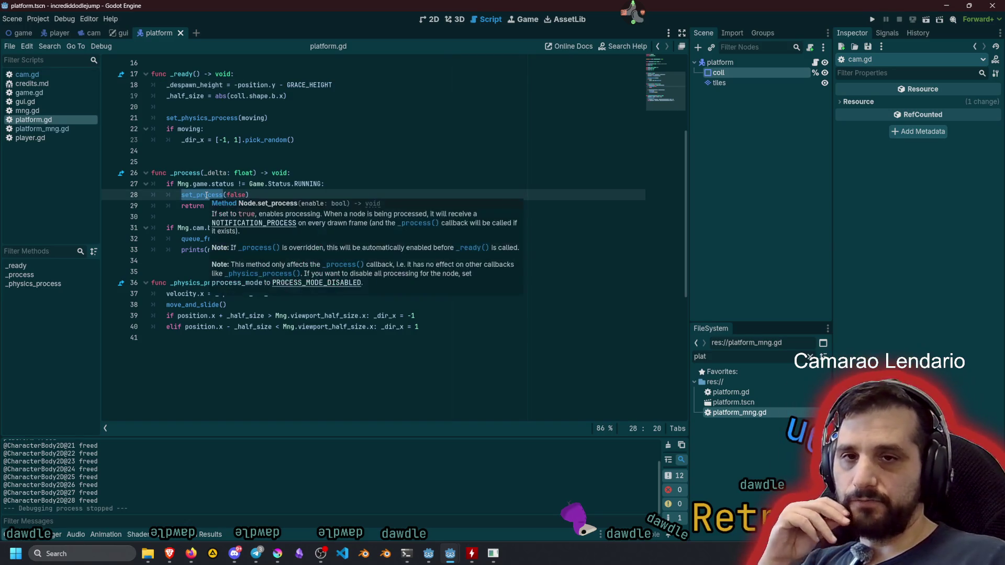
double_click(297, 186)
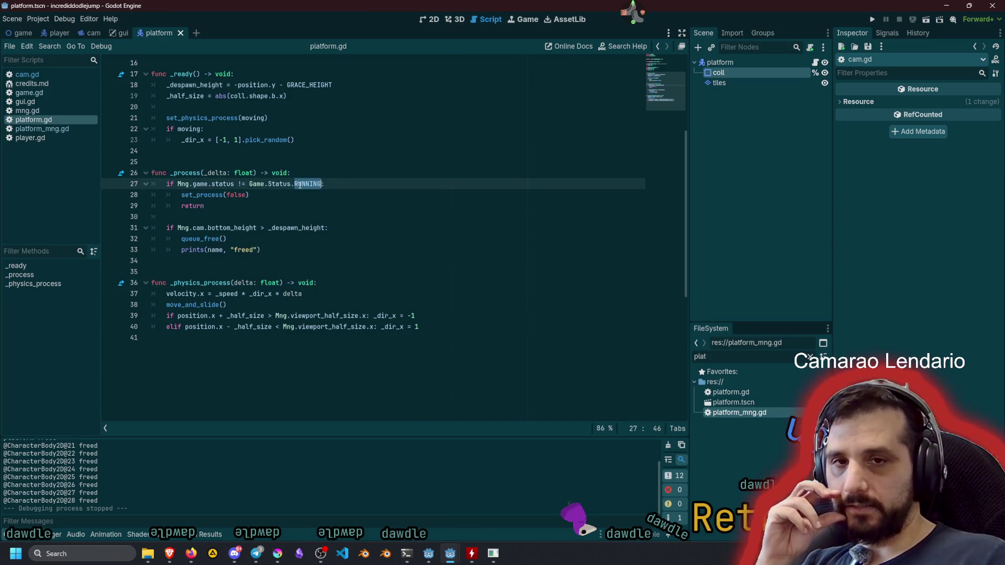
double_click(219, 239)
mouse_move(219, 239)
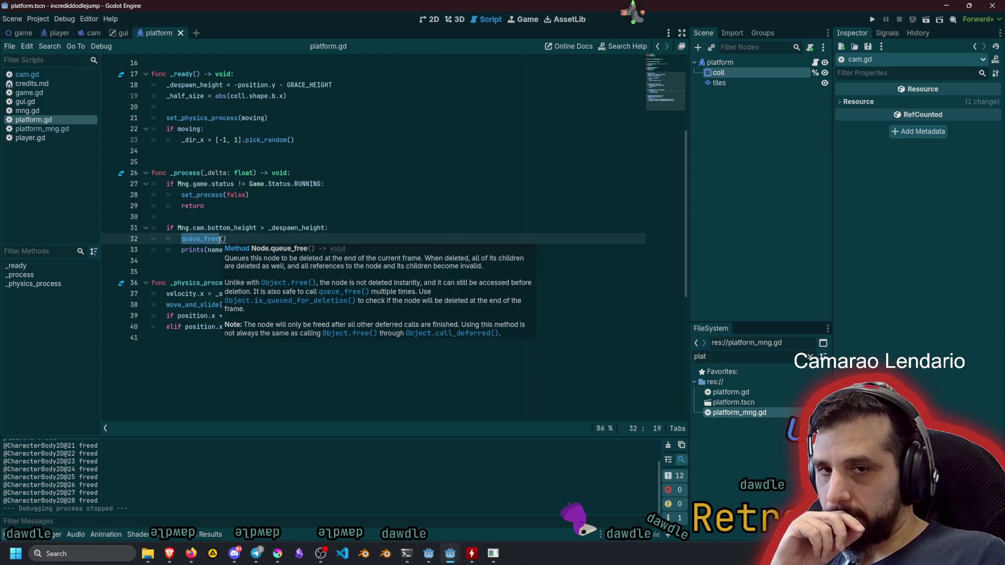
scroll(229, 196, "up", 2)
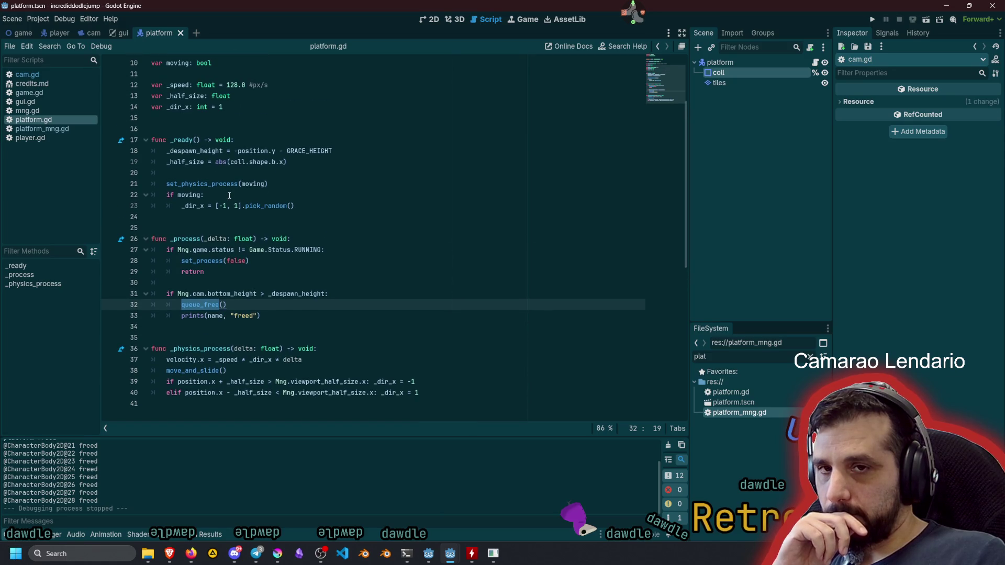
left_click(241, 139)
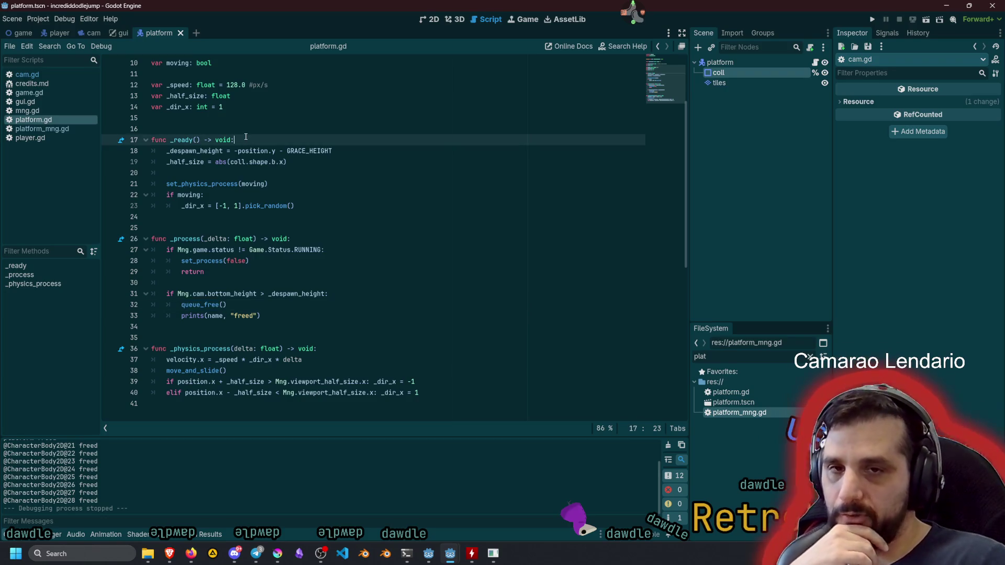
key("Down")
key("Down")
key("Down")
key("Return")
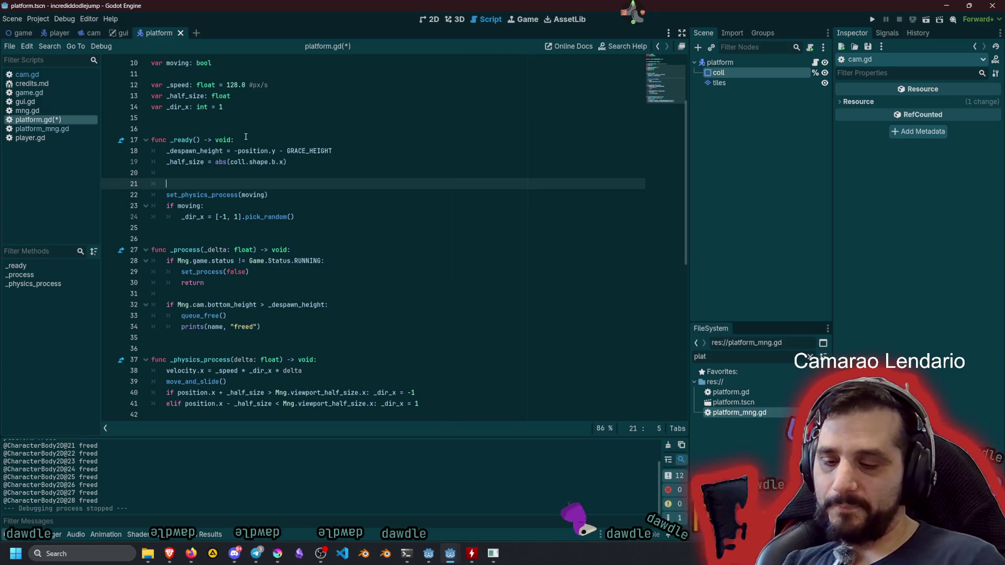
Write a line 21 call connecting Mng.game.status_updated to _on_game_status_updated.
type("Mng.game.")
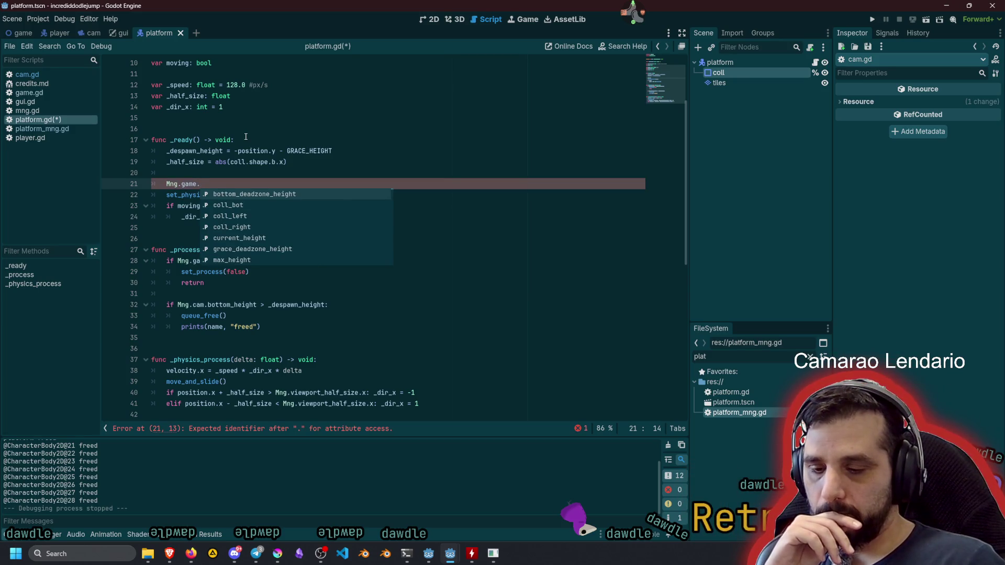
type("stat")
key("Down")
key("Return")
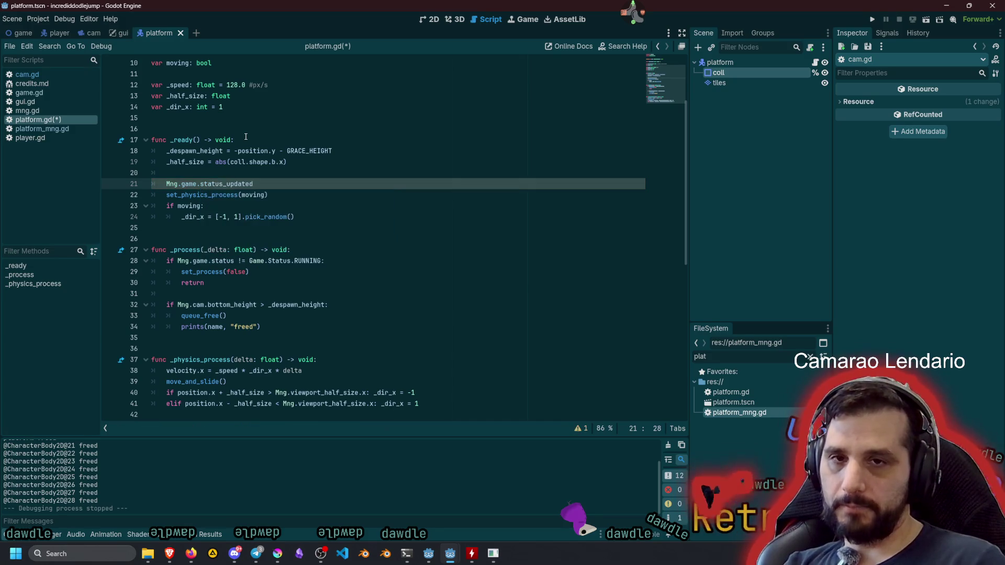
type("(")
key("Home")
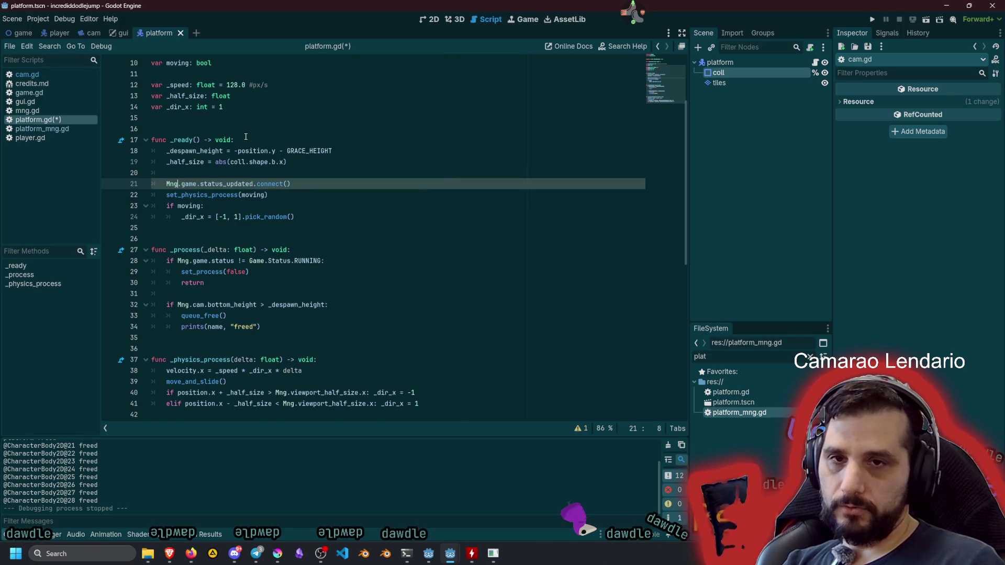
key("Right")
key("ctrl+shift+Right")
key("ctrl+shift+Right")
key("End")
key("Left")
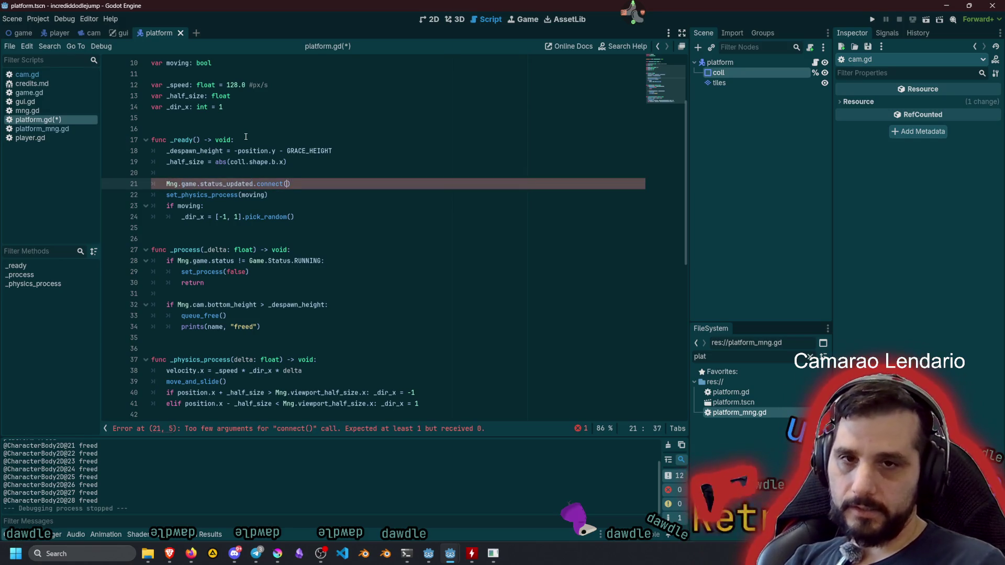
key("ctrl+Left")
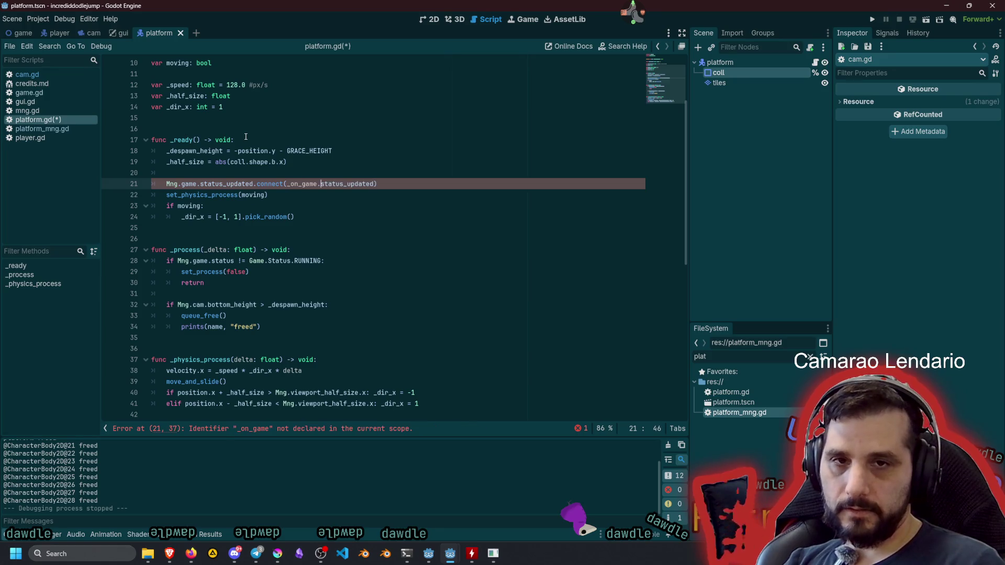
type("_")
key("ctrl+d")
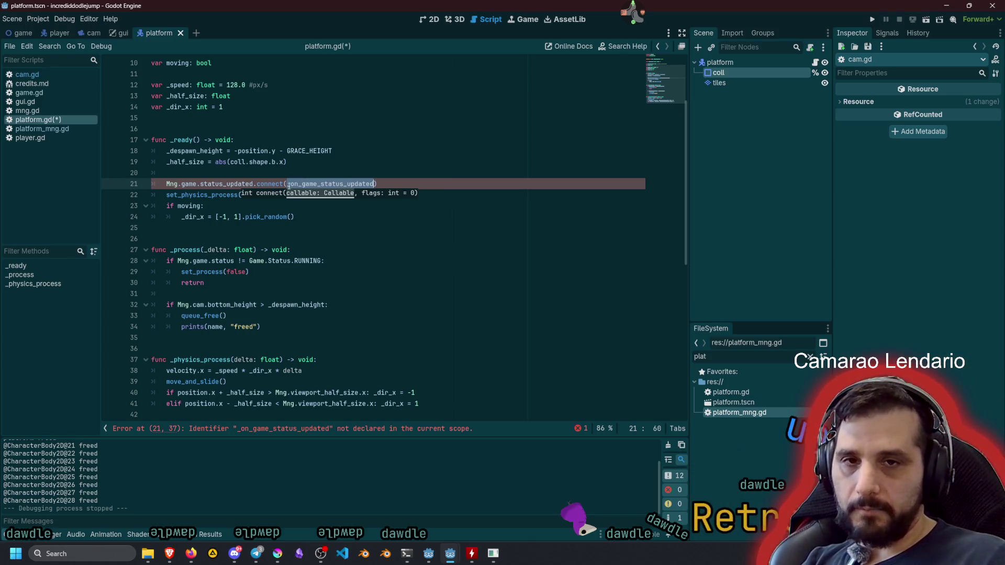
left_click(215, 183)
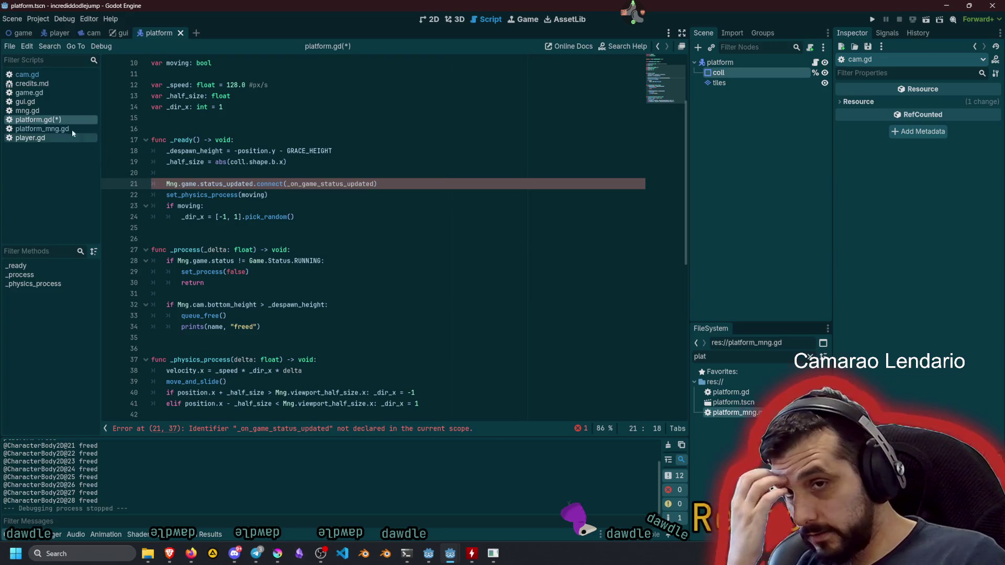
Copy player.gd's status handler to the end of platform.gd as _on_game_status_updated(game_status: Game.Status).
left_click(30, 139)
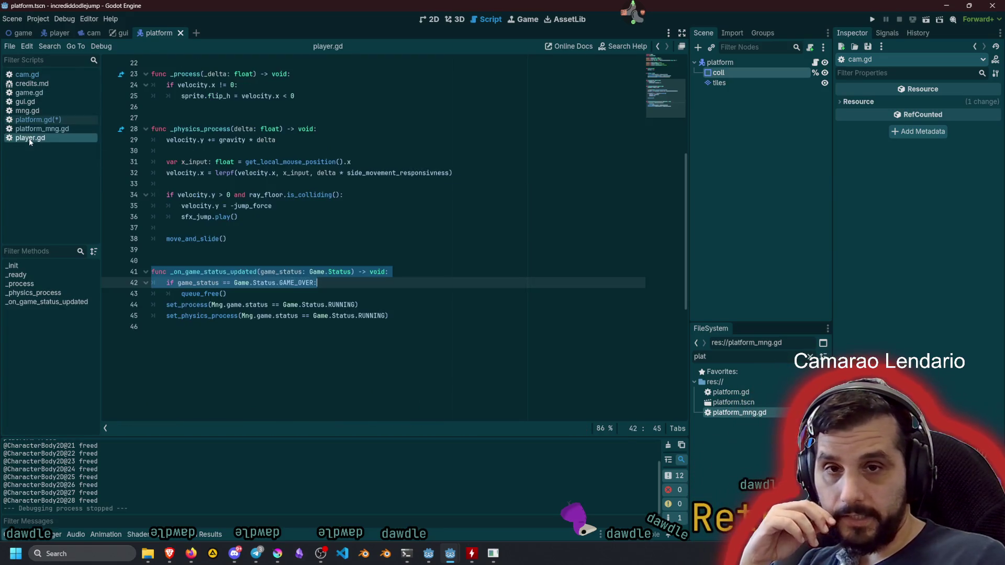
left_click(197, 273)
key("shift+End")
key("shift+Down")
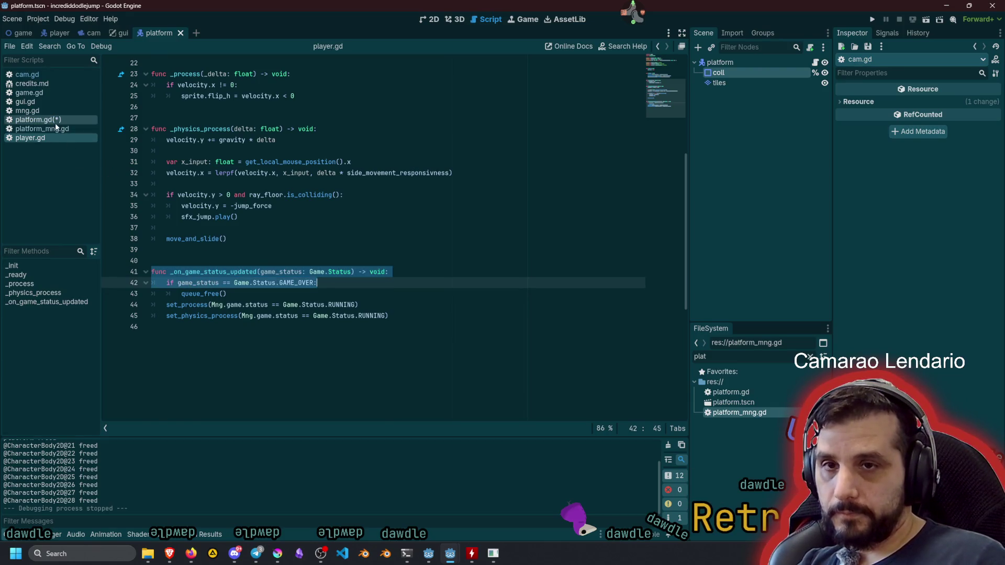
left_click(36, 120)
key("Down")
key("Down")
key("Down")
key("ctrl+End")
type("func _on_game_status_updated(game_status: Game.Status) -> void: if game_status == Game.Status.GAME_OVER:")
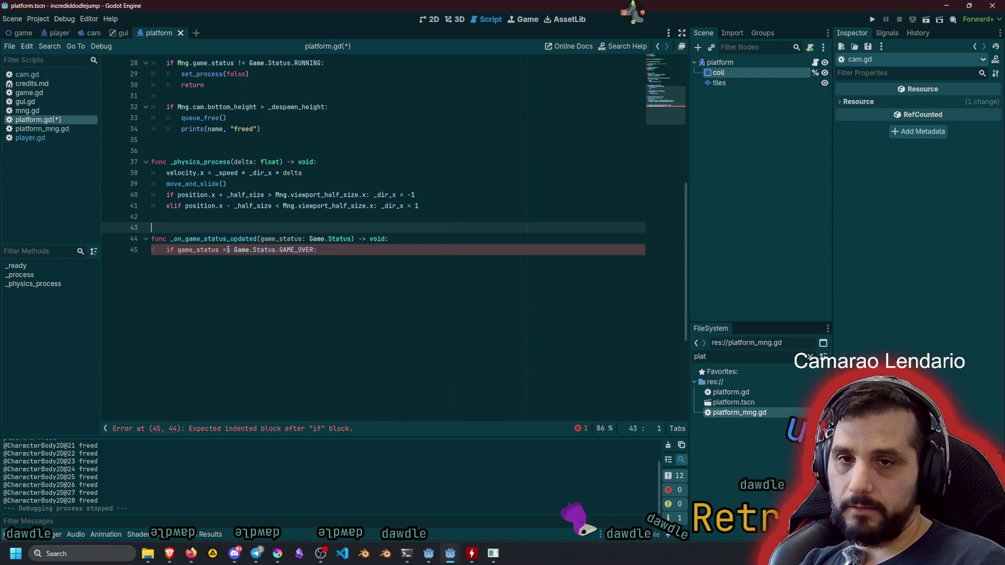
key("Return")
key("Return")
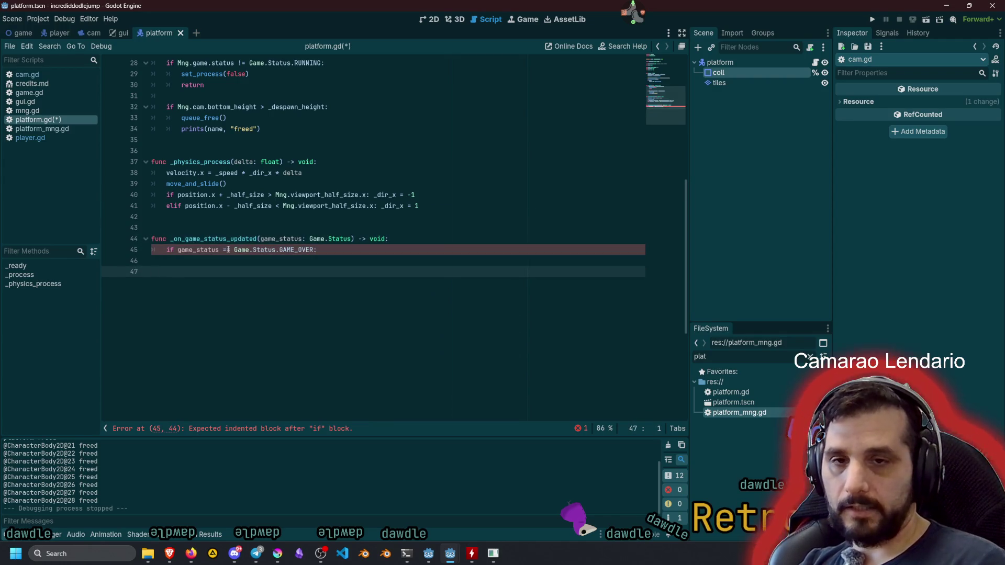
key("Up")
key("Up")
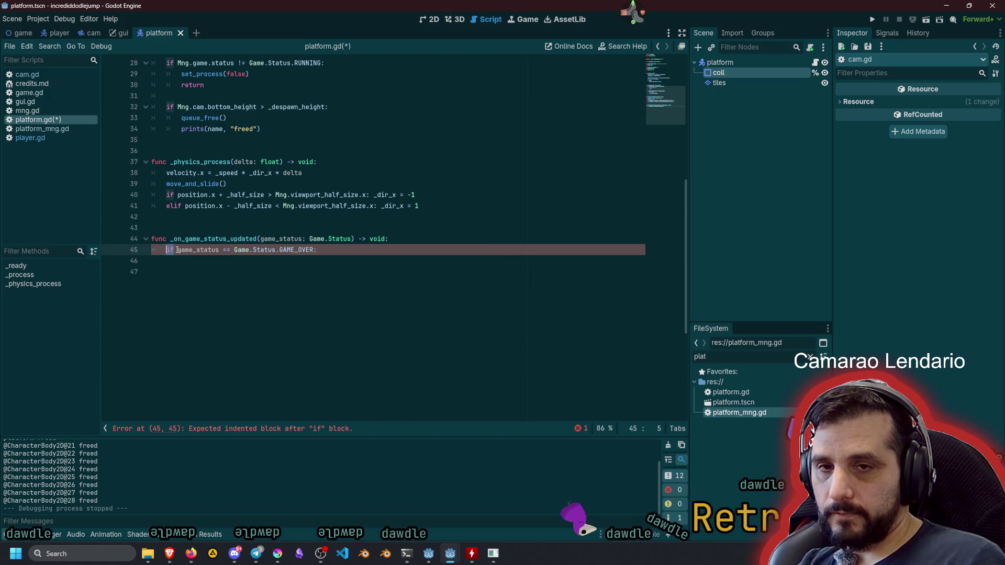
Rewrite the handler body as set_process(game_status == Game.Status.RUNNING).
scroll(176, 250, "up", 3)
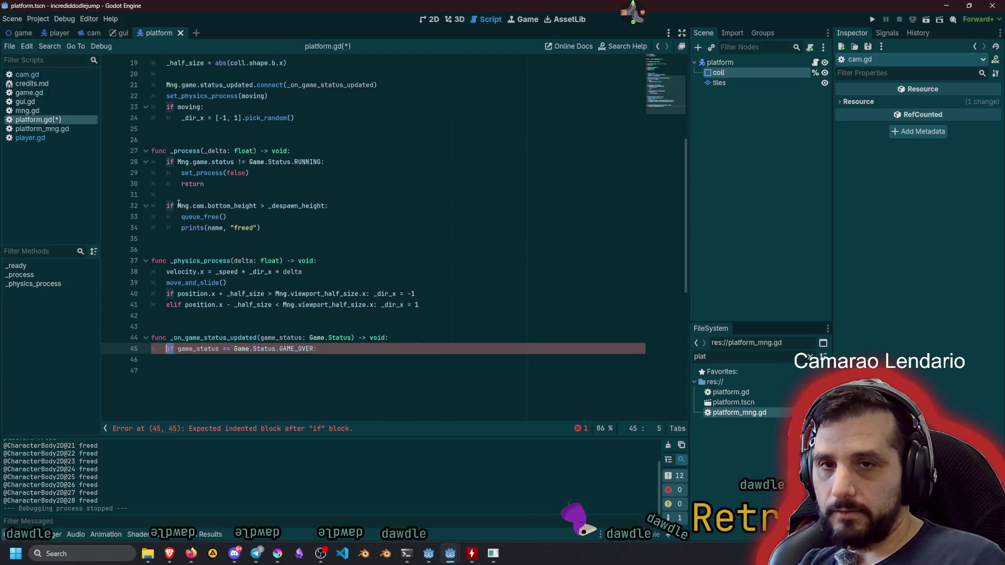
double_click(193, 173)
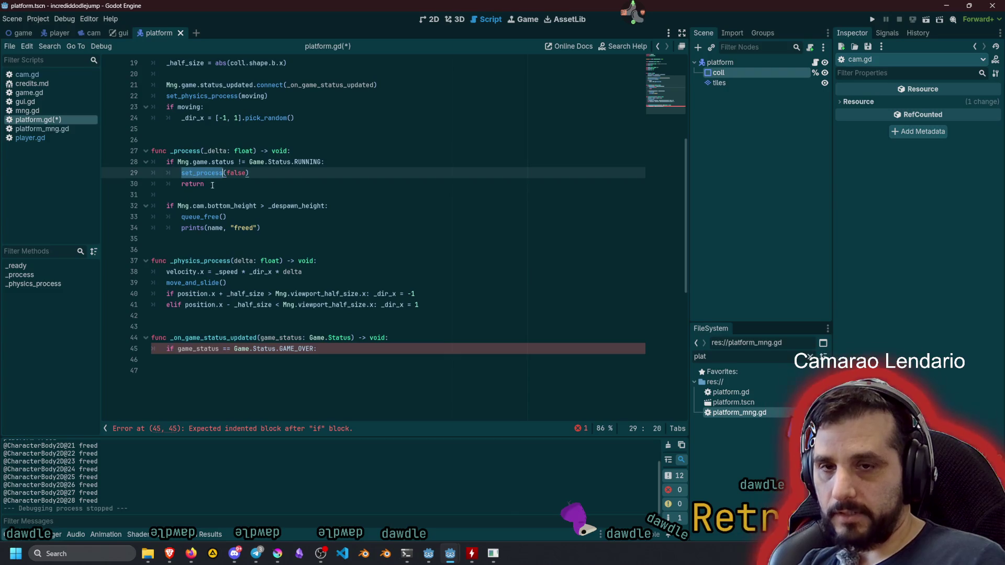
left_click(170, 349)
key("Delete")
key("Delete")
key("Delete")
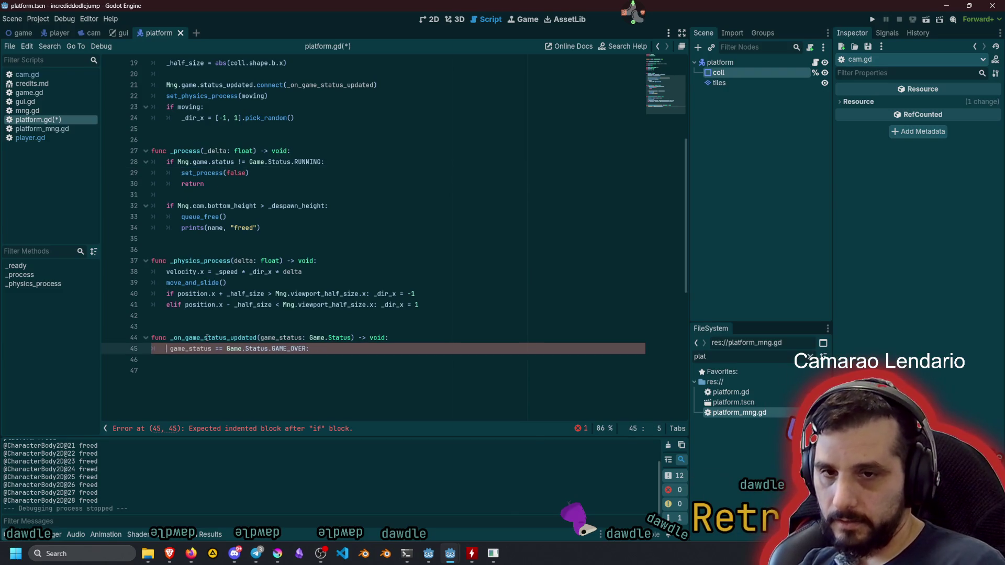
key("shift+End")
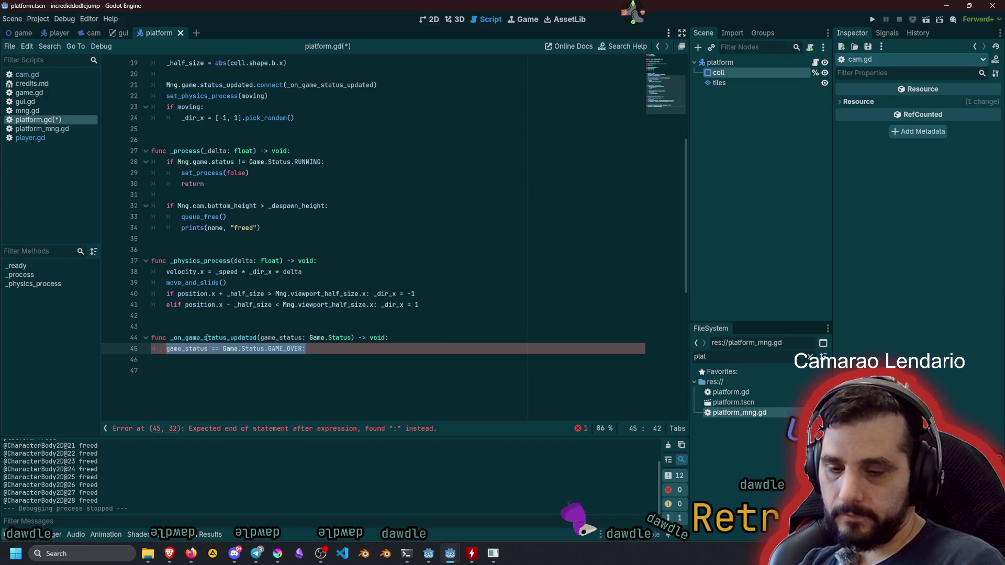
type("(")
key("Home")
type("set_process")
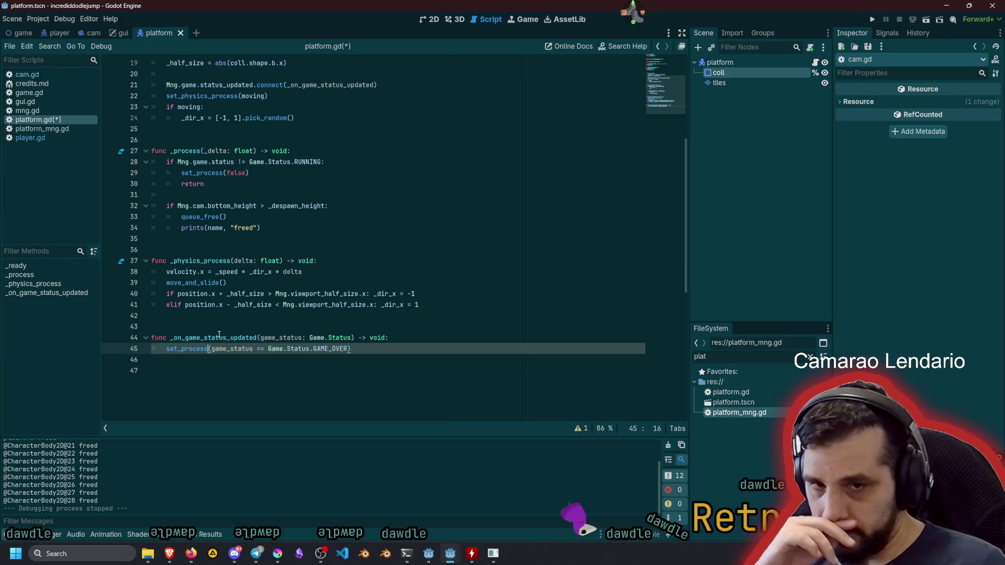
double_click(322, 349)
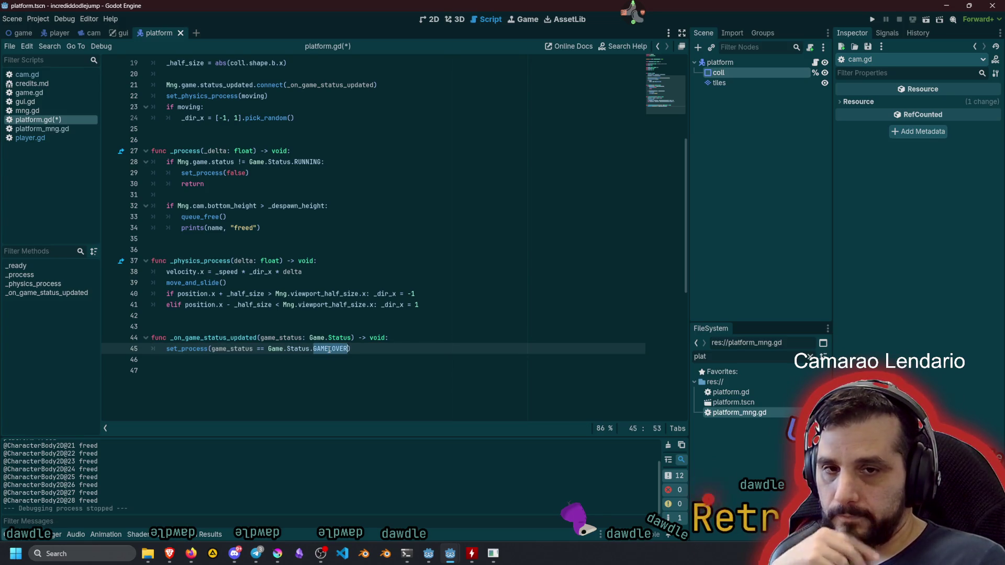
type("RU")
key("Return")
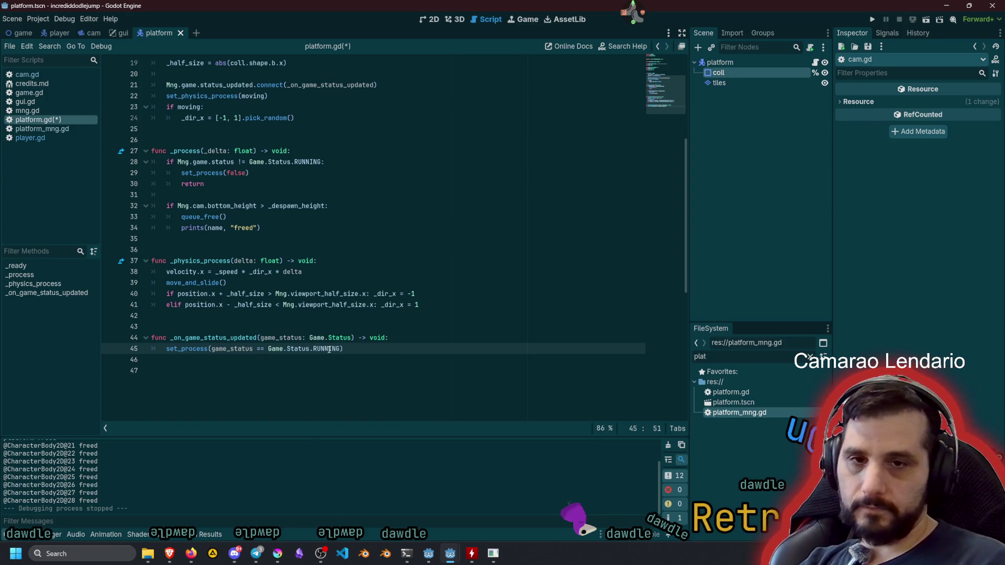
Duplicate that line as set_physics_process with the same RUNNING condition, then test-run the game.
key("ctrl+shift+d")
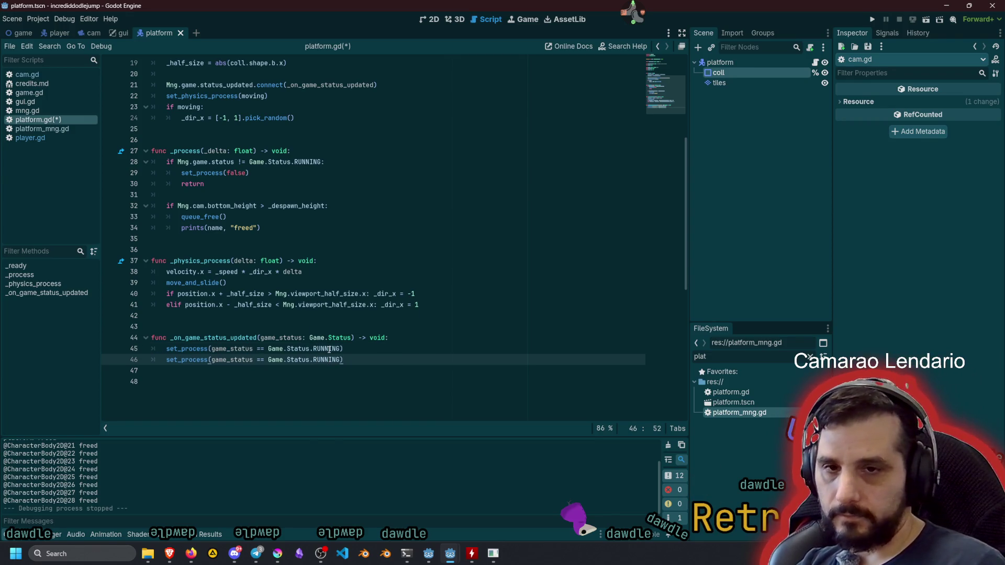
double_click(200, 95)
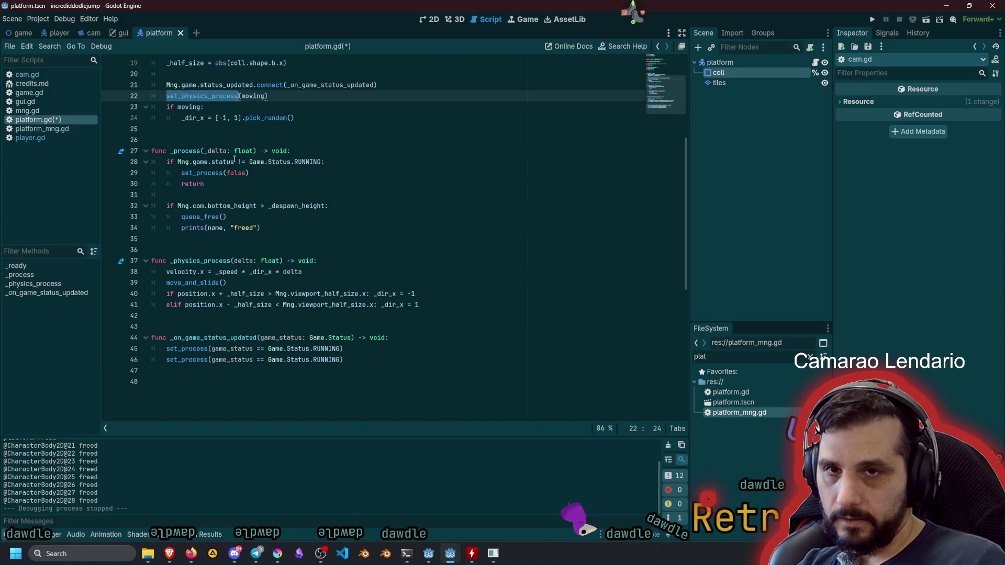
key("ctrl+c")
double_click(196, 359)
key("ctrl+v")
left_click(327, 272)
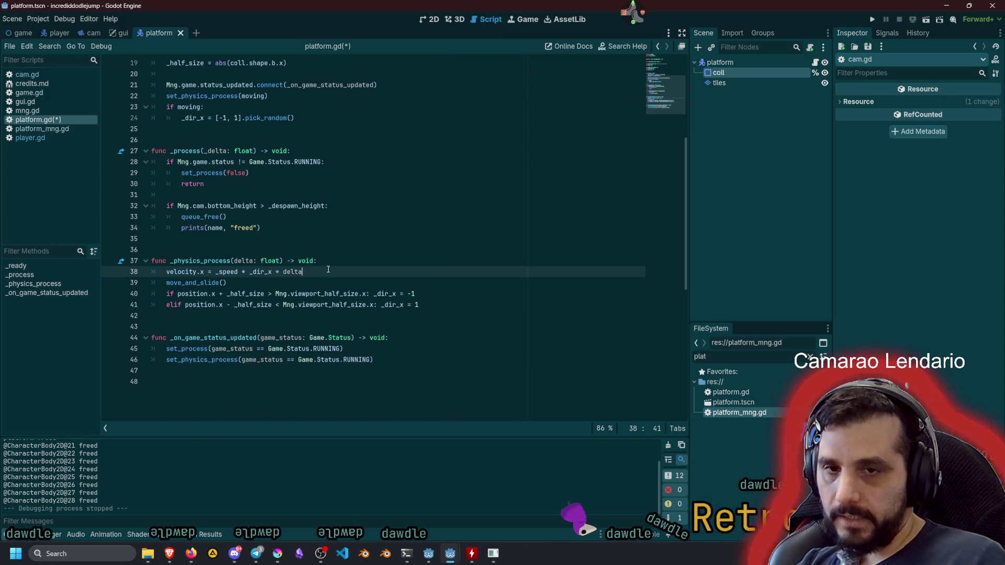
key("F5")
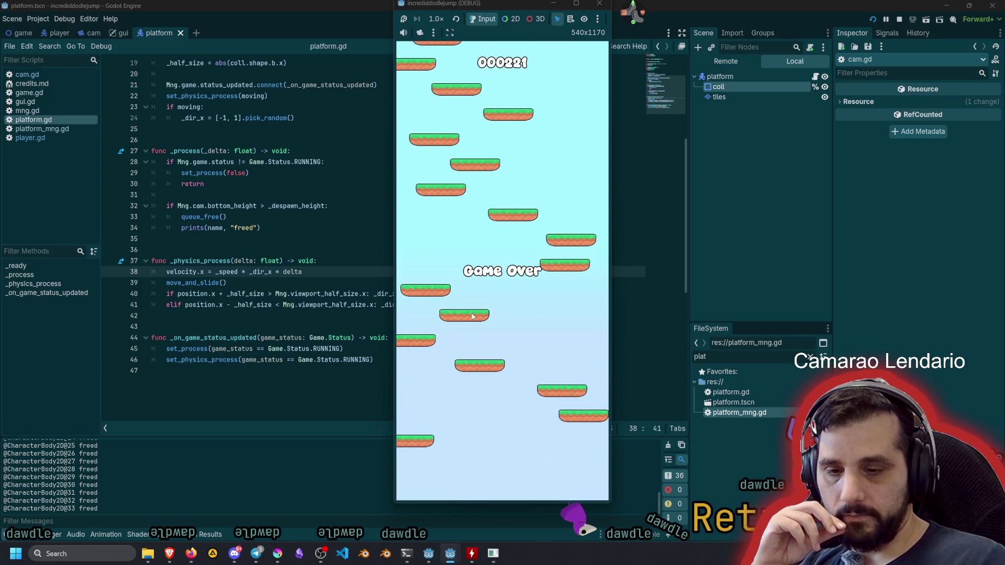
Change platform.gd line 18 from '- GRACE_HEIGHT' to '+ GRACE_HEIGHT' and test-run the game.
key("F8")
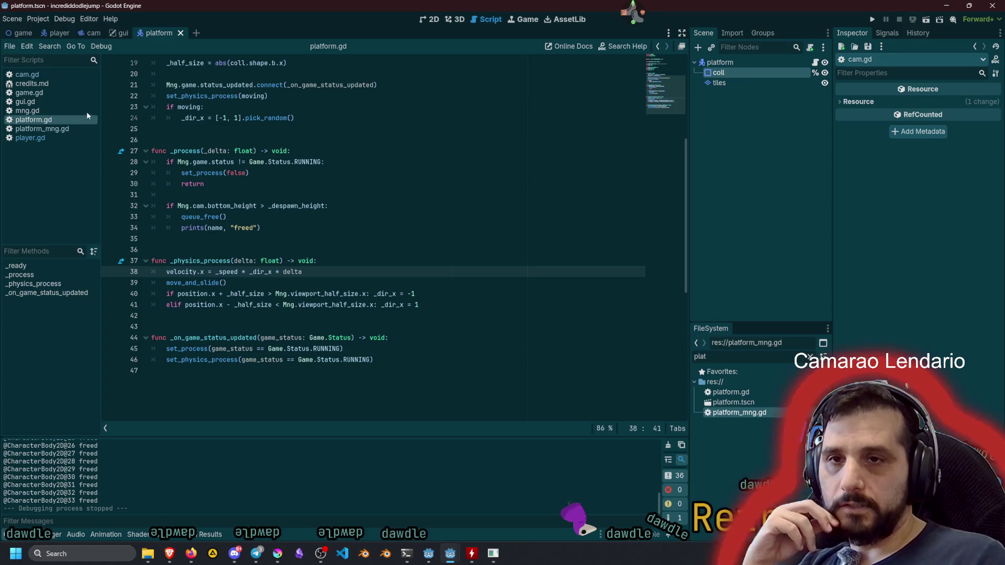
scroll(304, 193, "up", 6)
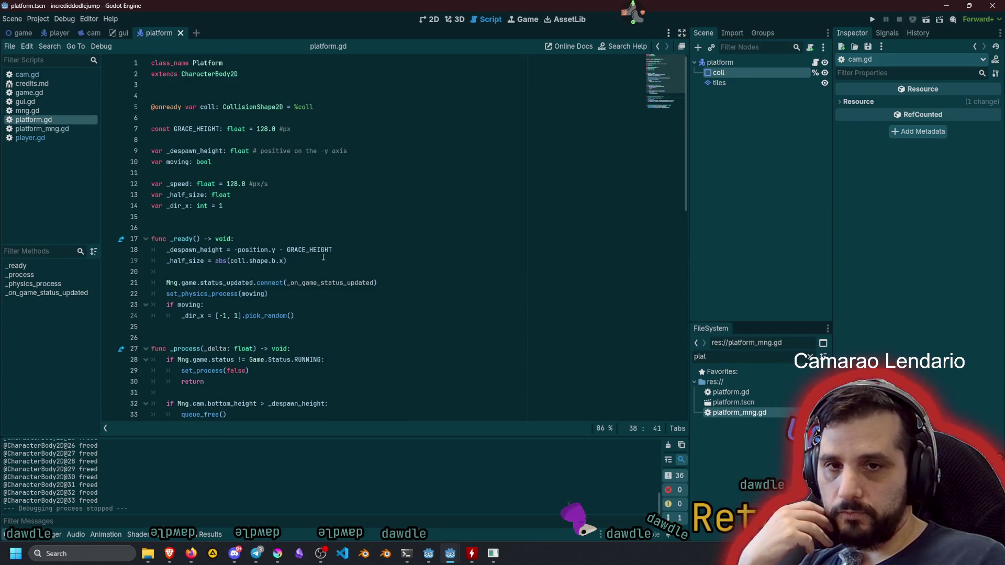
left_click(280, 251)
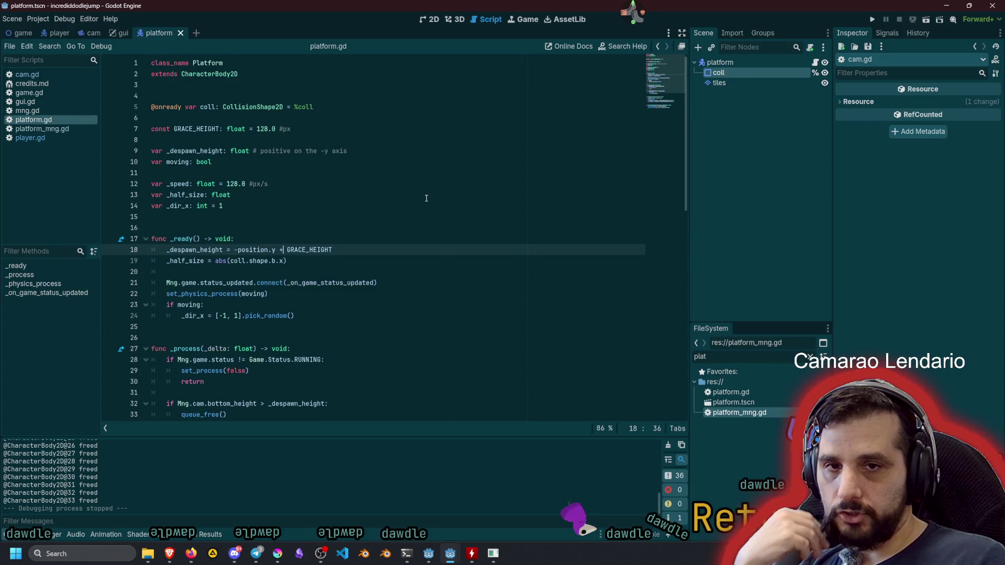
key("F5")
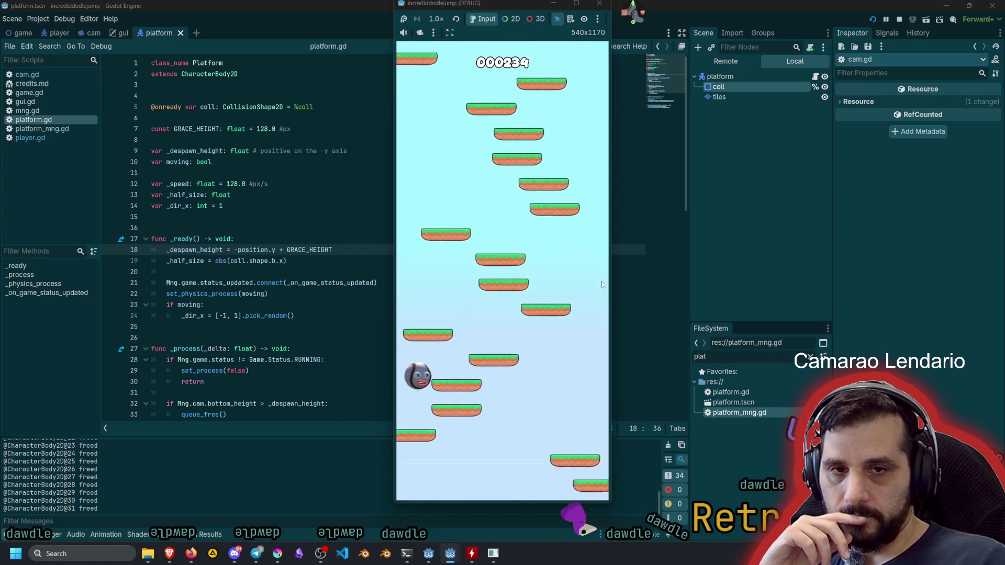
key("F8")
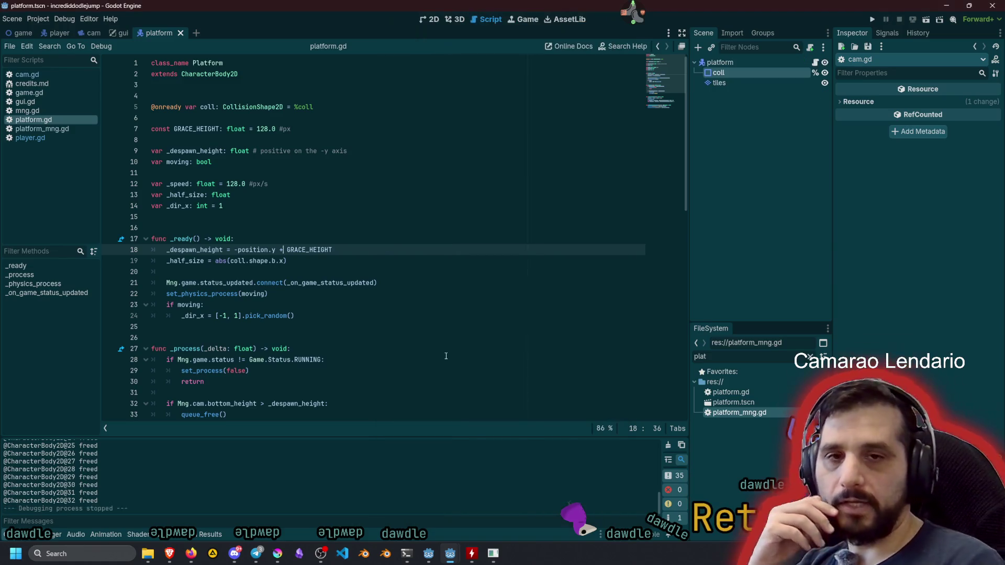
key("Up")
key("Up")
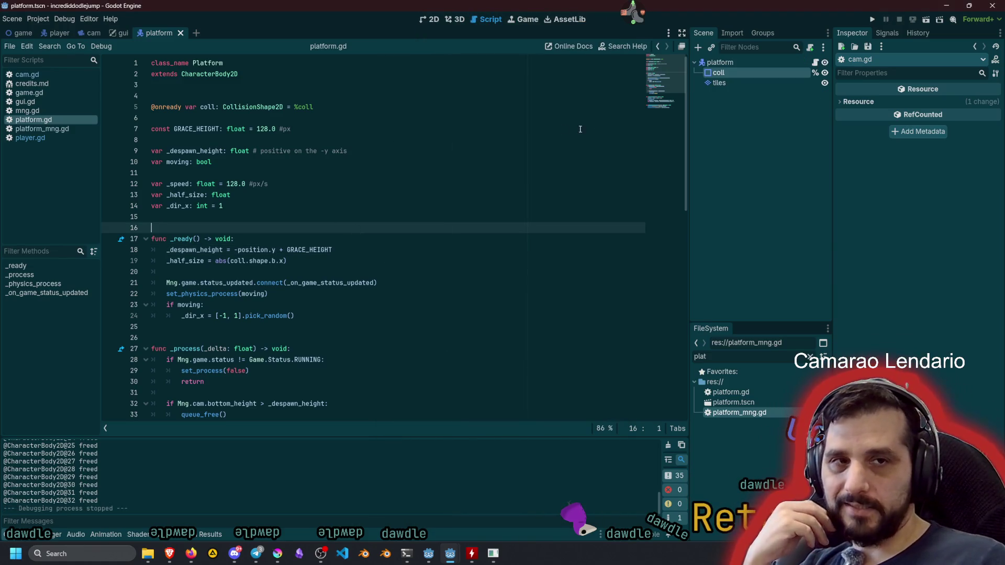
Compare with the player scene, set the platform's Motion Mode to Floating, save and test-run.
left_click(733, 62)
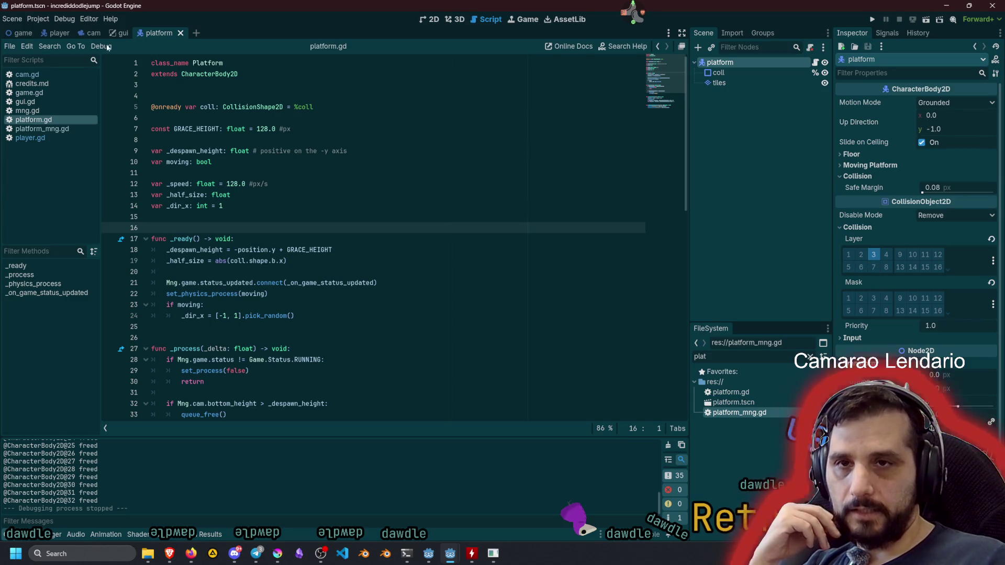
left_click(59, 32)
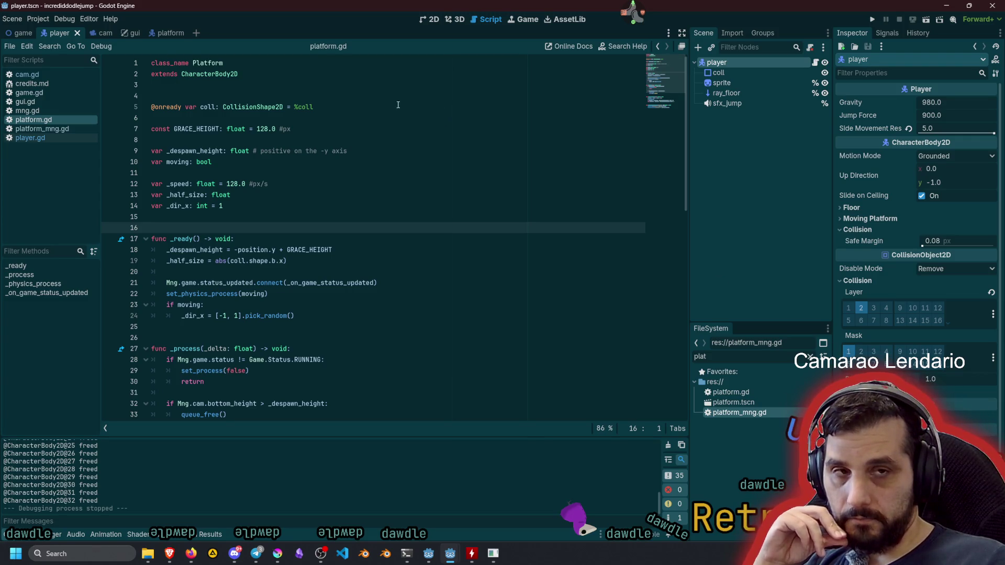
left_click(159, 33)
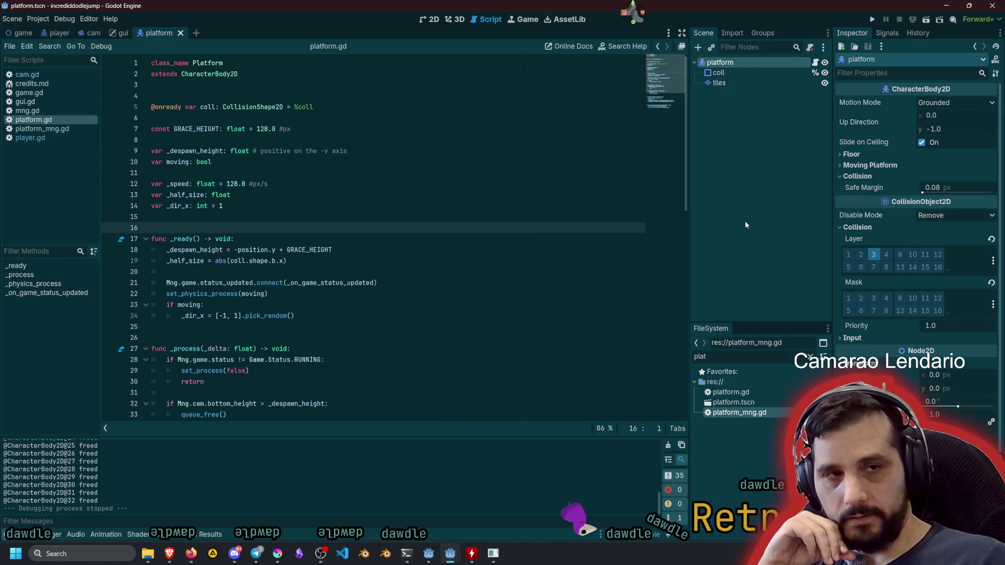
left_click(935, 104)
left_click(938, 125)
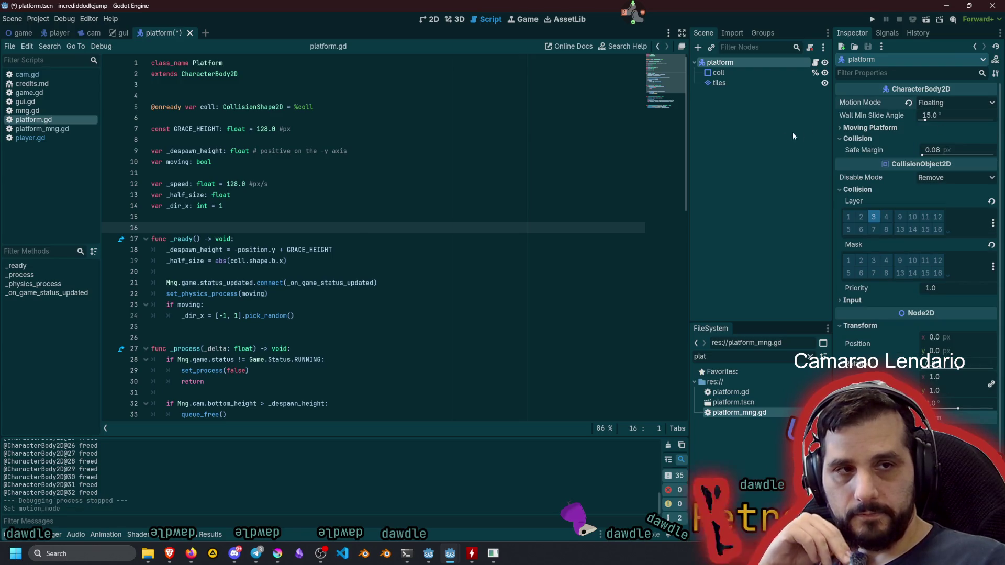
left_click(742, 151)
left_click(405, 166)
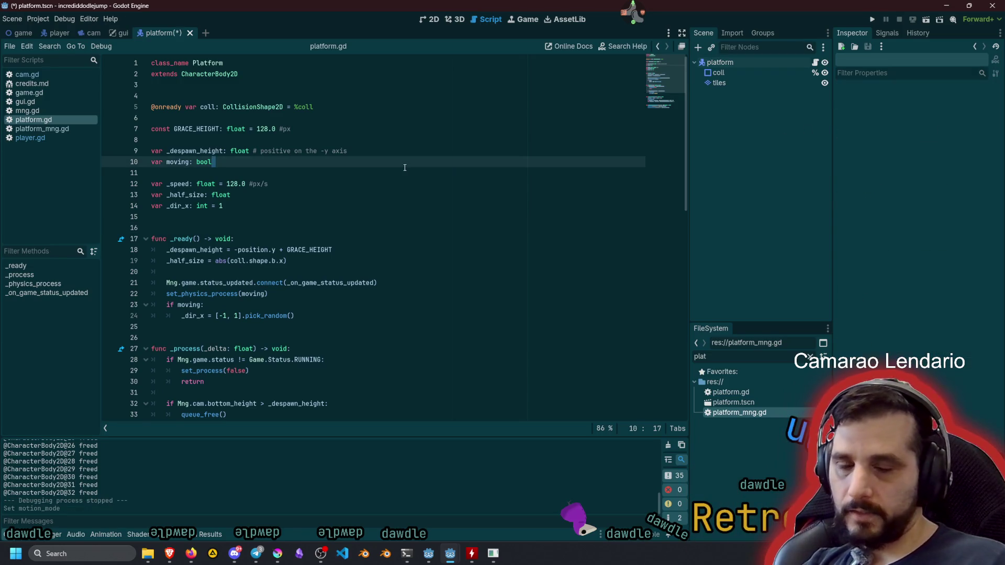
key("ctrl+s")
left_click(371, 209)
key("F5")
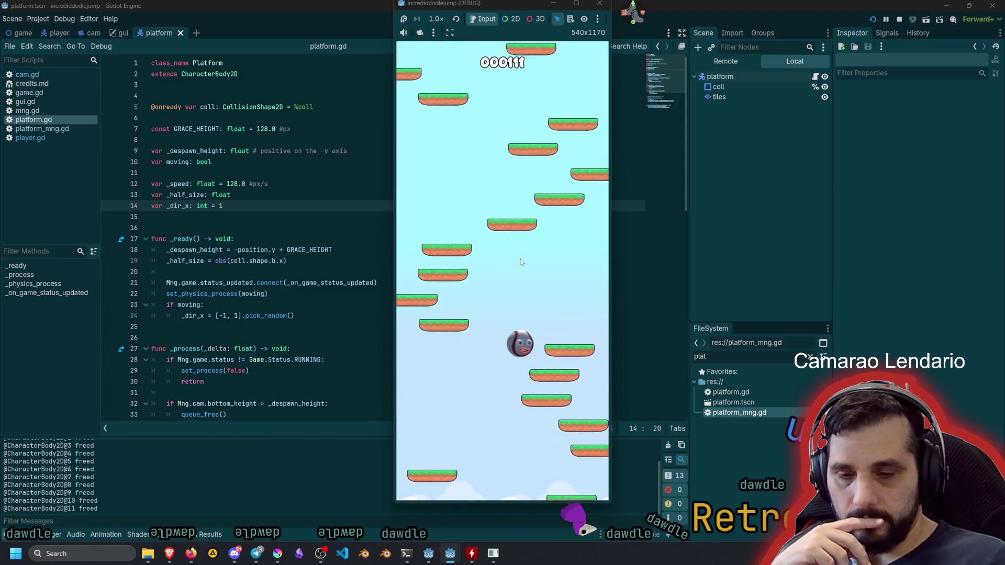
key("F8")
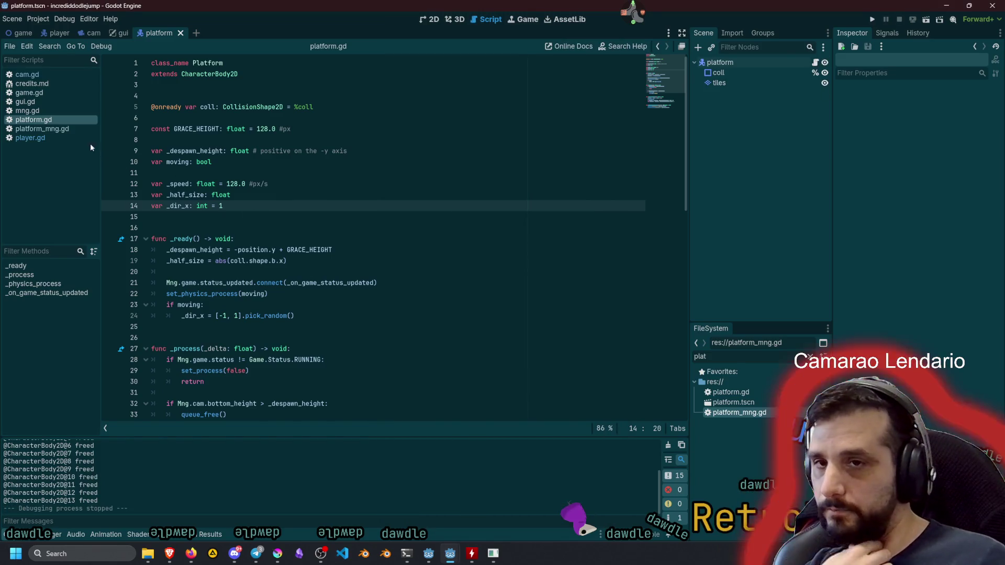
Delete the prints(name, "freed") line from platform.gd, test-run the game, then open game.gd.
scroll(285, 219, "down", 1)
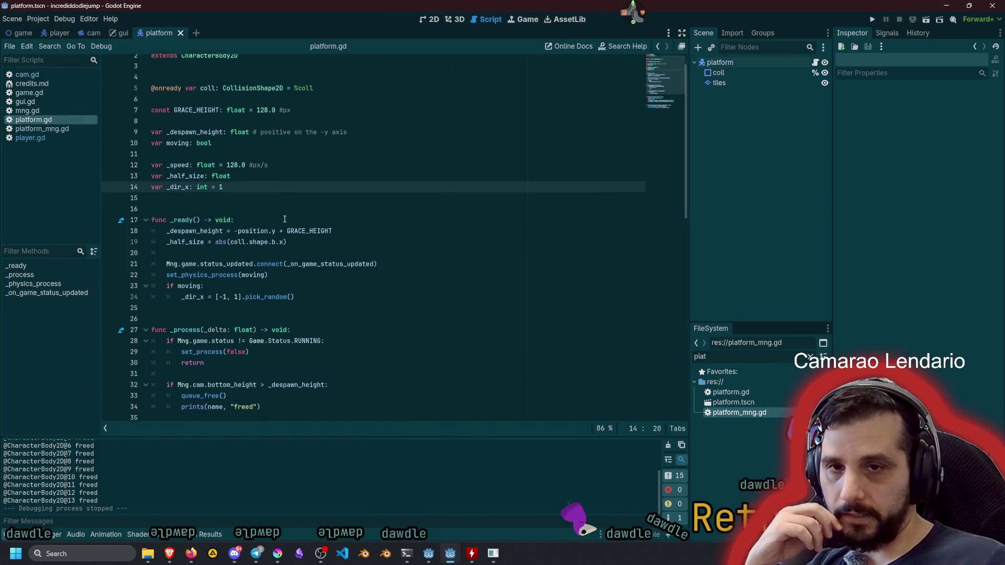
scroll(285, 219, "down", 8)
left_click(273, 159)
key("shift+Home")
key("shift+Home")
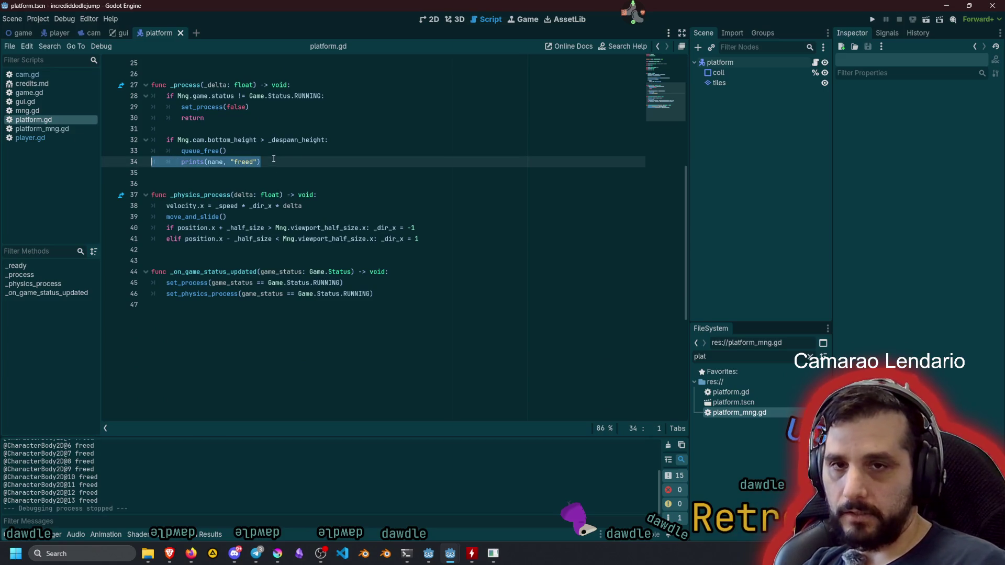
key("BackSpace")
key("BackSpace")
key("F5")
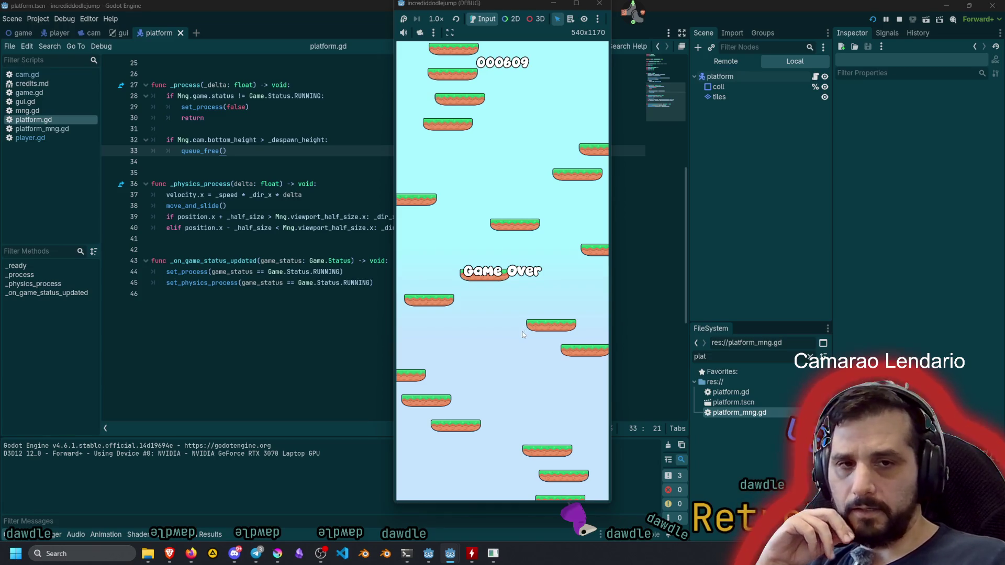
key("F8")
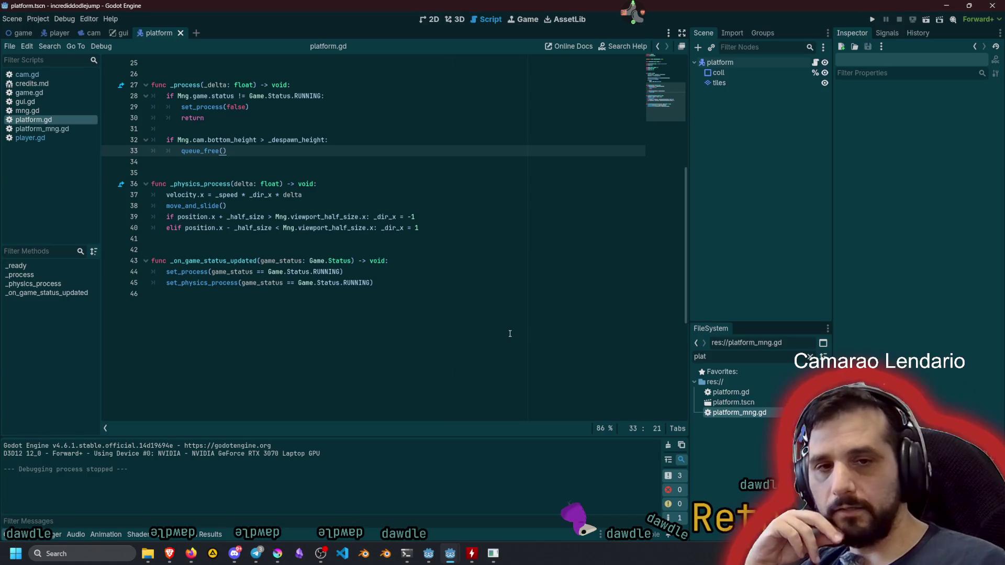
left_click(357, 229)
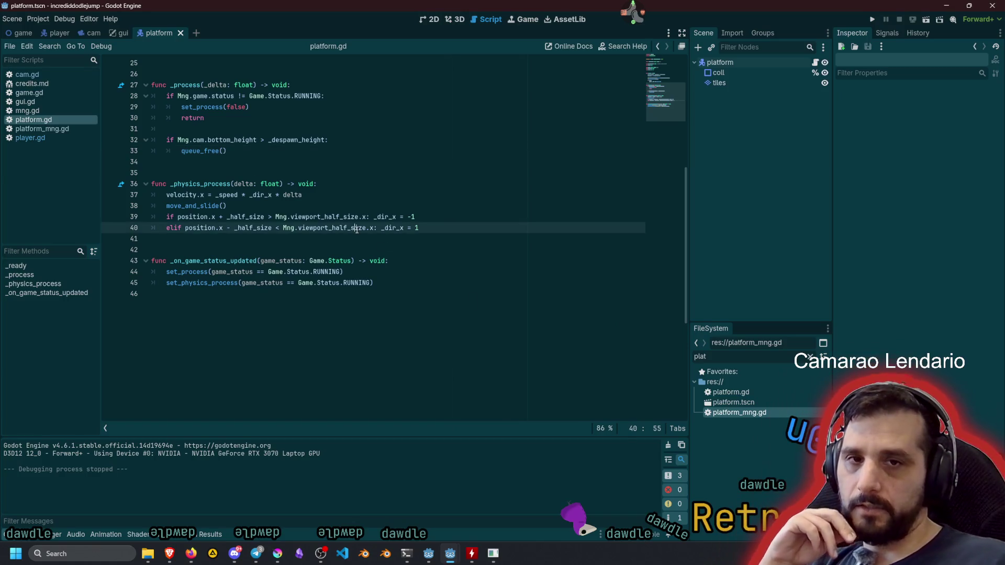
left_click(39, 95)
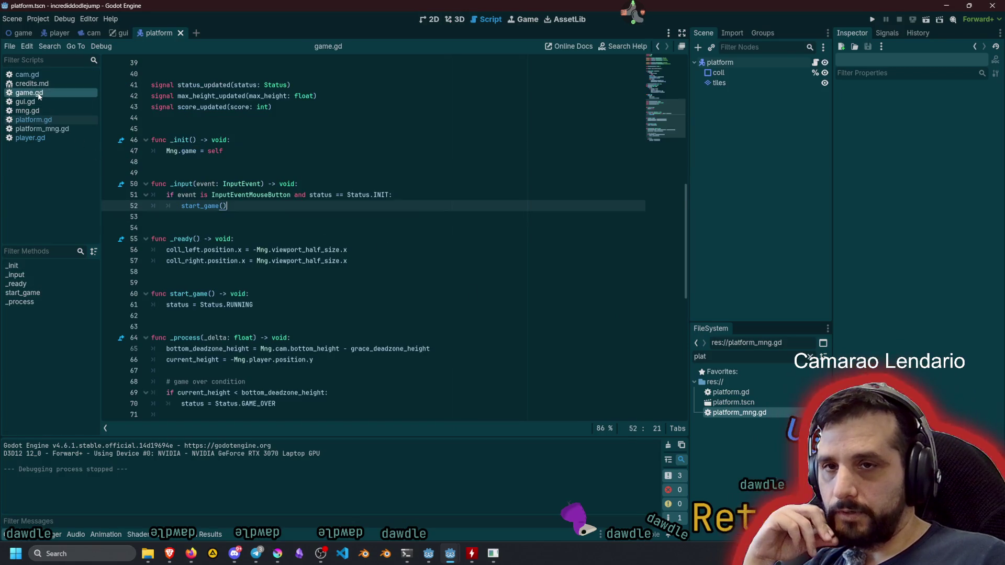
Add an early 'if event.is_released(): return' under the mouse-button check in _input.
left_click(280, 282)
key("Down")
key("Down")
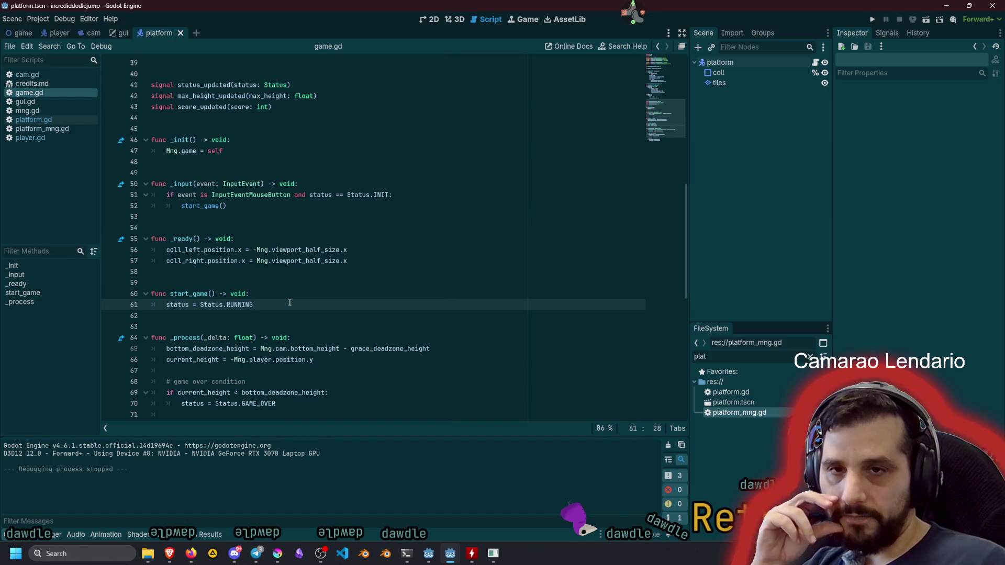
scroll(262, 281, "up", 2)
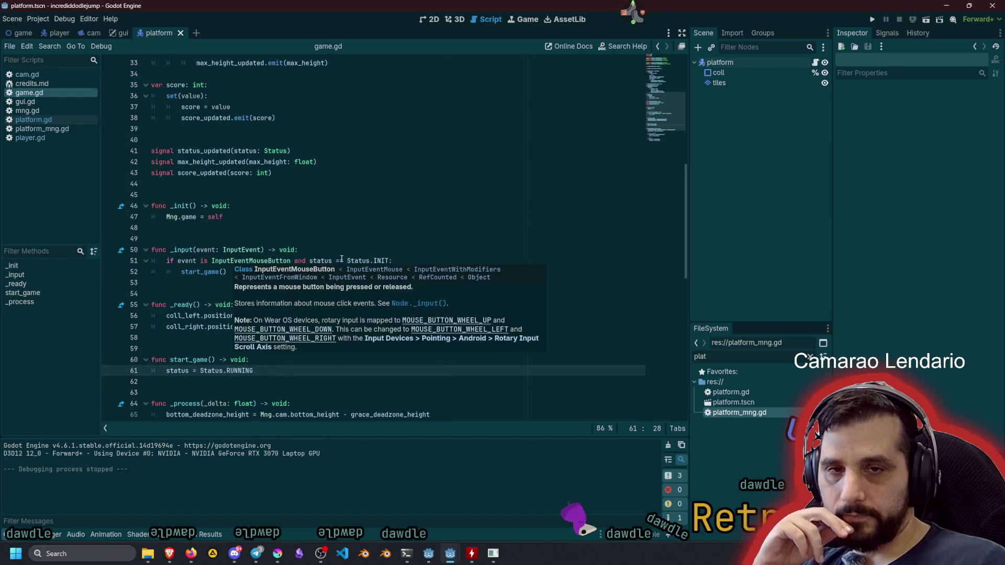
left_click(434, 256)
type(":")
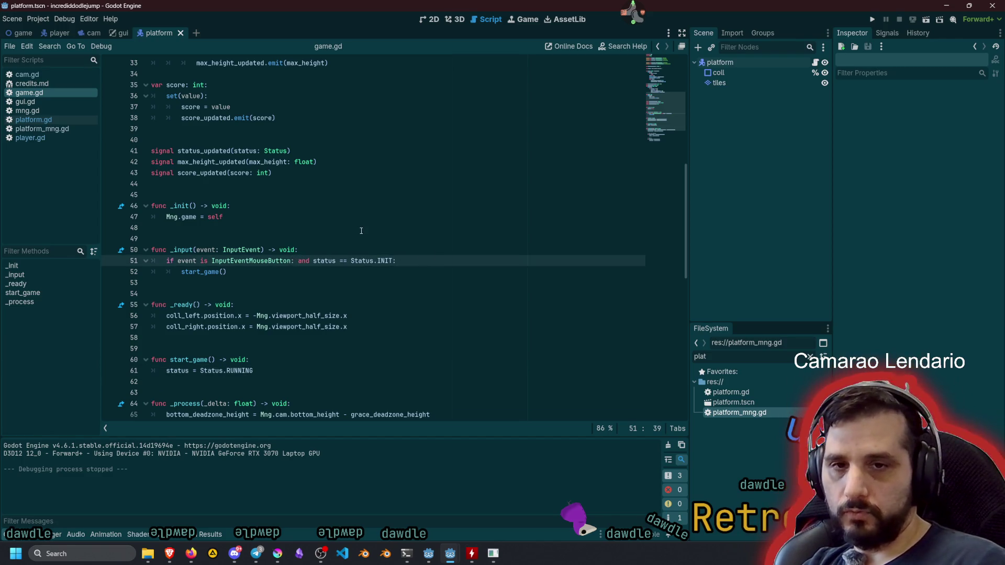
key("Return")
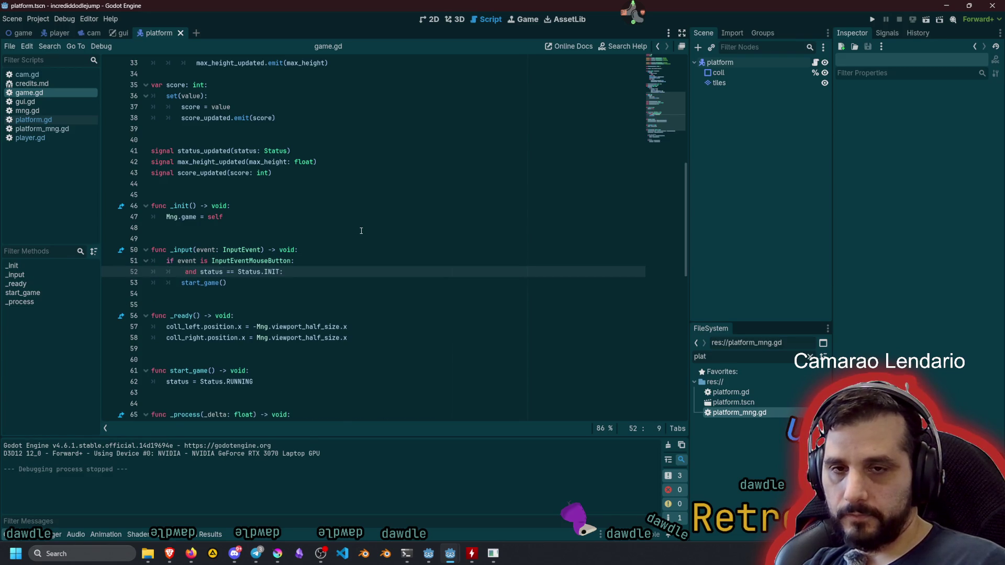
key("Return")
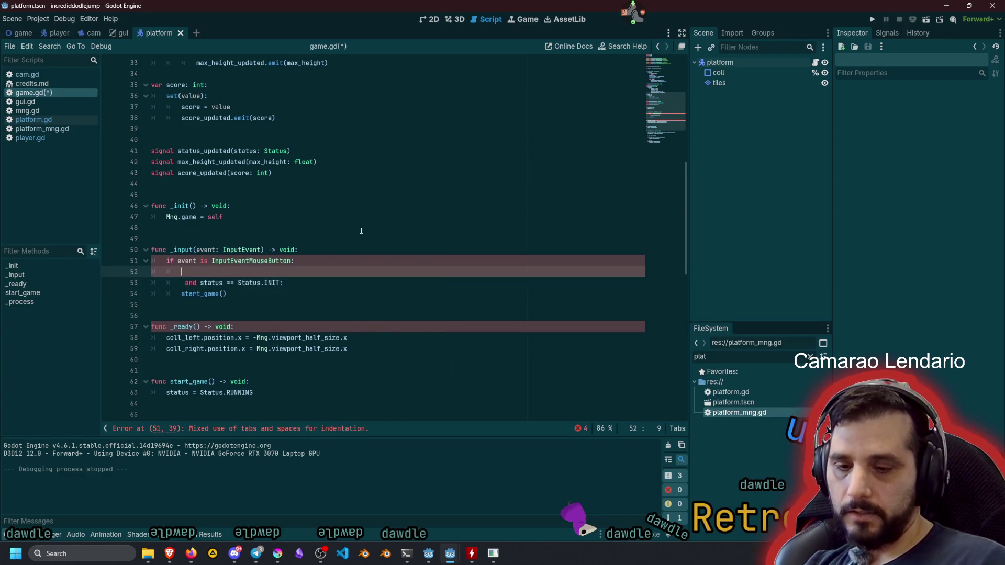
key("Up")
type("if event.is_")
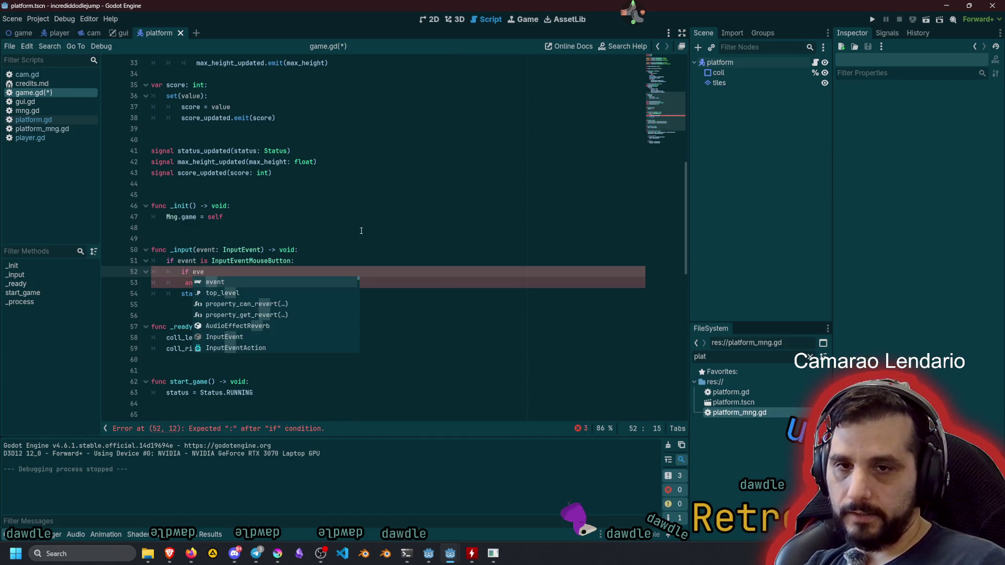
type("rel")
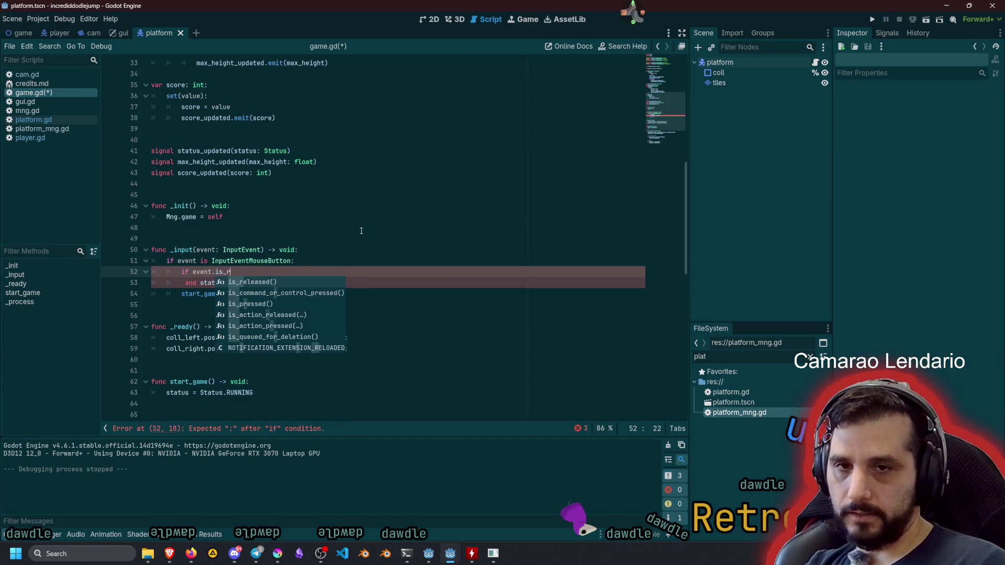
key("Return")
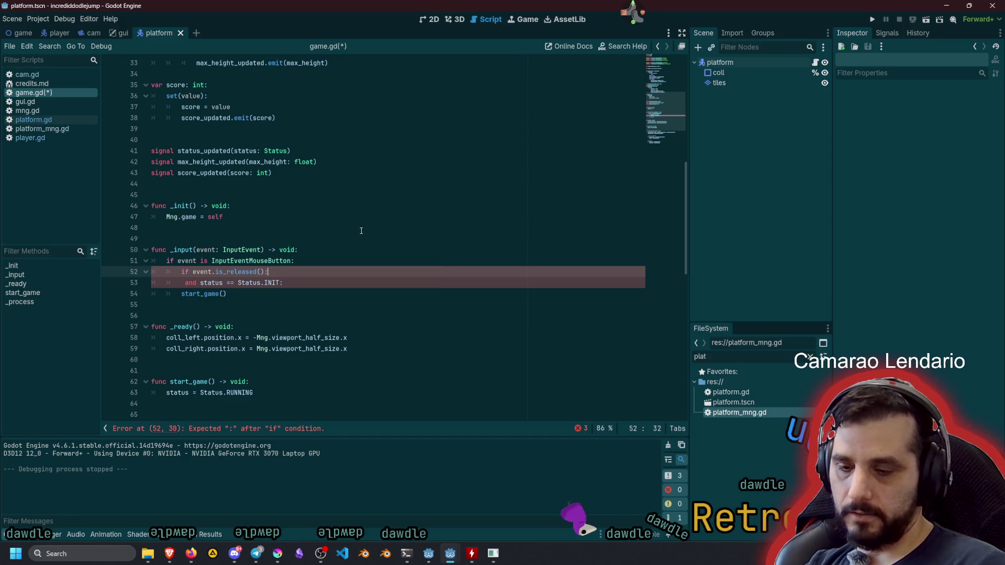
type(" return")
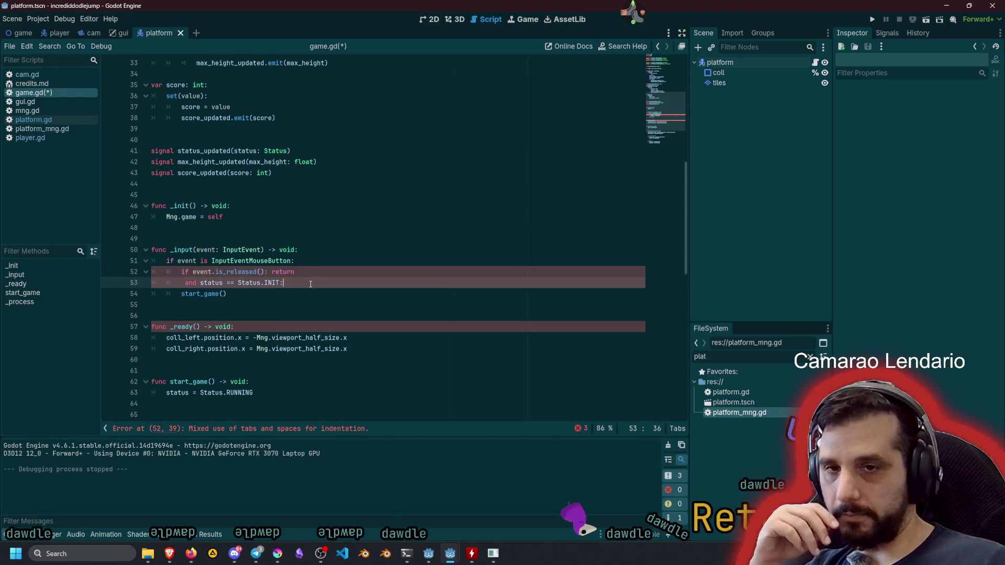
Turn the leftover status comparison into a match statement on Status.
key("Down")
key("Home")
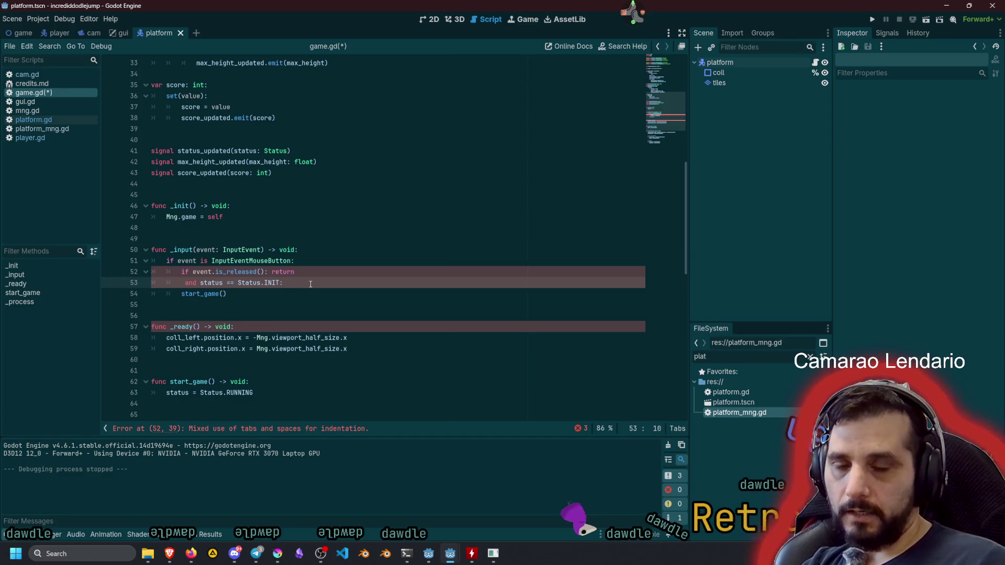
key("Delete")
key("Delete")
key("Delete")
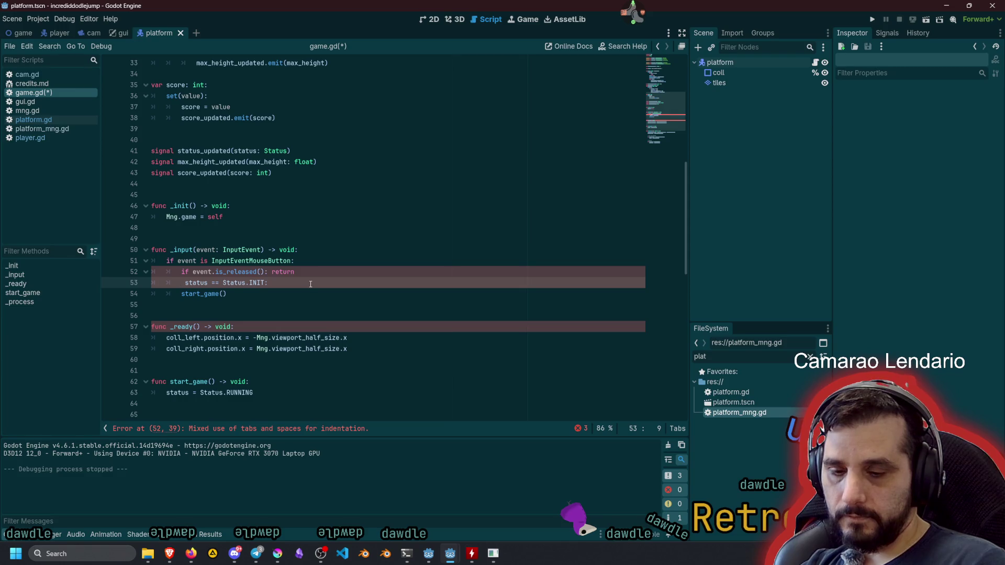
type("matc")
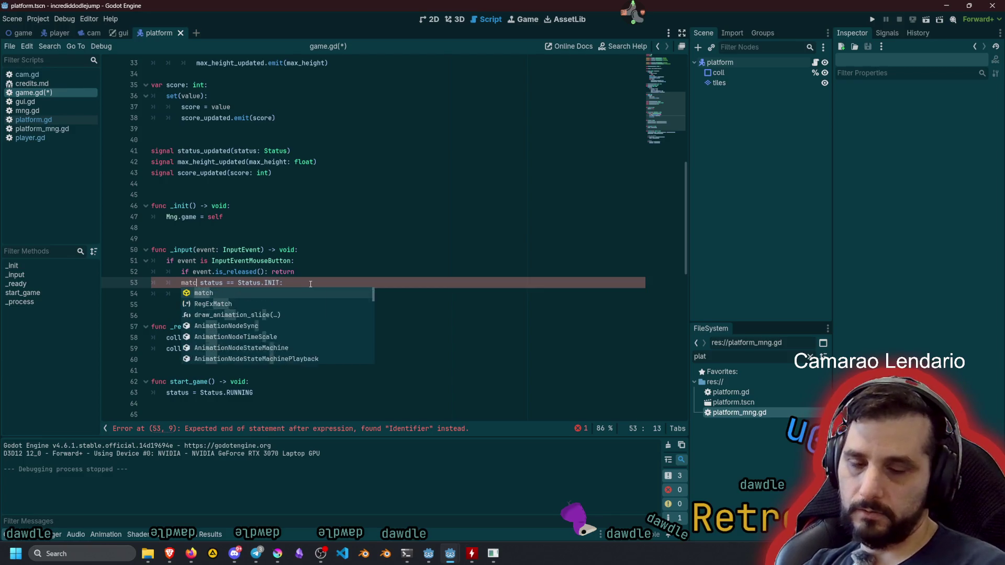
type("h")
key("ctrl+Right")
key("Delete")
key("Delete")
key("Delete")
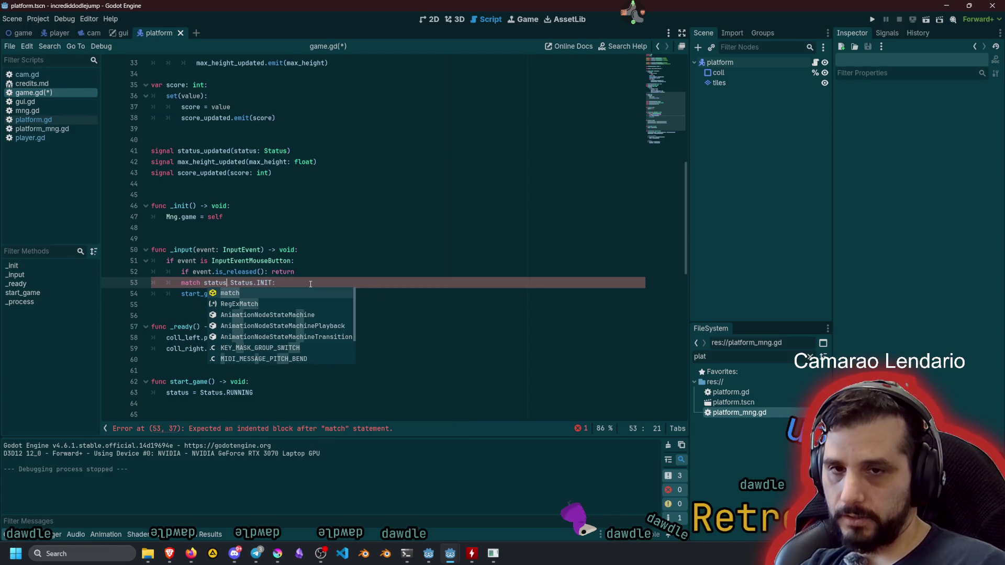
key("Tab")
type(":")
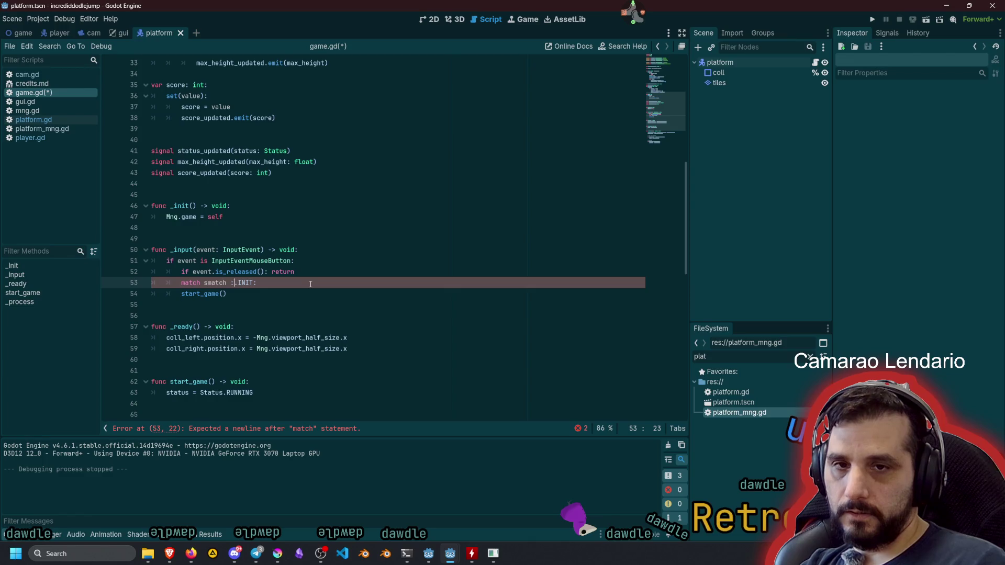
key("Delete")
key("Right")
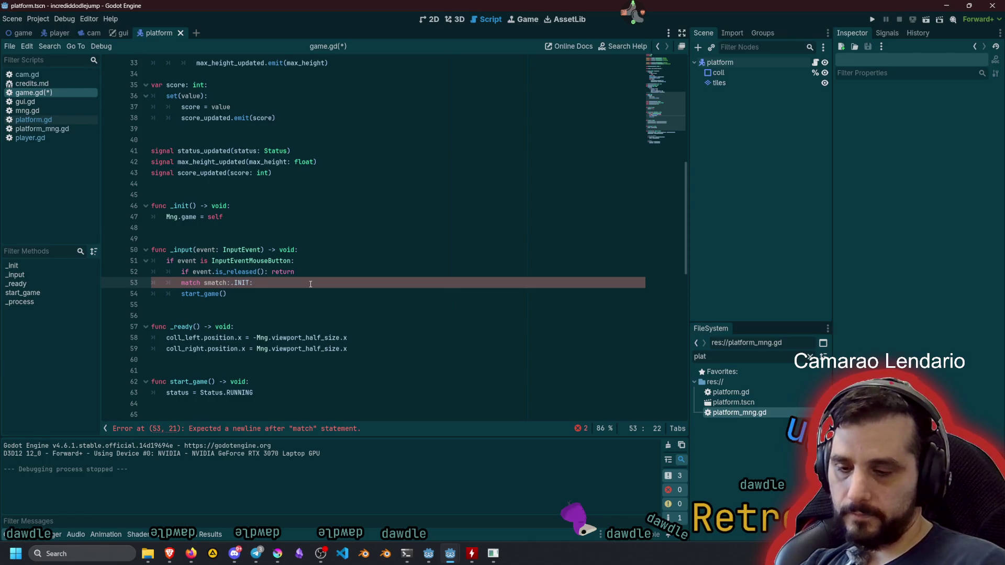
type("Stat")
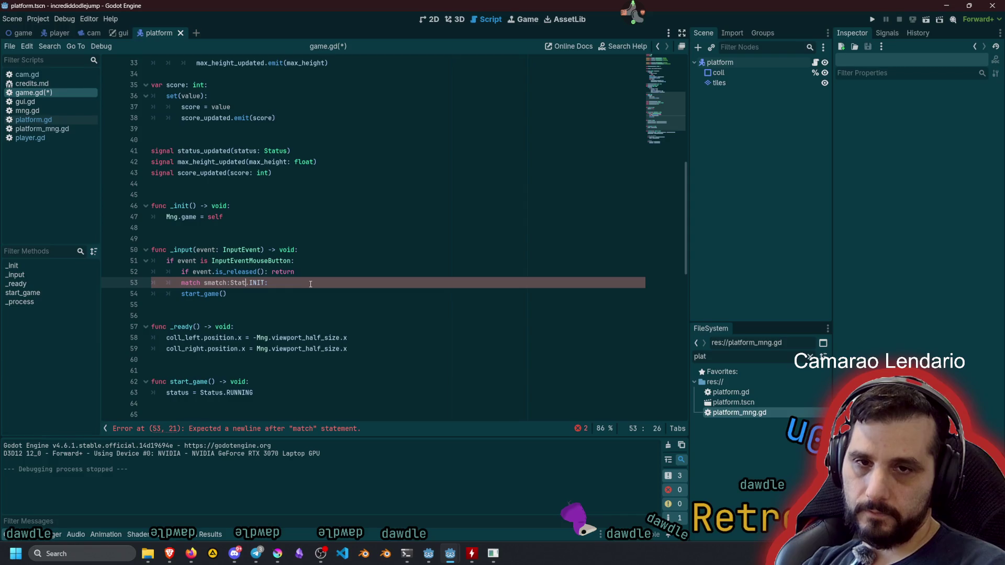
type("us")
Put start_game() on a Status.INIT branch and correct the match subject to status.
key("Return")
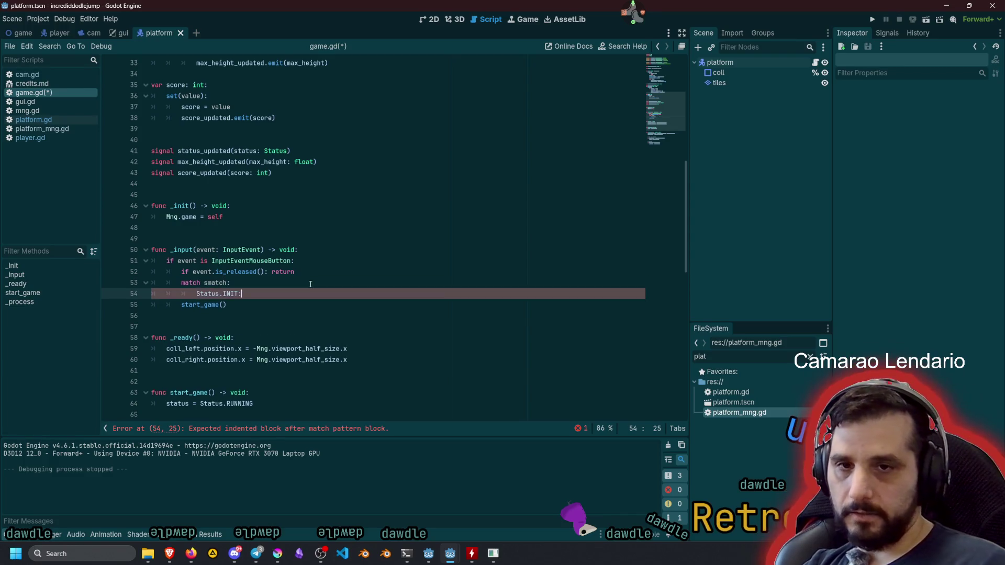
key("Down")
key("Home")
key("BackSpace")
key("BackSpace")
key("BackSpace")
key("End")
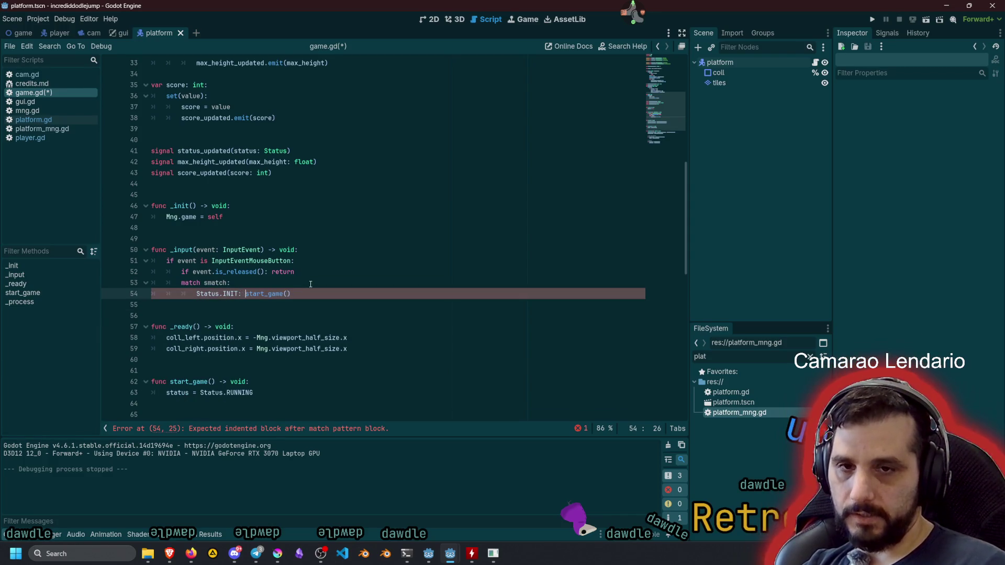
key("ctrl+shift+d")
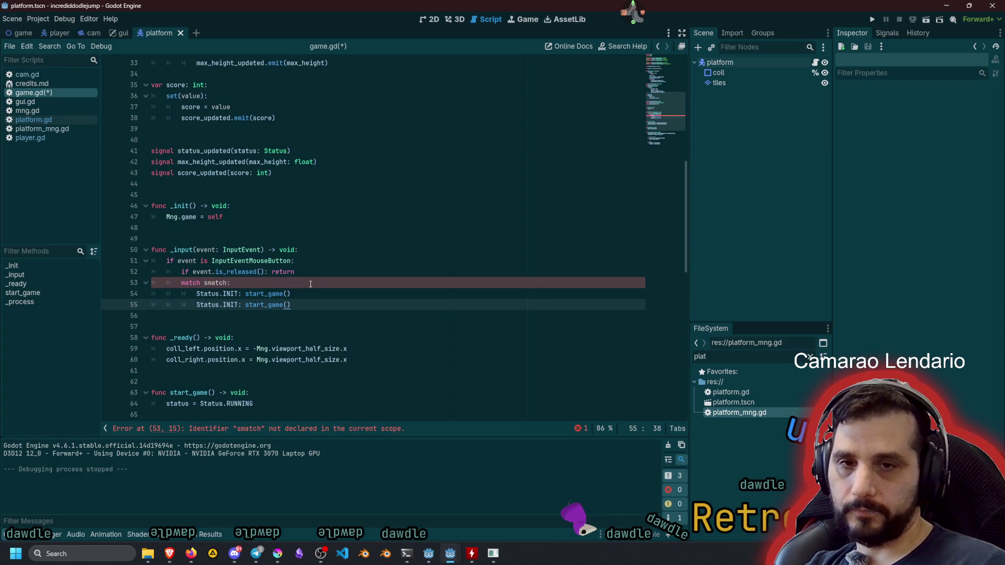
left_click(210, 284)
key("ctrl+d")
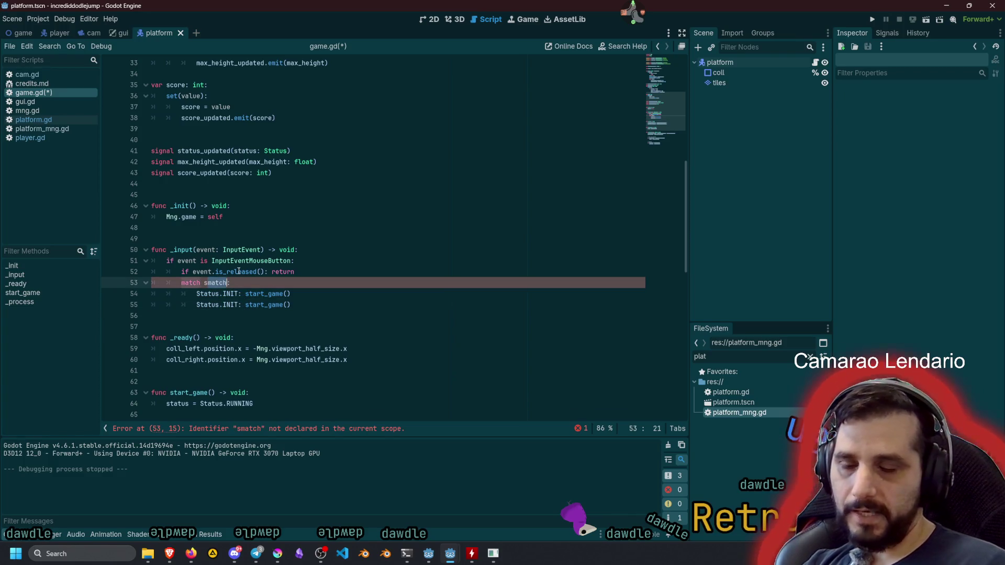
type("status")
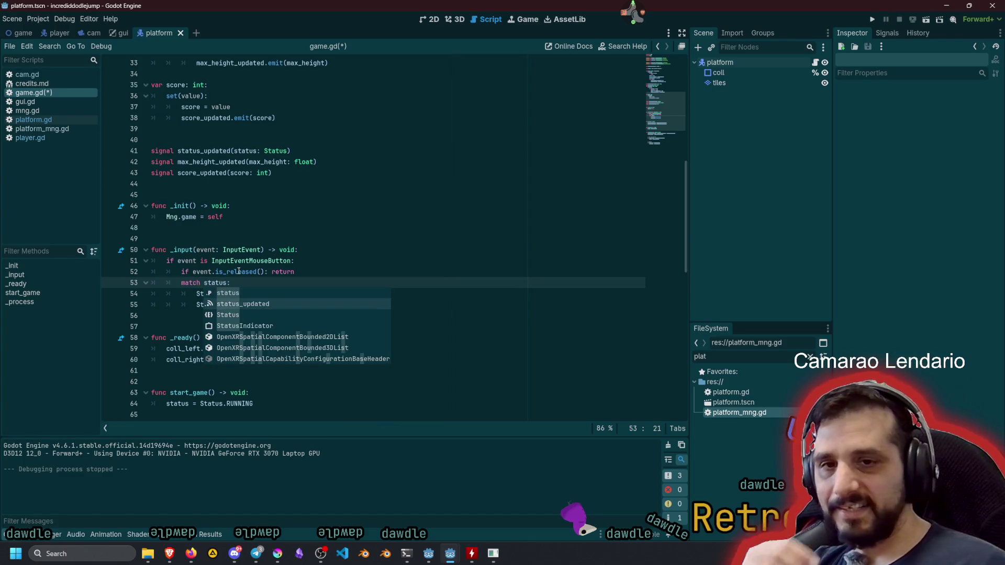
left_click(239, 271)
Change the duplicated branch to Status.GAME_OVER, also calling start_game().
left_click(230, 305)
double_click(230, 305)
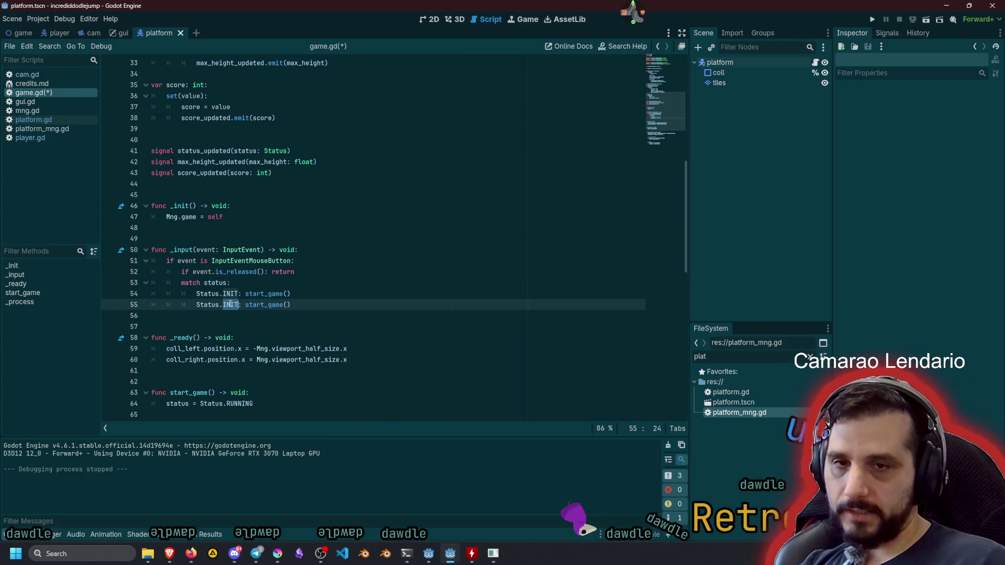
type("GA")
key("Return")
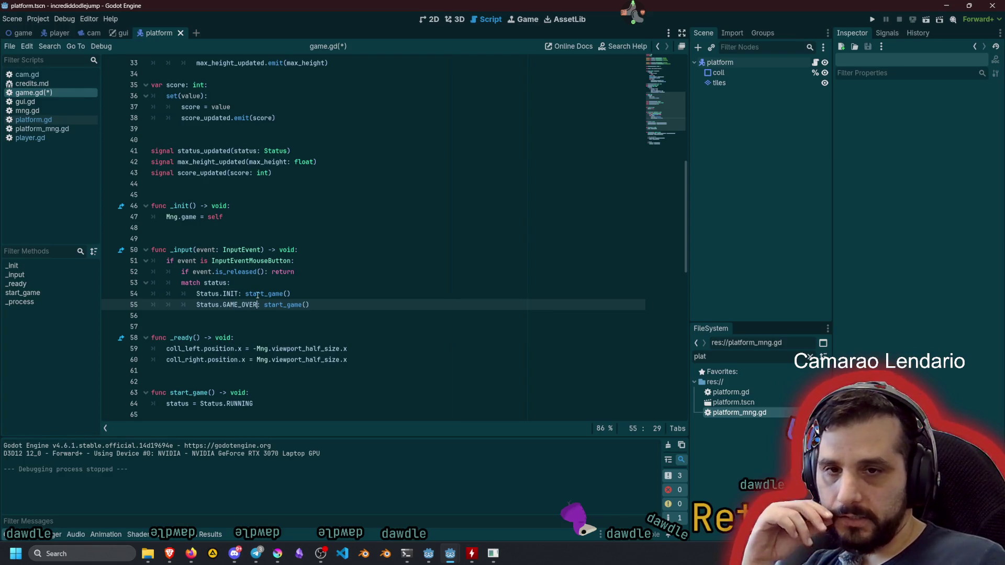
Try replacing the Init branch's start_game() with the status assignment, then restore start_game().
scroll(184, 364, "down", 1)
left_click(168, 371)
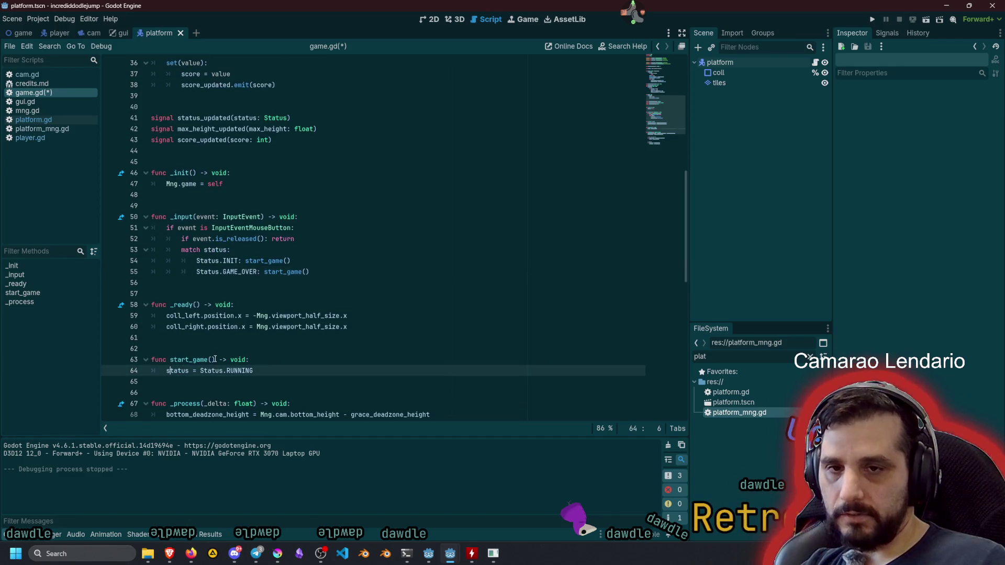
key("Up")
key("Up")
key("Up")
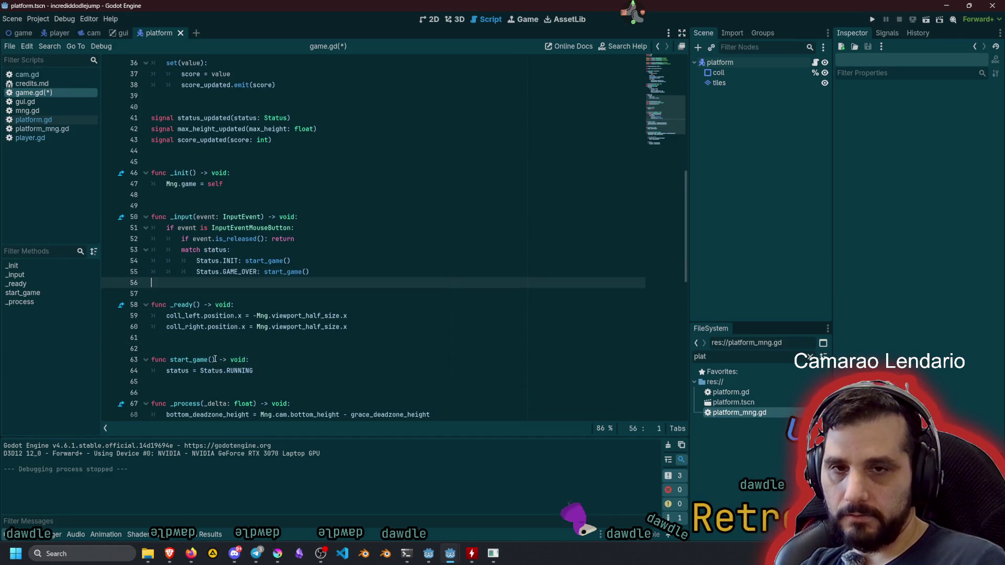
key("shift+End")
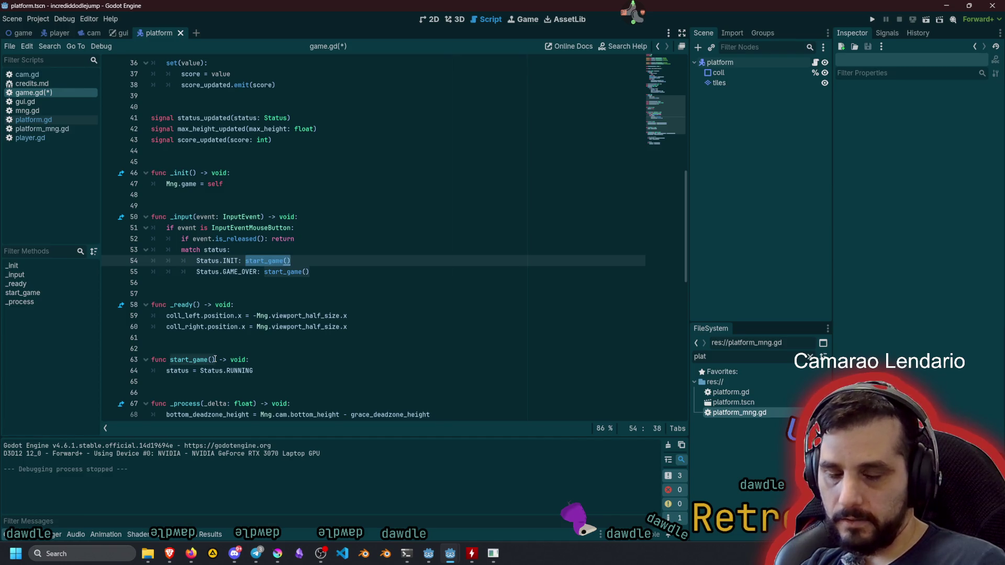
type("status = Status.RUNNING")
key("Down")
key("ctrl+shift+Left")
key("ctrl+shift+Left")
key("ctrl+c")
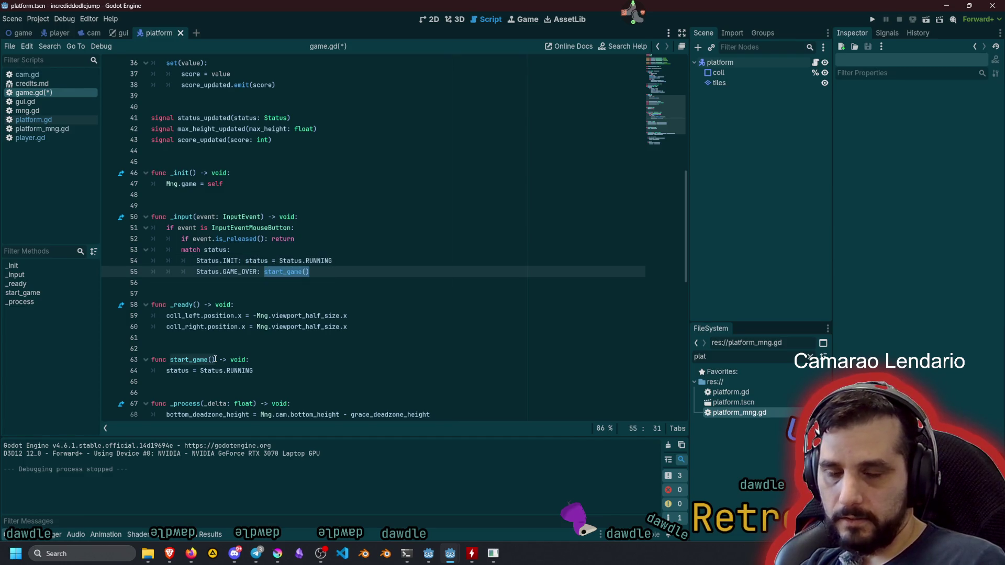
double_click(192, 360)
key("shift+Right")
key("shift+Right")
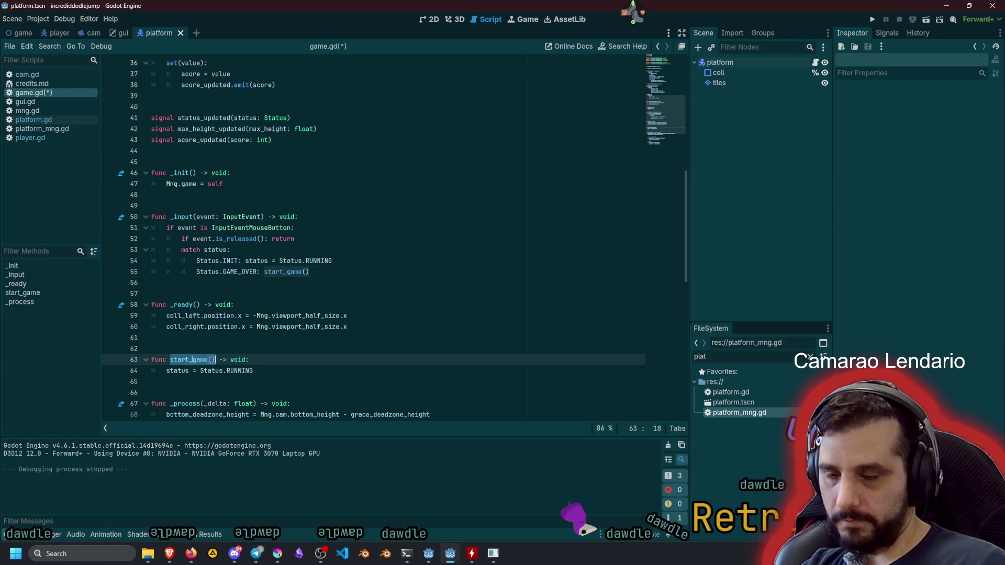
key("Up")
key("Up")
key("Up")
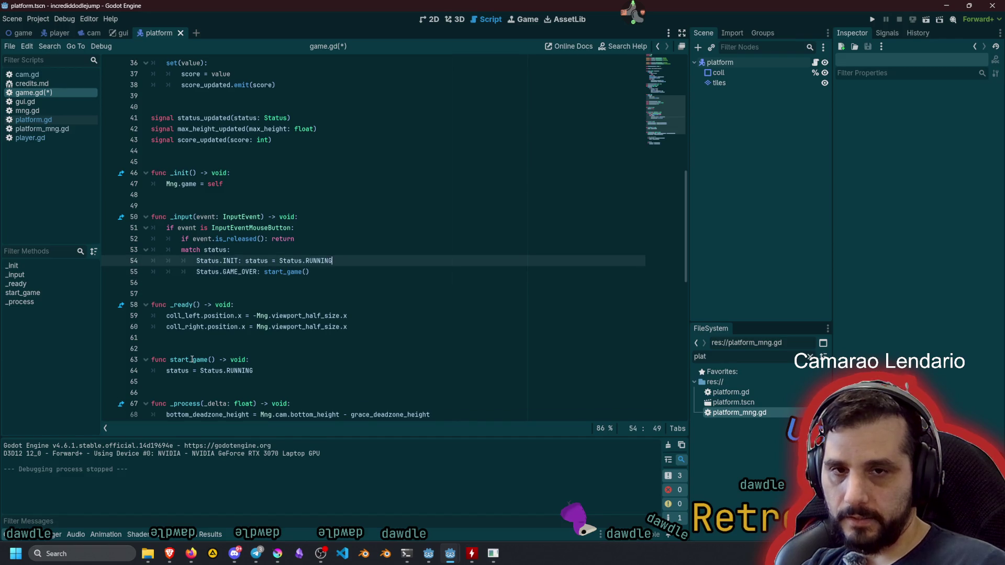
key("ctrl+shift+Left")
key("ctrl+shift+Left")
key("ctrl+shift+Left")
key("ctrl+v")
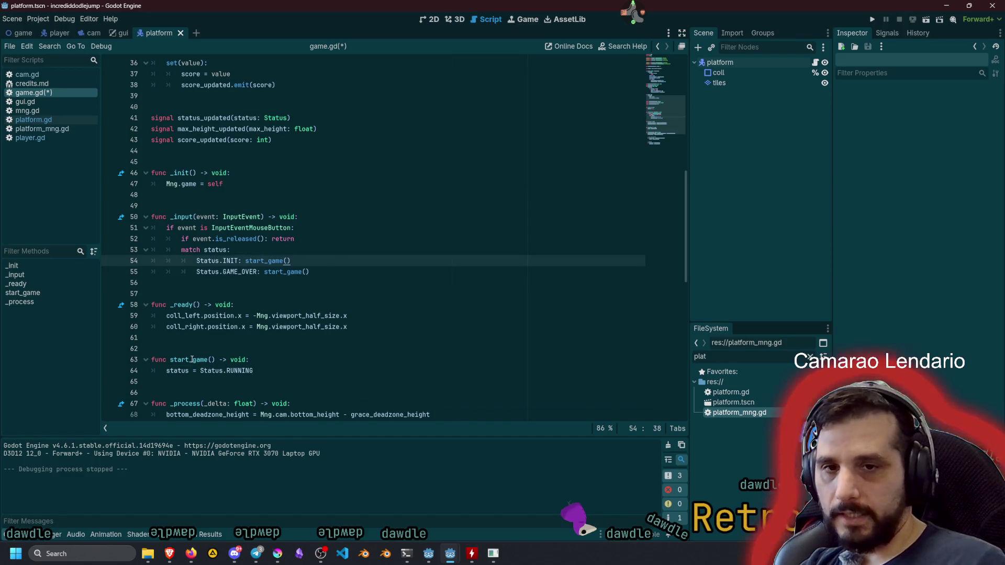
Add blank lines below start_game's body for a new function.
double_click(198, 360)
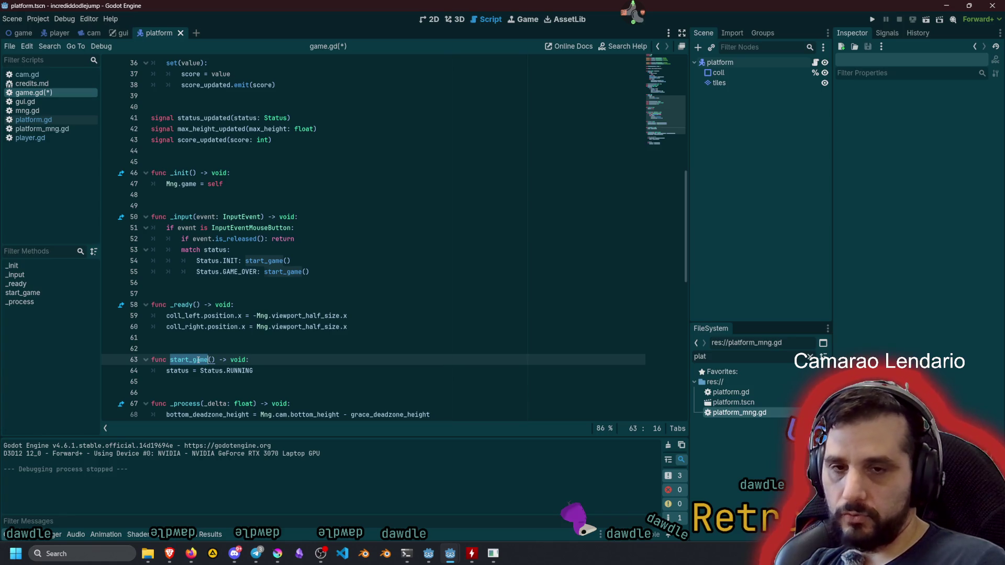
key("Down")
key("End")
key("Return")
key("Return")
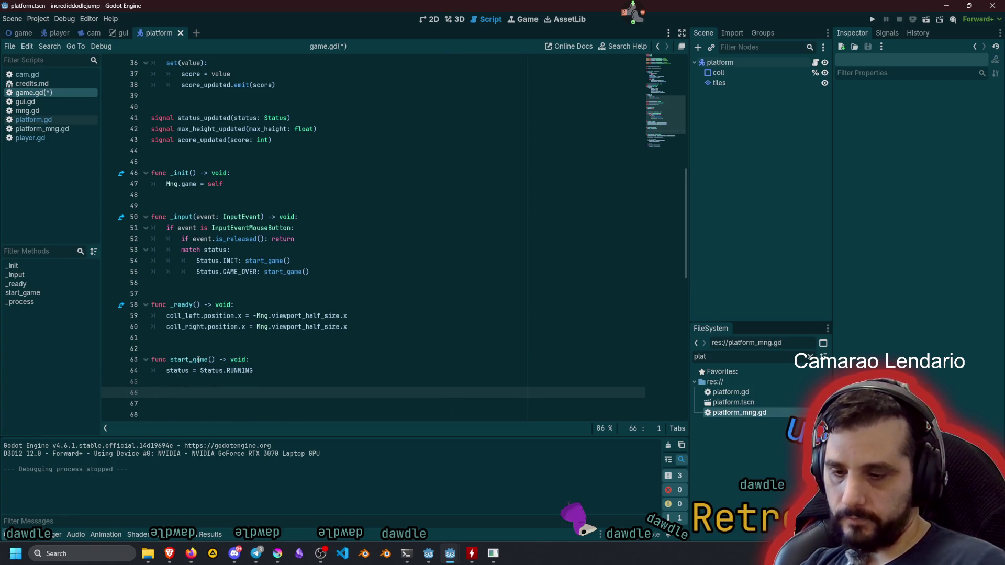
Declare func restart() -> void: and make the GAME_OVER branch call restart().
type("unc")
key("BackSpace")
key("BackSpace")
key("BackSpace")
type("r")
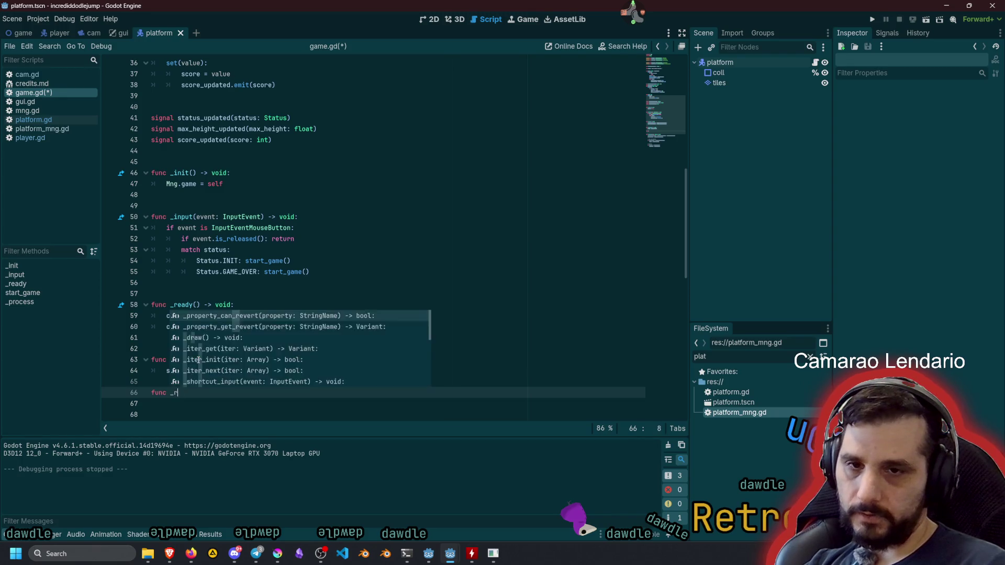
type("estart")
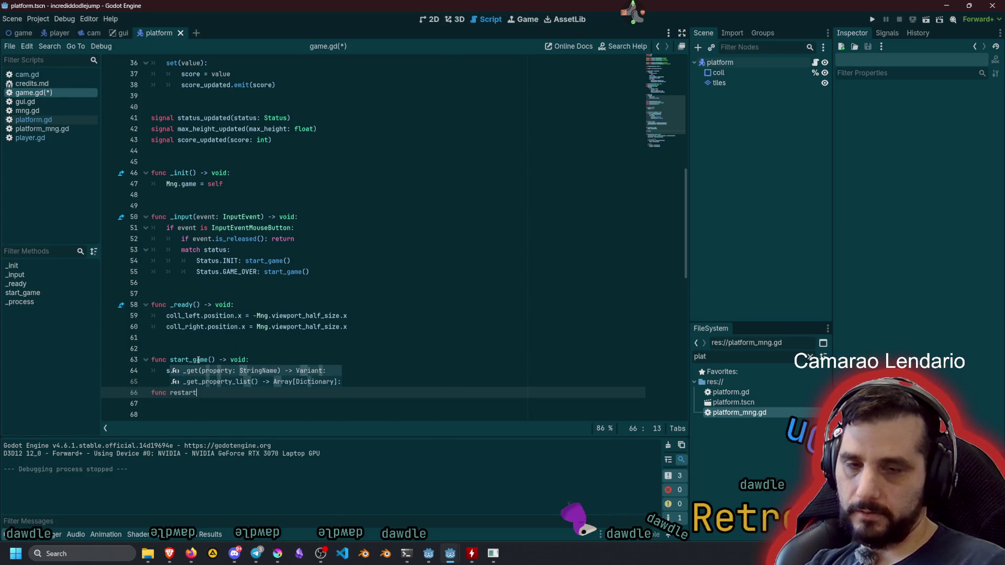
type("() -> void:")
key("Return")
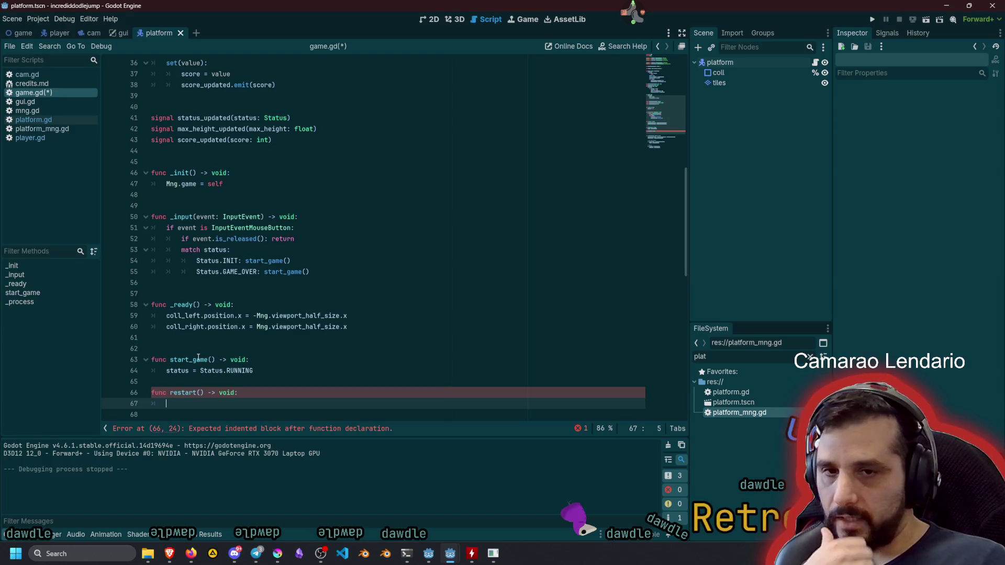
double_click(191, 390)
key("ctrl+c")
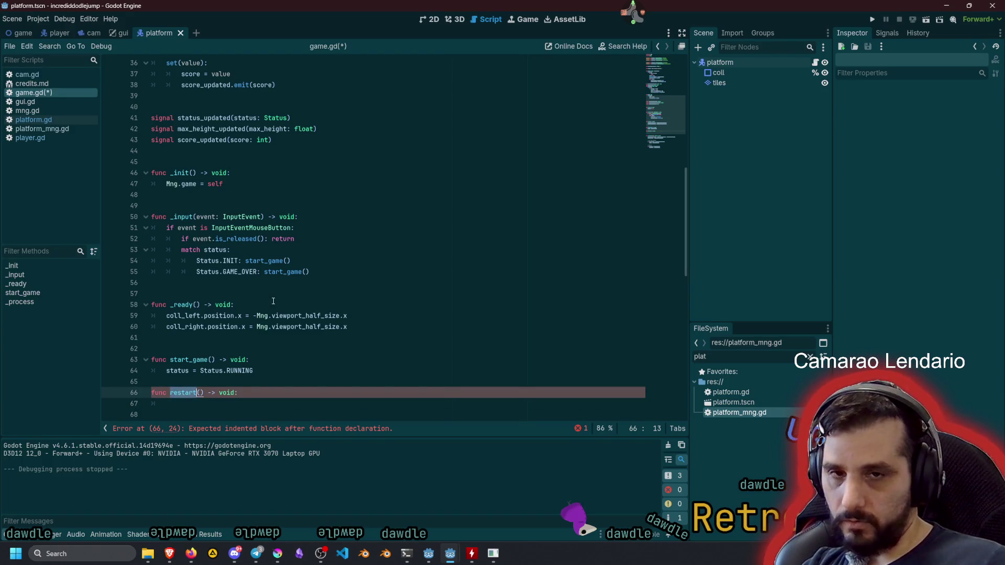
double_click(279, 273)
key("ctrl+v")
left_click(182, 383)
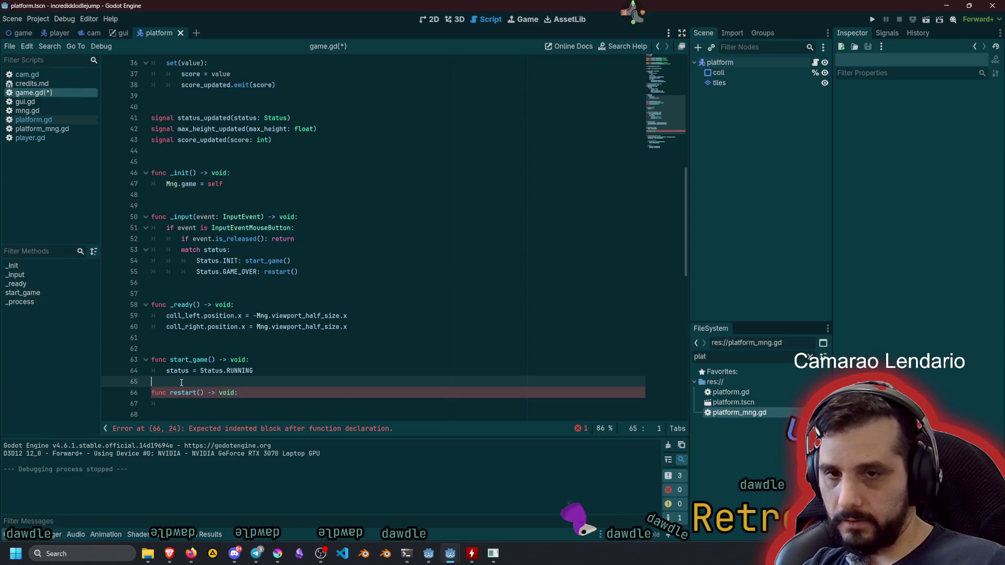
key("Return")
Give restart() the body get_tree().reload_current_scene() and run the game.
scroll(221, 350, "down", 4)
left_click(227, 281)
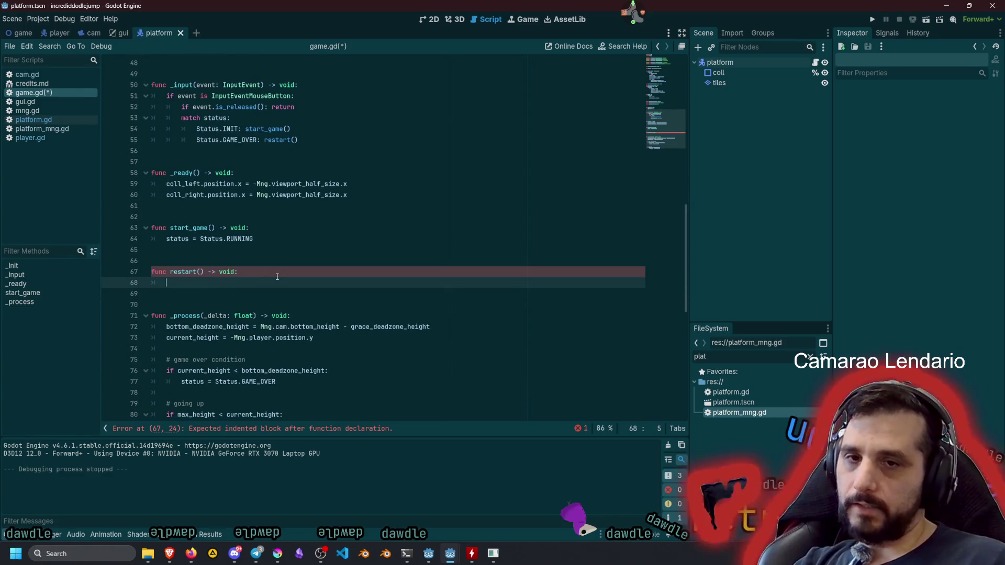
type("status = ")
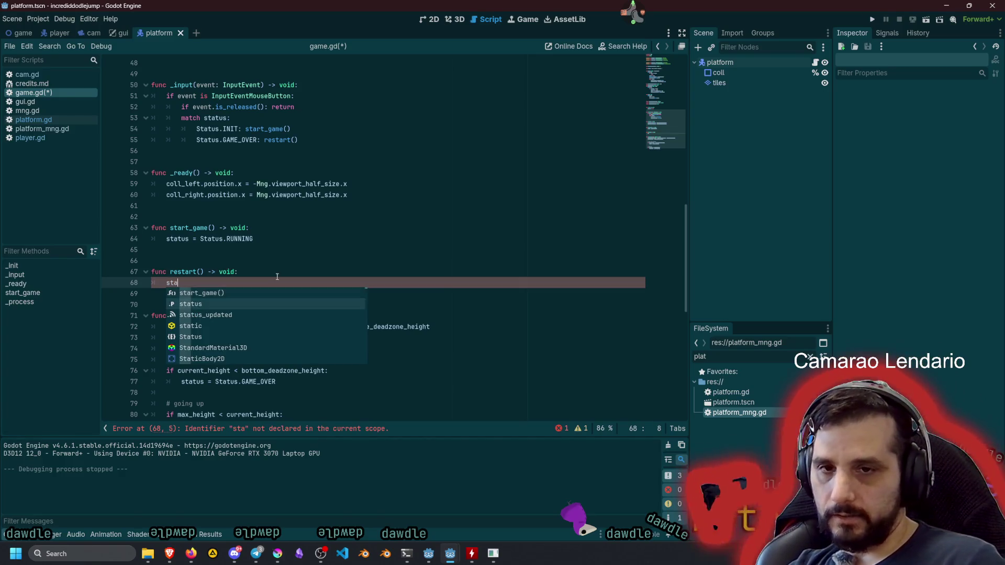
type("Stat")
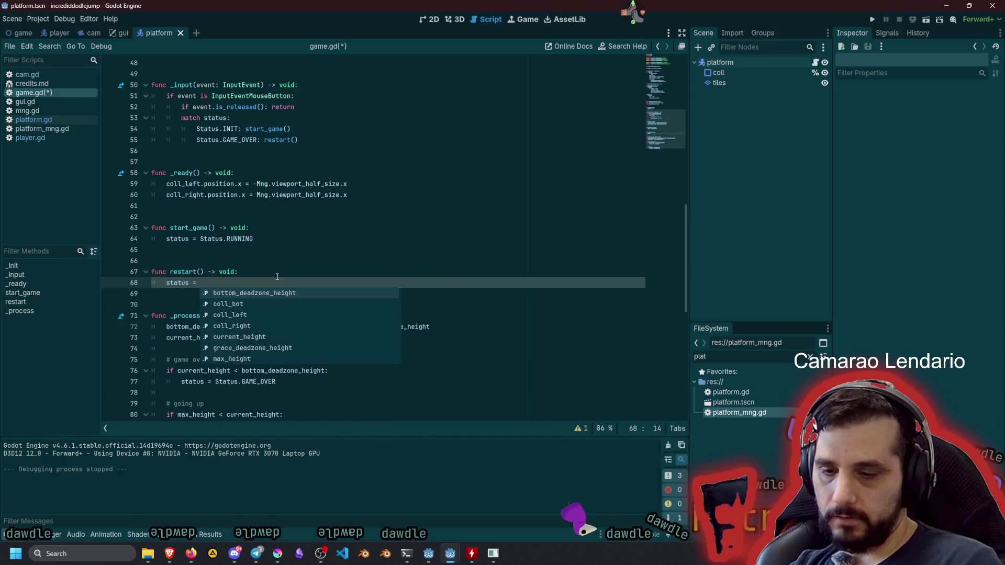
key("Return")
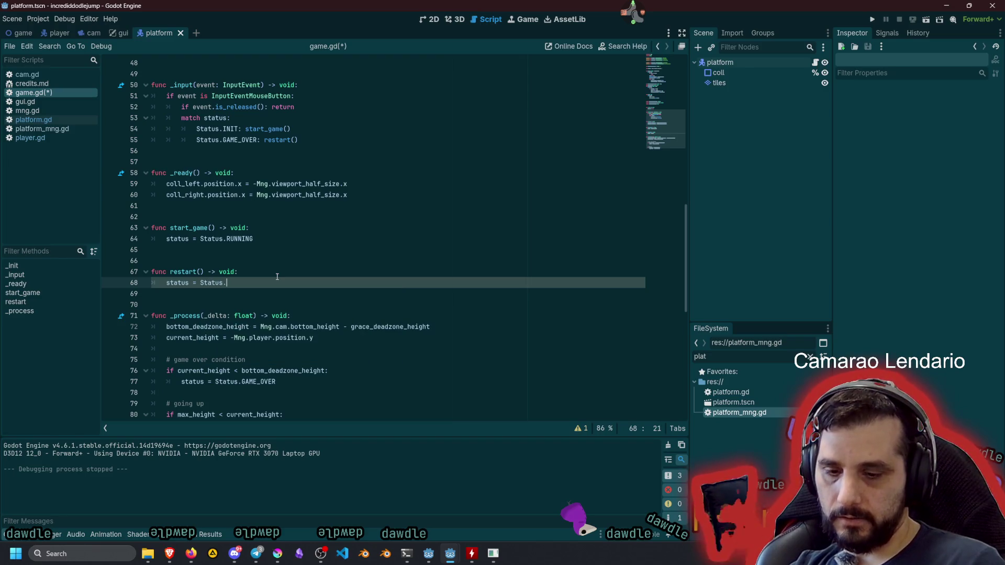
type("IN")
key("Return")
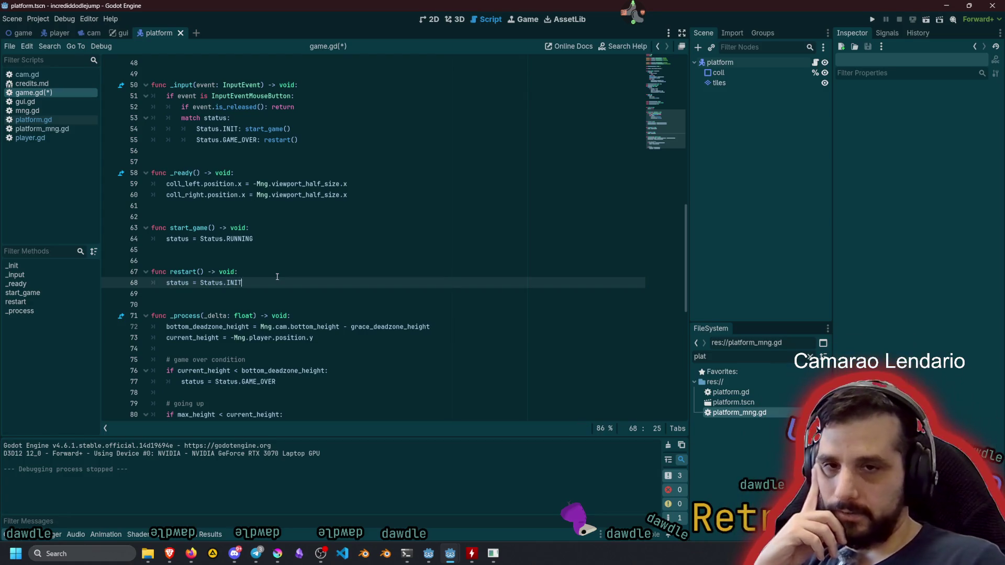
key("shift+Home")
key("BackSpace")
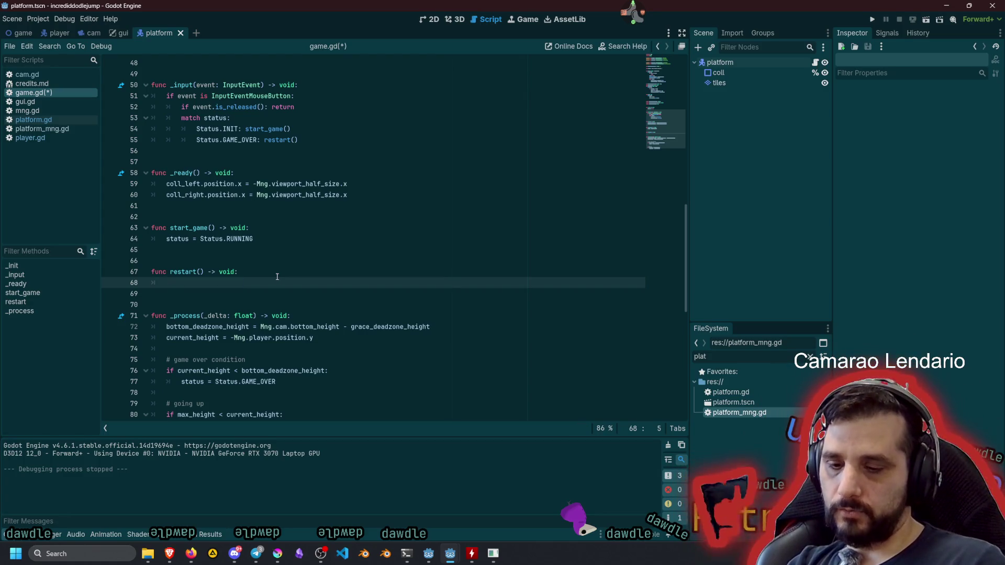
type("get_tree()")
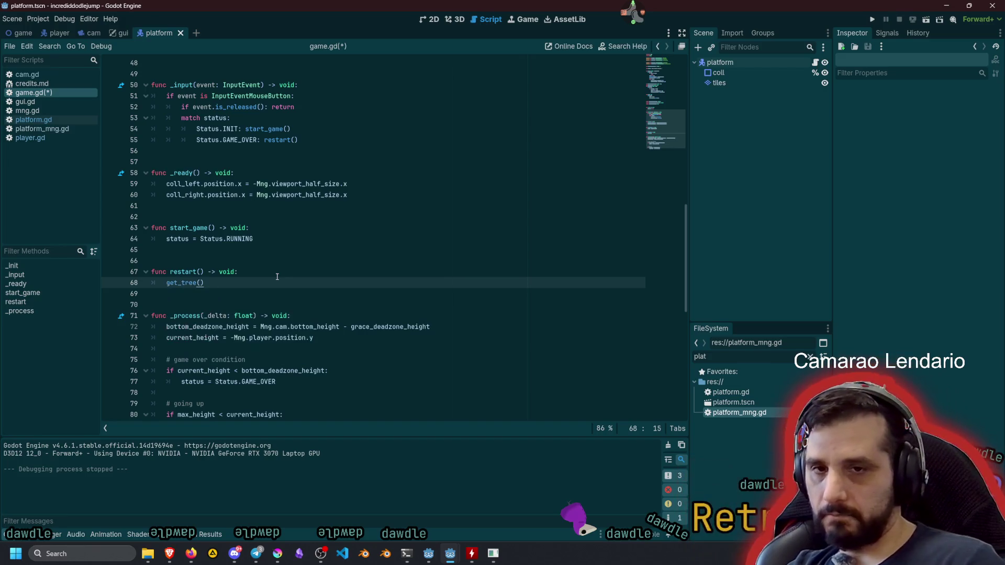
type(".re")
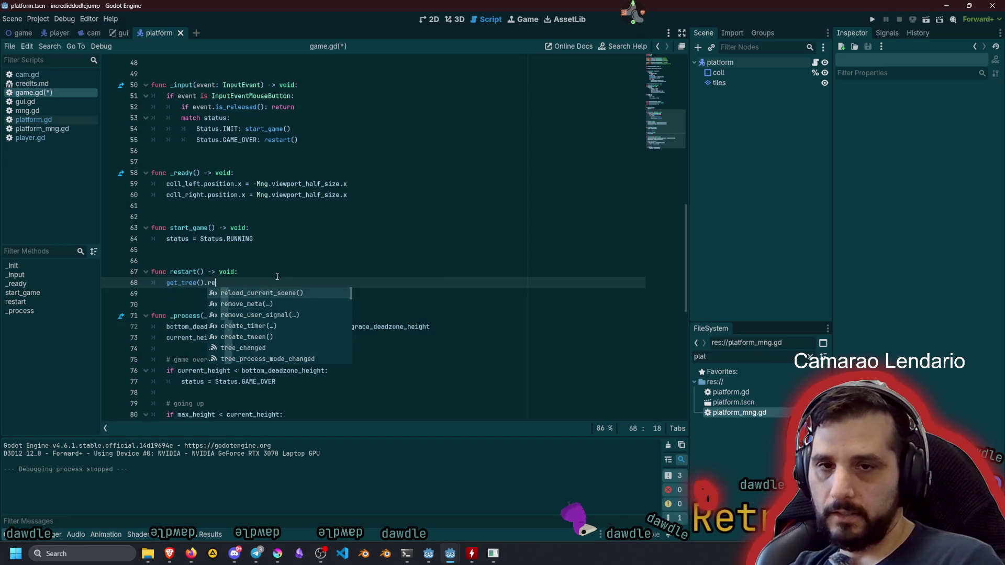
key("Return")
left_click(277, 276)
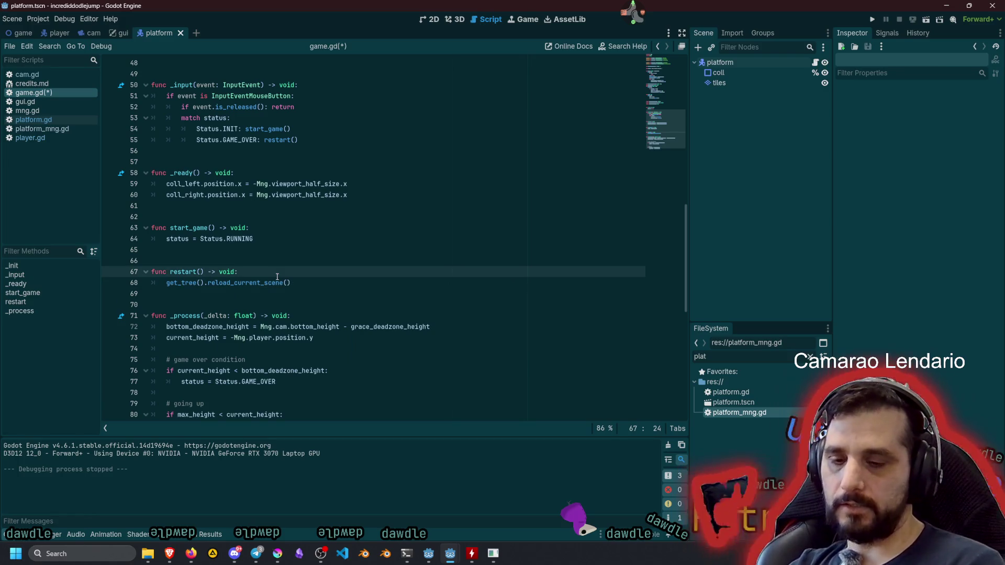
key("F5")
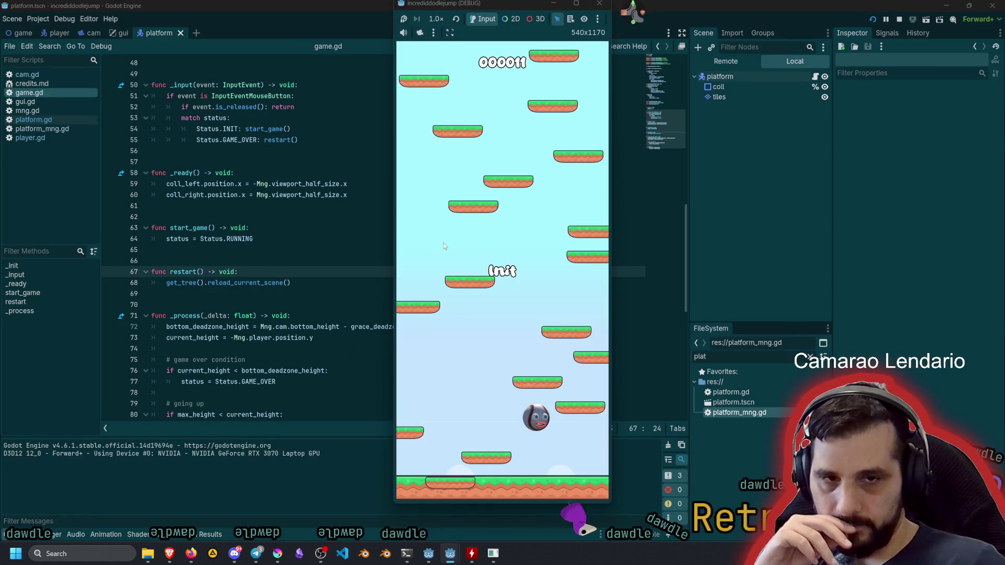
Play to Game Over at 000182, click to reload back to Init, start another round, then stop.
left_click(539, 266)
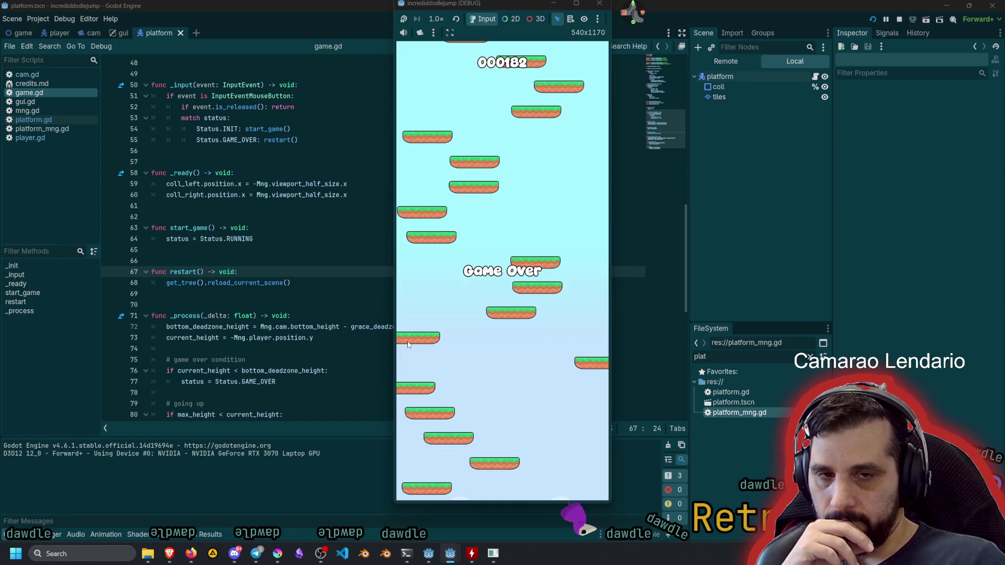
left_click(485, 327)
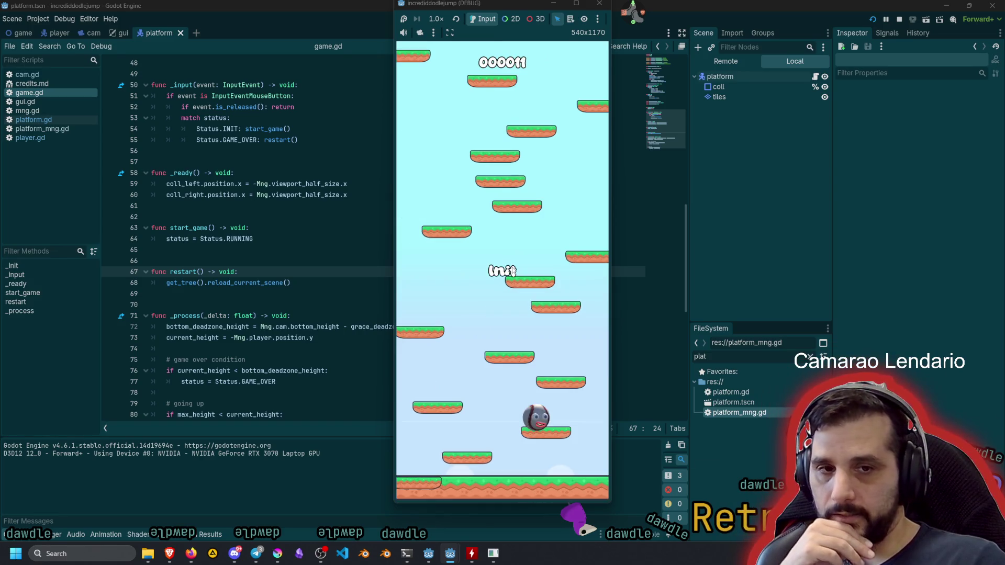
left_click(512, 267)
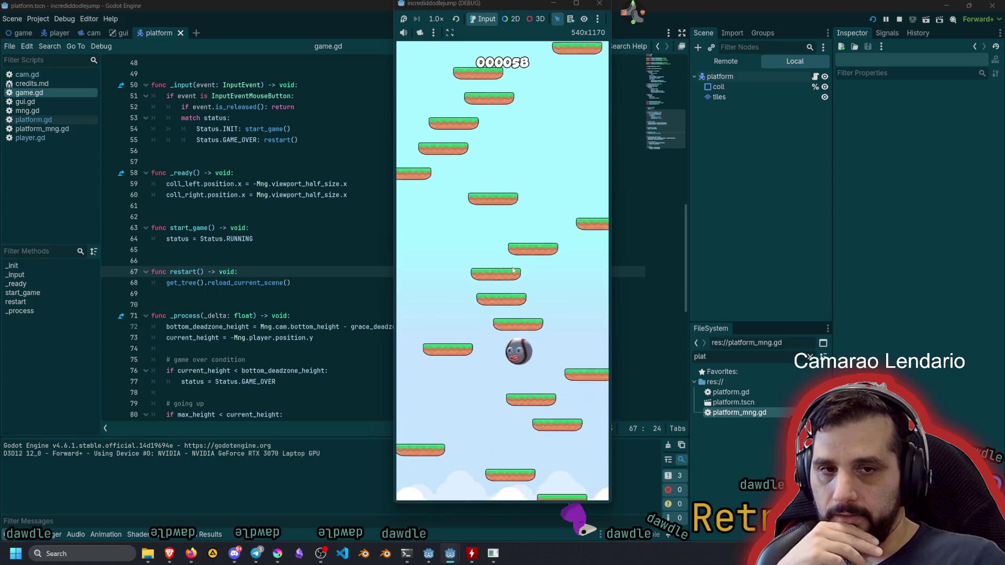
key("F8")
left_click(210, 205)
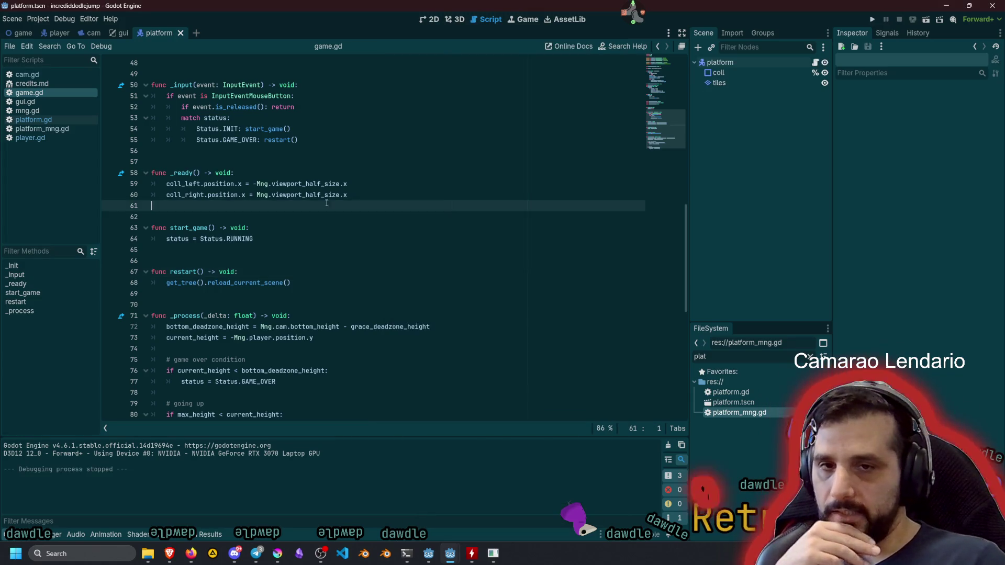
In platform_mng.gd, set _generated_height to Mng.PLATFORM_GRID_SIZE.y * 2.0.
left_click(41, 128)
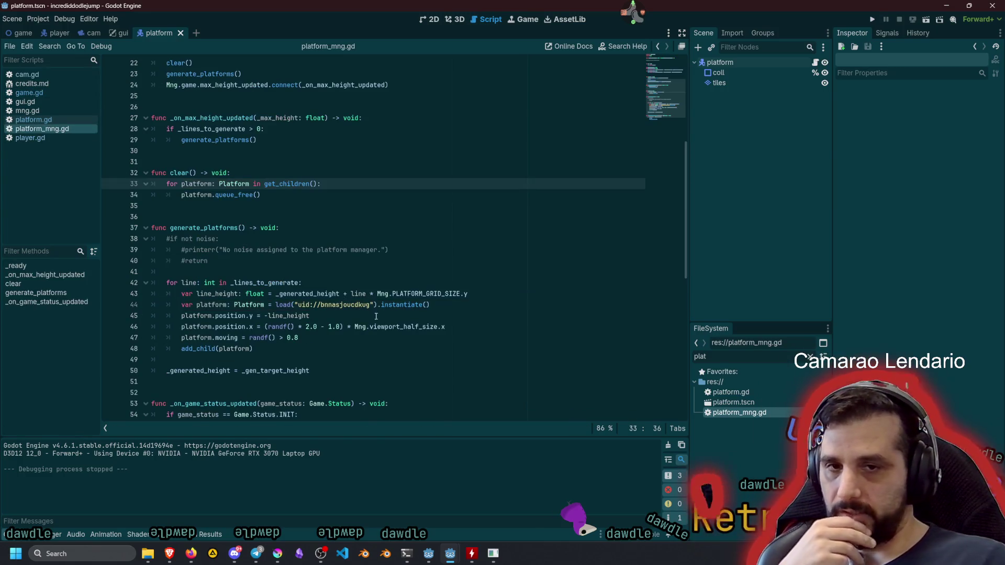
left_click(230, 316)
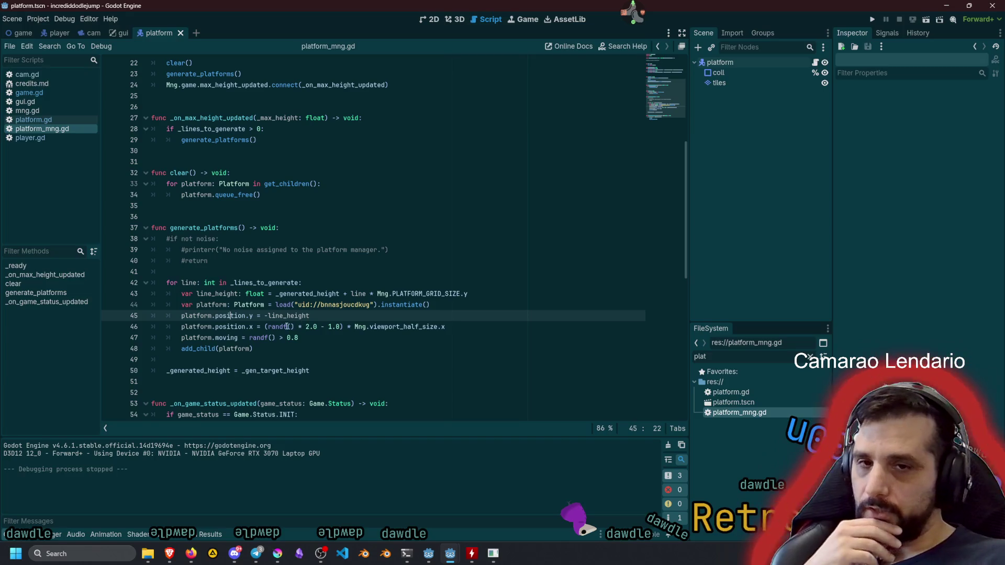
double_click(248, 283)
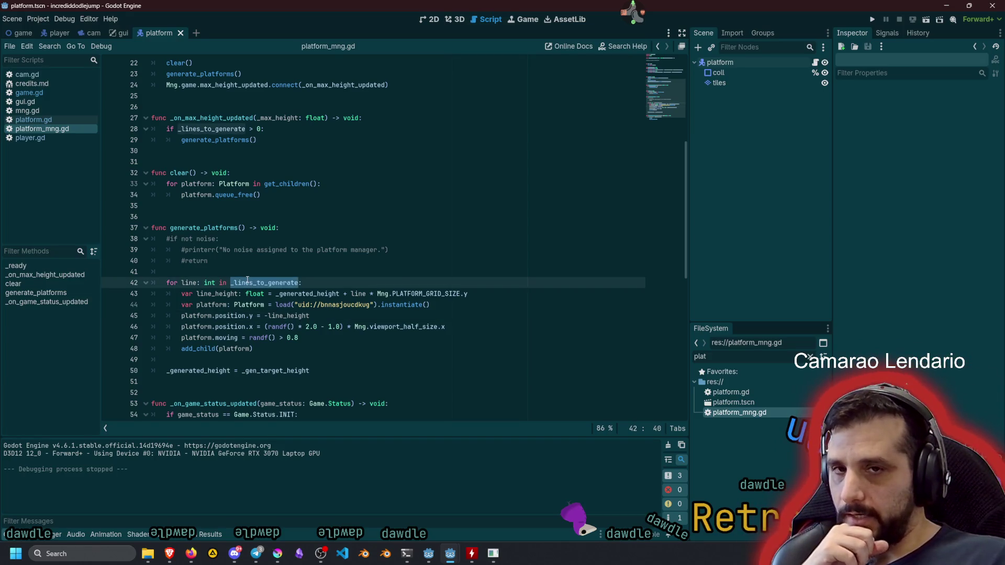
scroll(248, 281, "up", 7)
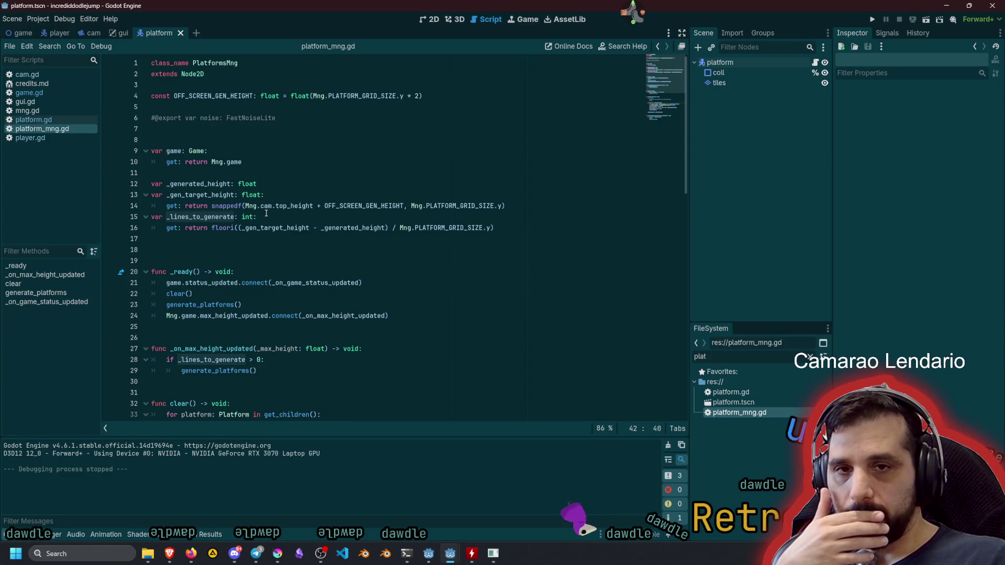
double_click(220, 184)
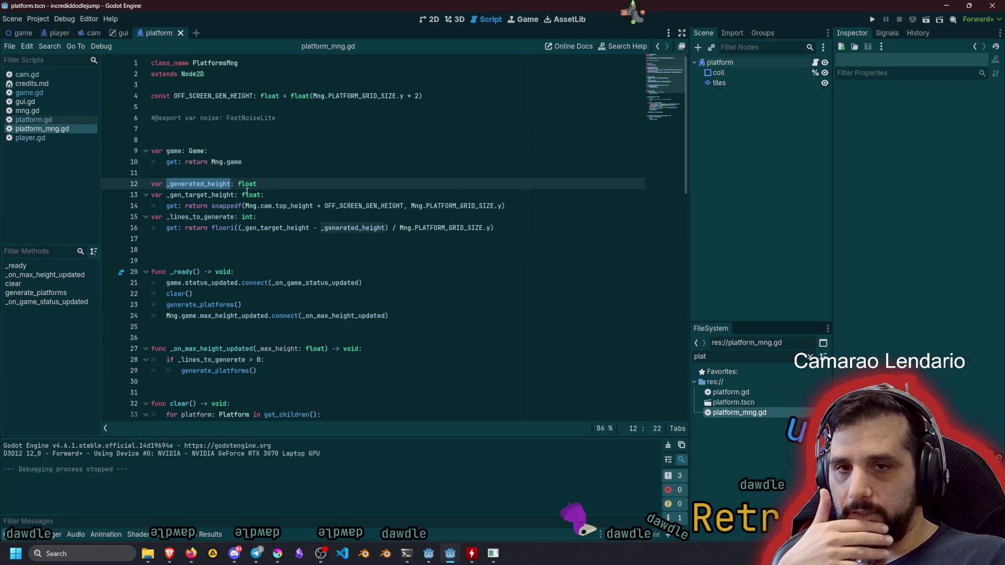
left_click(275, 184)
type("=")
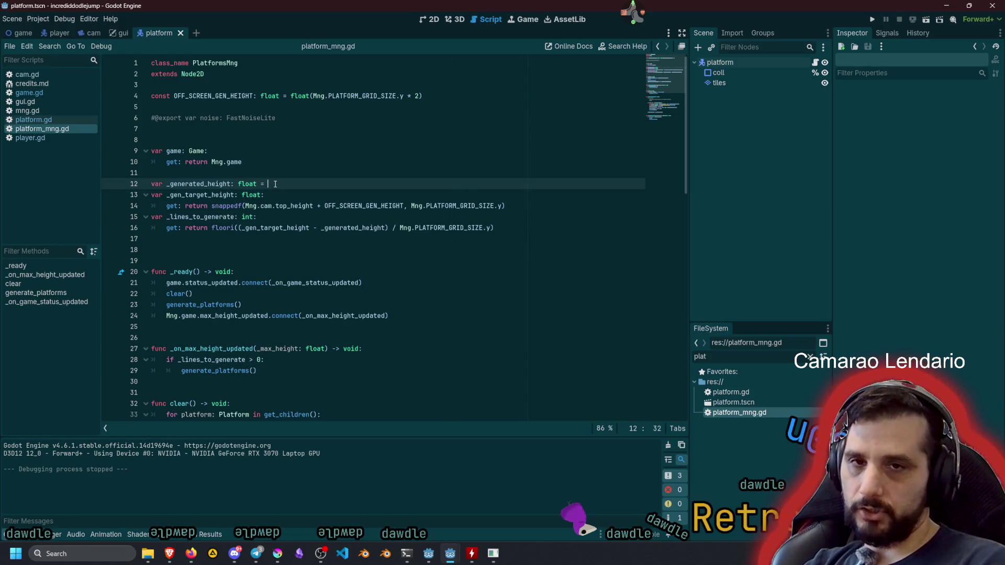
type("Mng.")
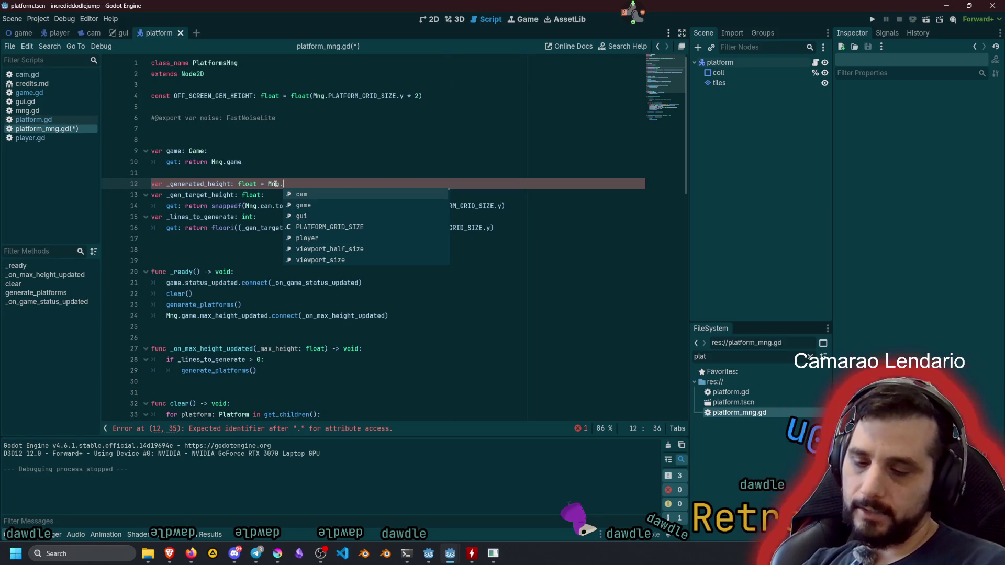
type("GRI")
key("Return")
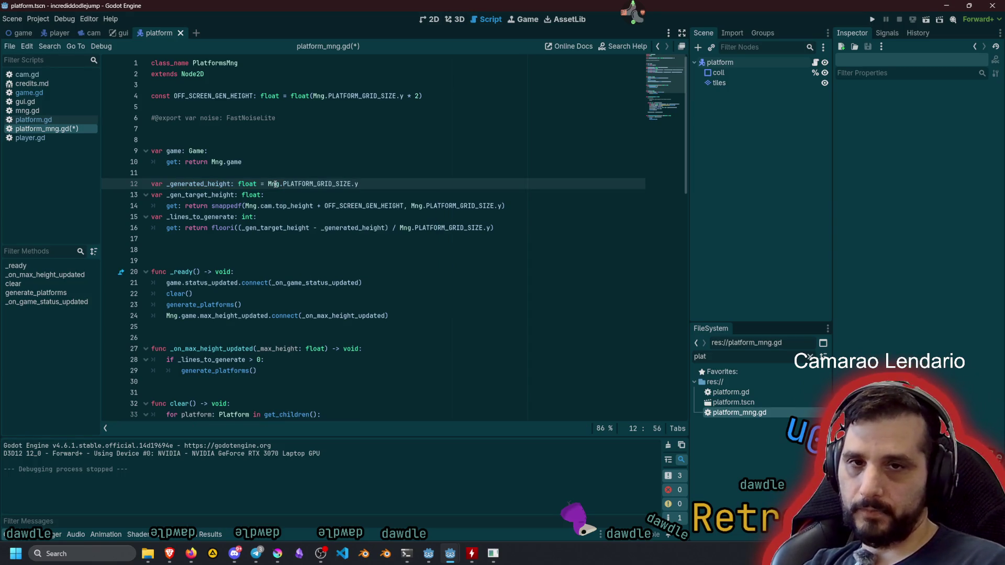
type(" * 2")
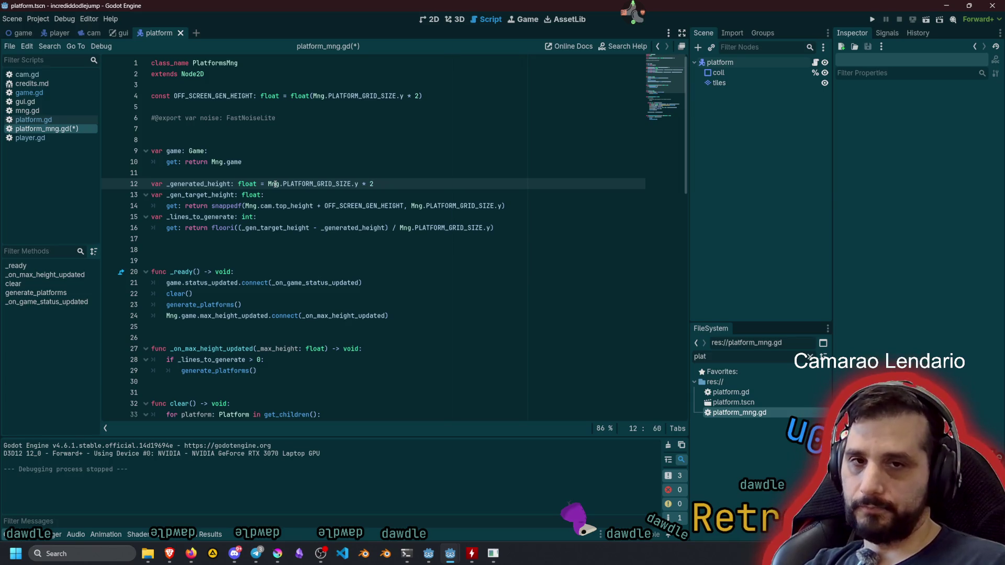
type(".0")
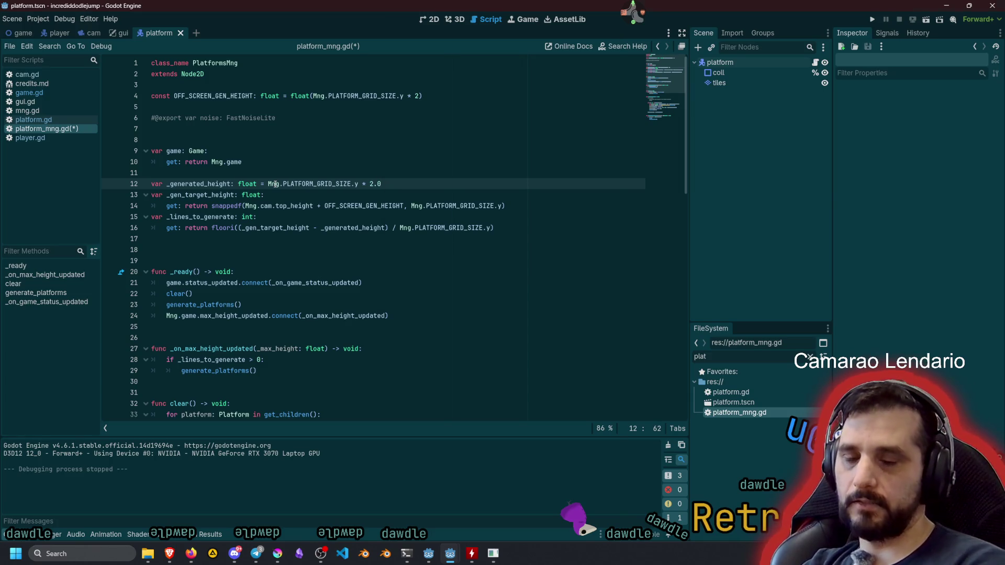
Save and test-run the game, then stop it and switch to the player scene.
key("F5")
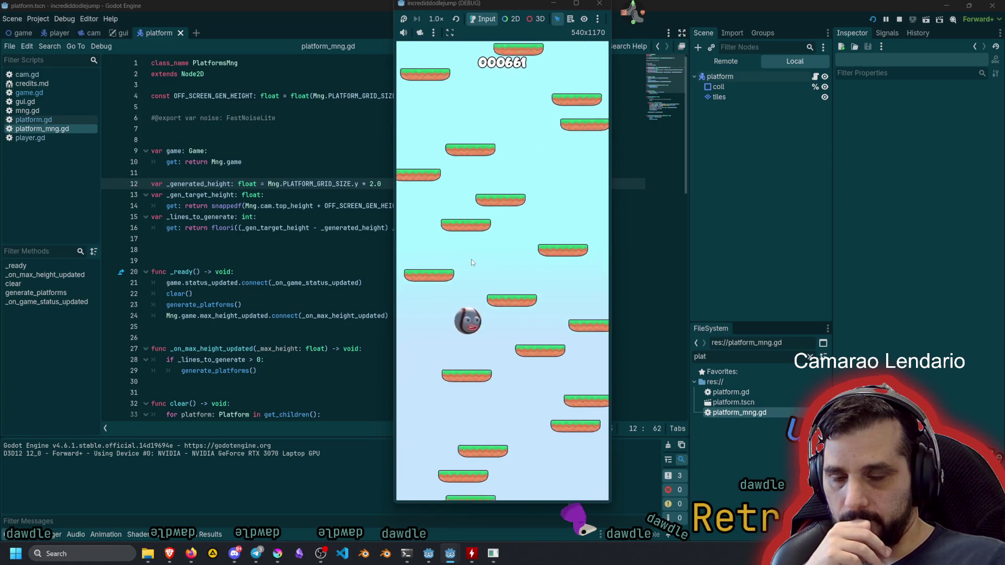
key("F8")
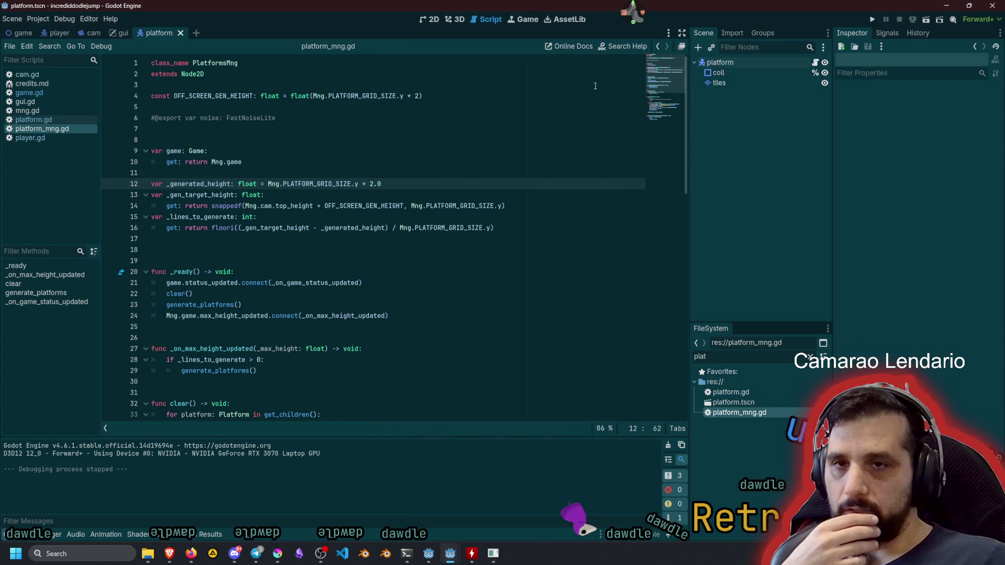
left_click(59, 33)
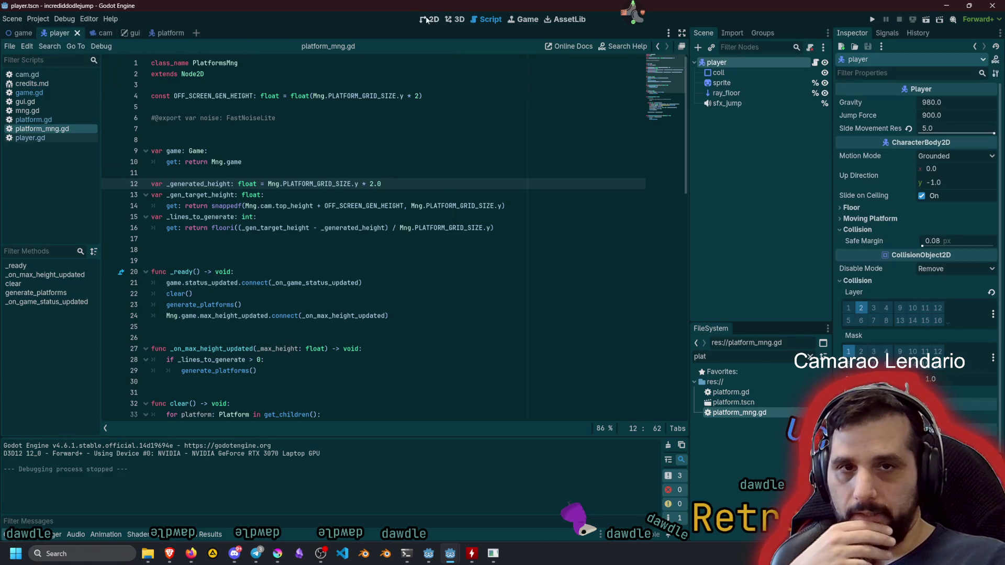
In the 2D view, move ray_floor's origin and target up so Target Position y is 15.
left_click(431, 19)
key("f")
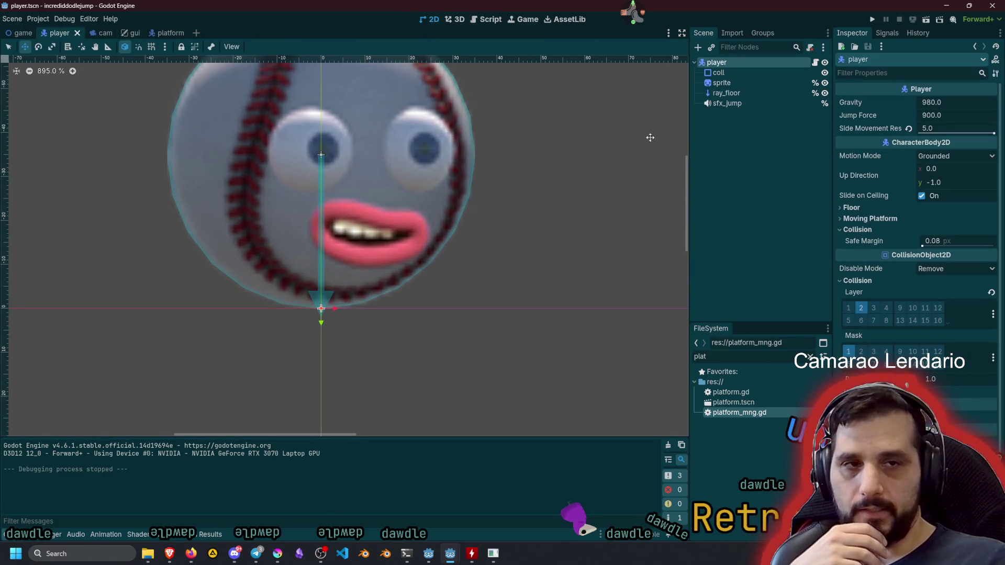
left_click(726, 93)
left_click_drag(375, 185, 376, 282)
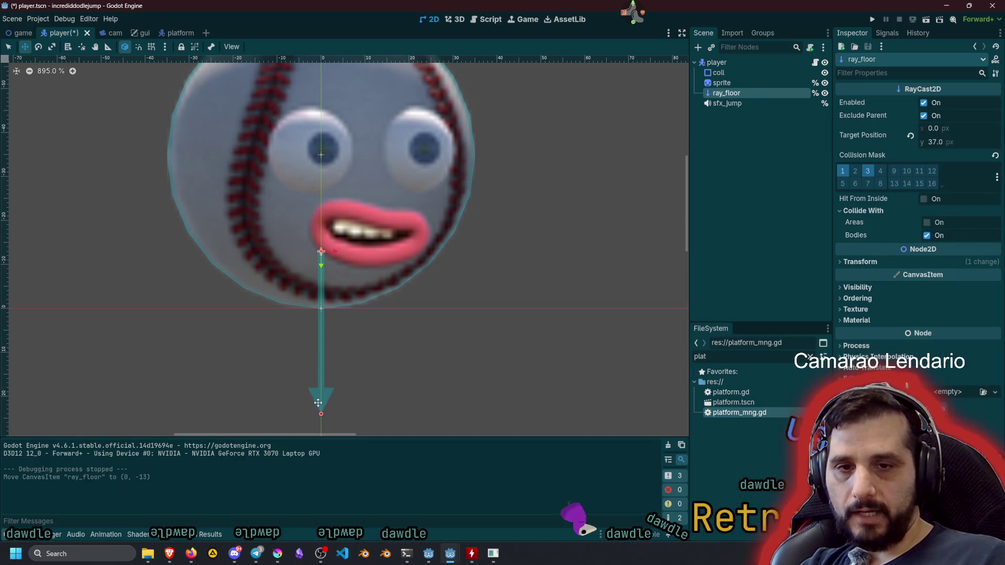
left_click_drag(320, 414, 322, 319)
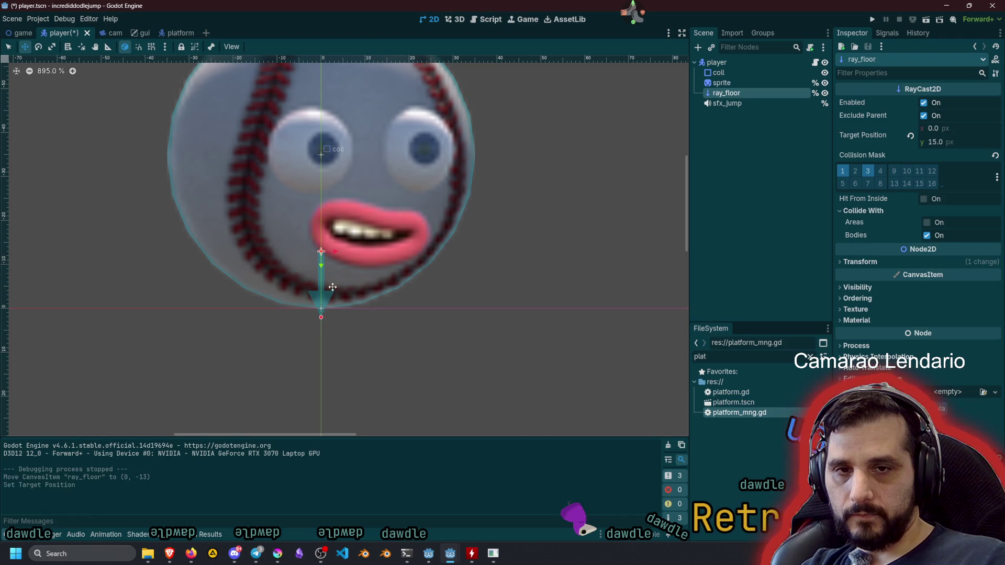
Save and run the game to test the shortened floor ray.
scroll(321, 314, "up", 2)
scroll(315, 240, "down", 4)
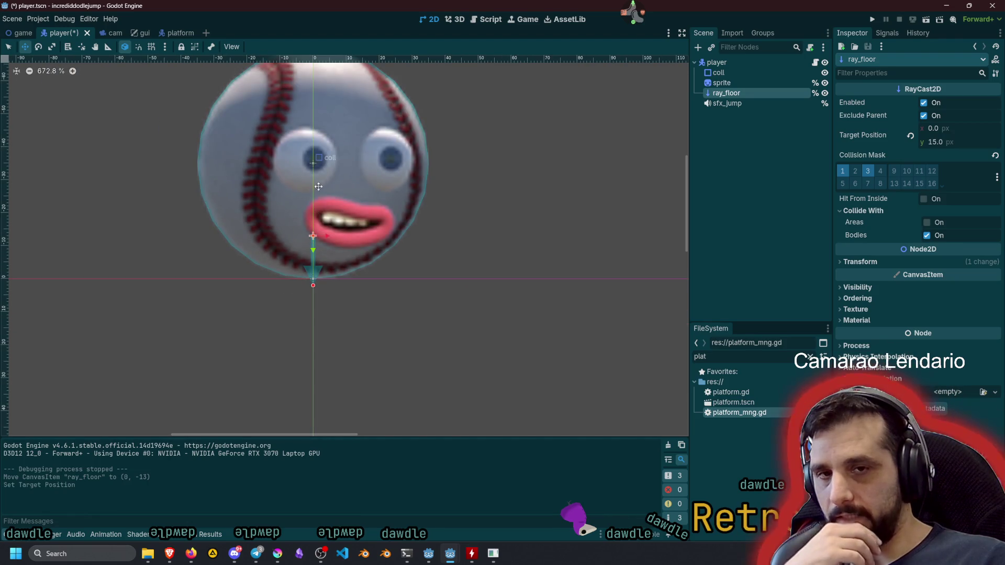
key("F5")
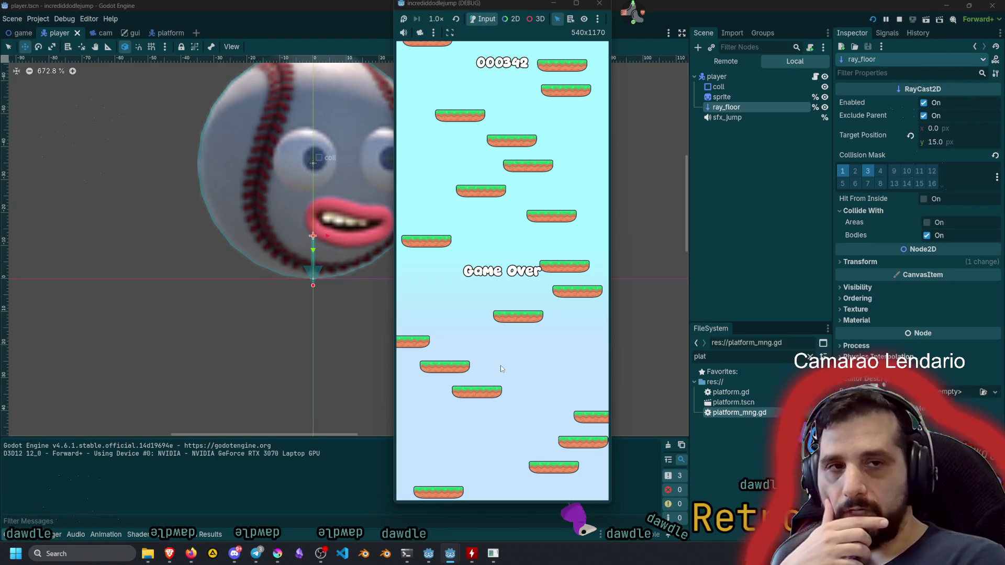
Stop the game, check the player's Collision Mask, and switch to the platform scene.
key("F8")
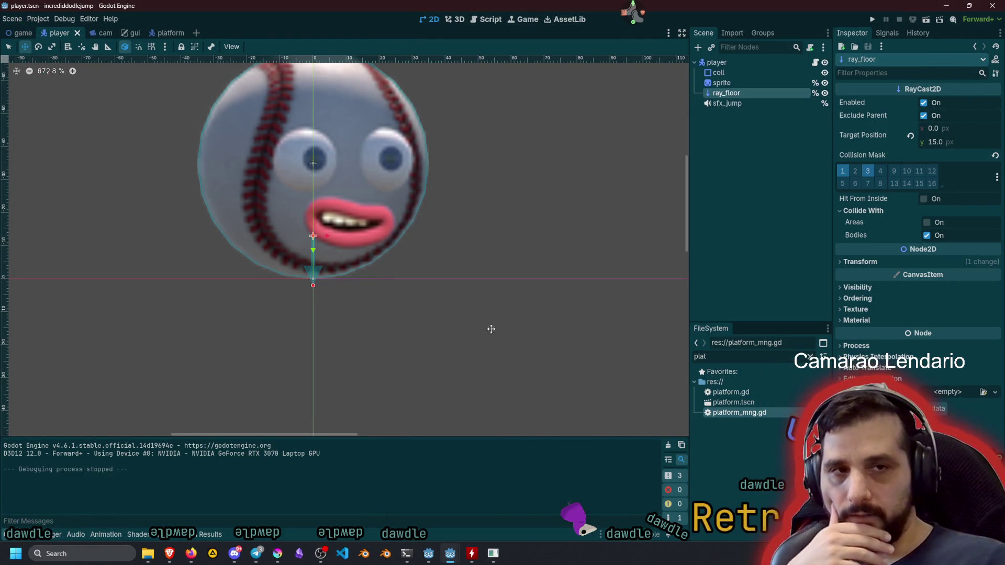
left_click(728, 62)
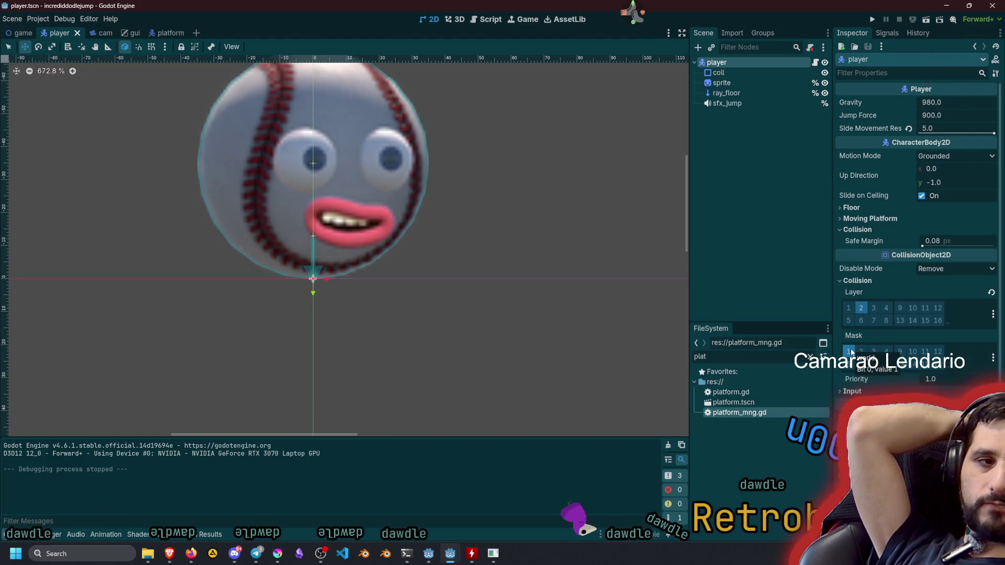
left_click(159, 32)
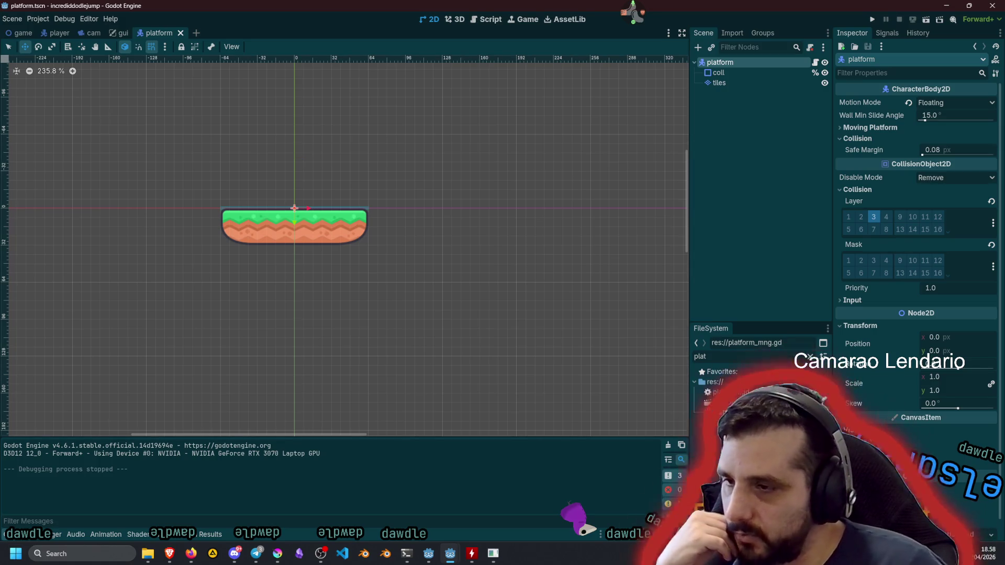
key("alt+Tab")
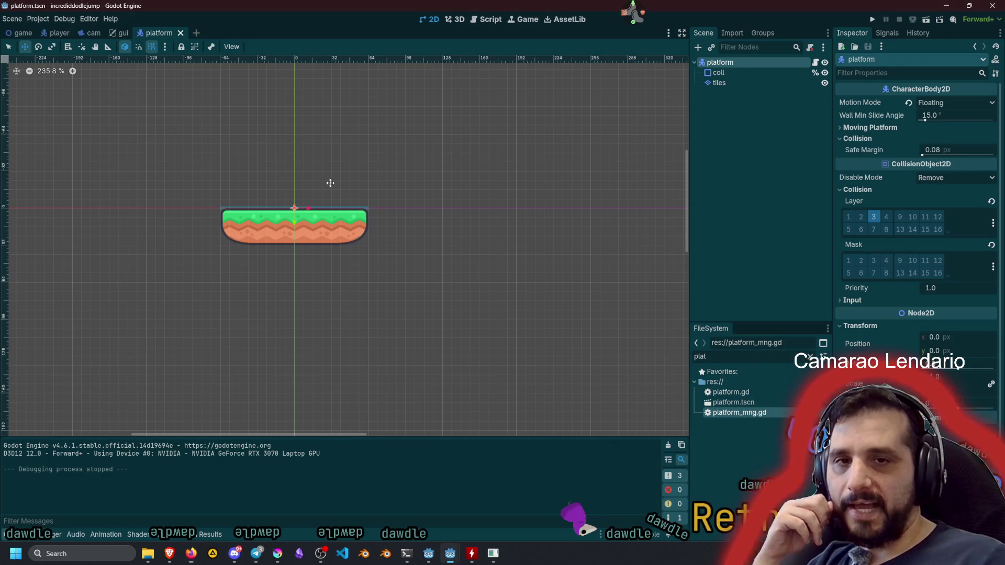
left_click(410, 77)
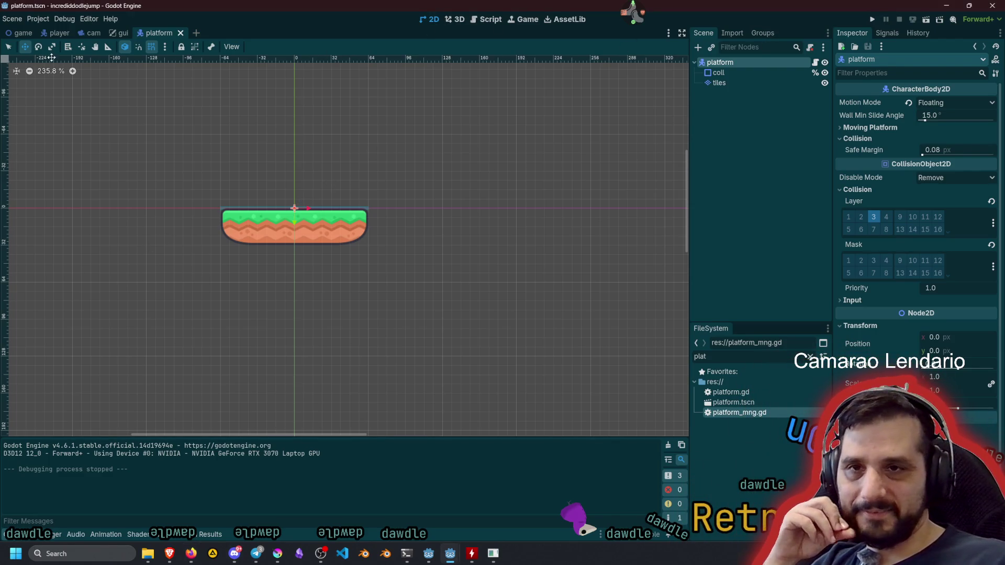
left_click(9, 48)
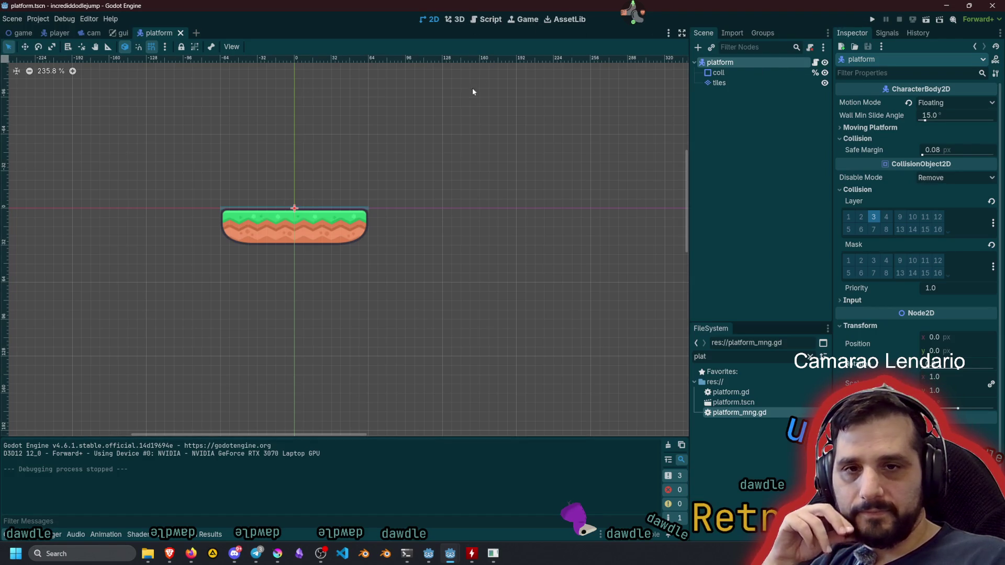
scroll(263, 225, "up", 5)
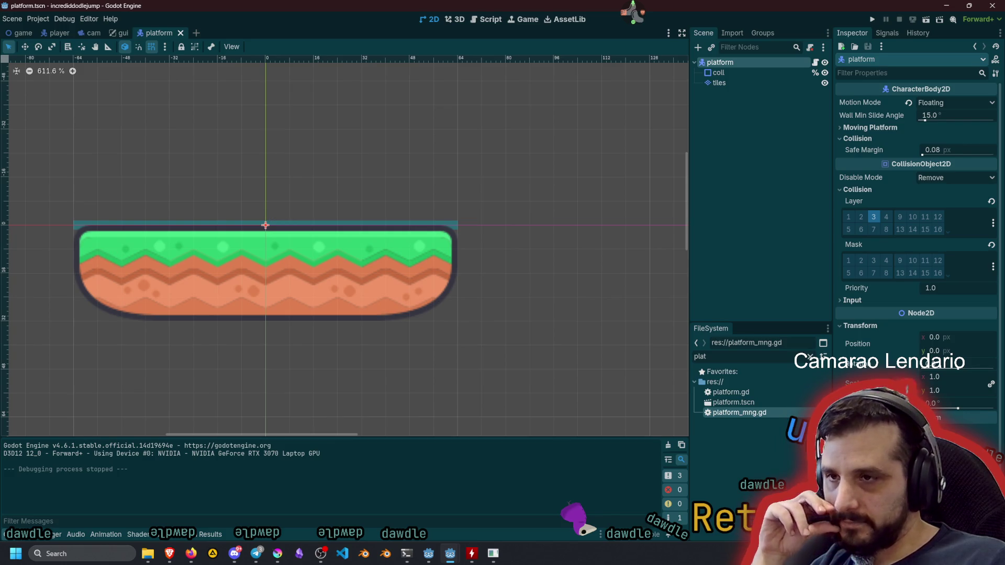
key("alt+Tab")
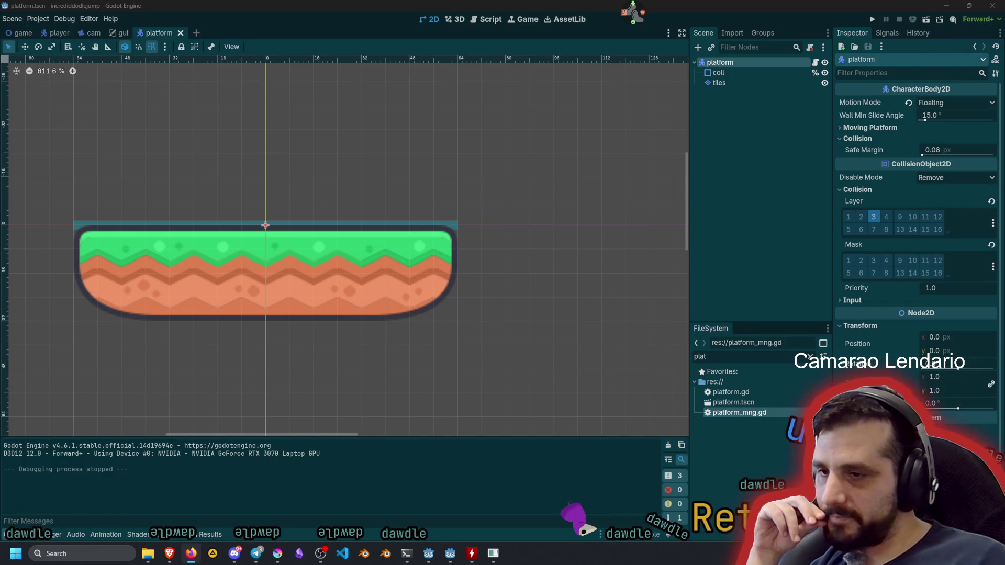
left_click(250, 193)
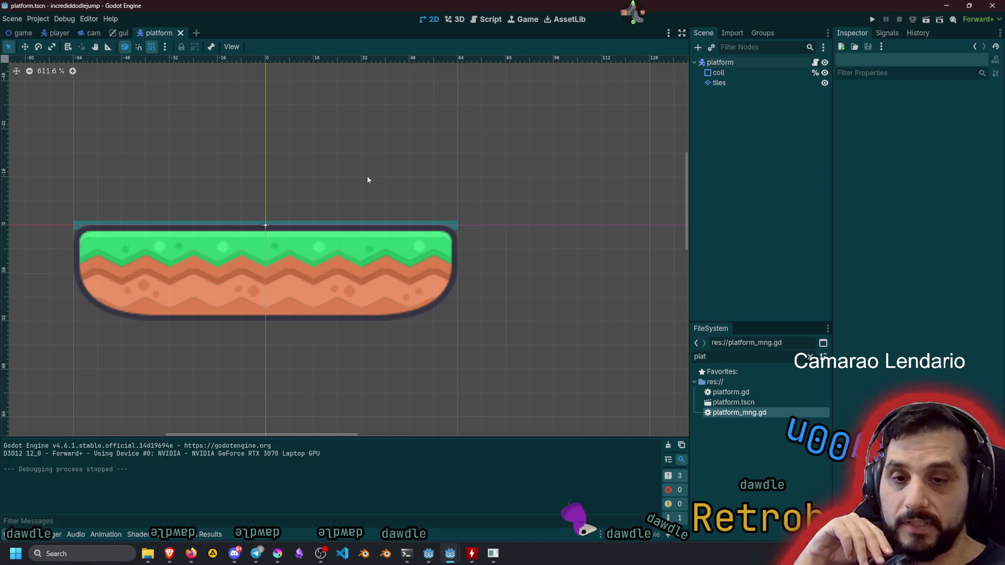
mouse_move(169, 554)
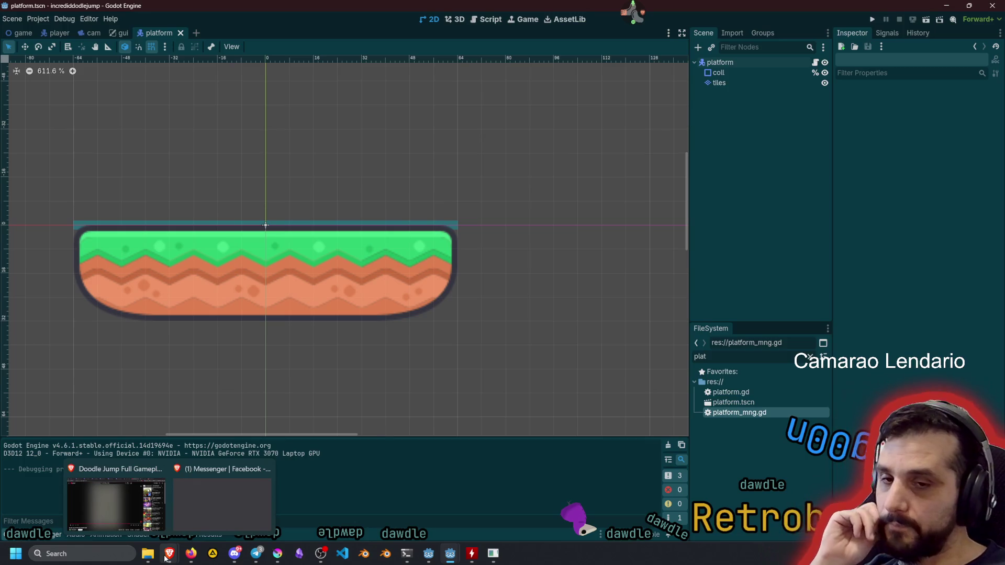
Review the Doodle Jump gameplay walkthrough on YouTube, then return to the Godot editor.
left_click(115, 502)
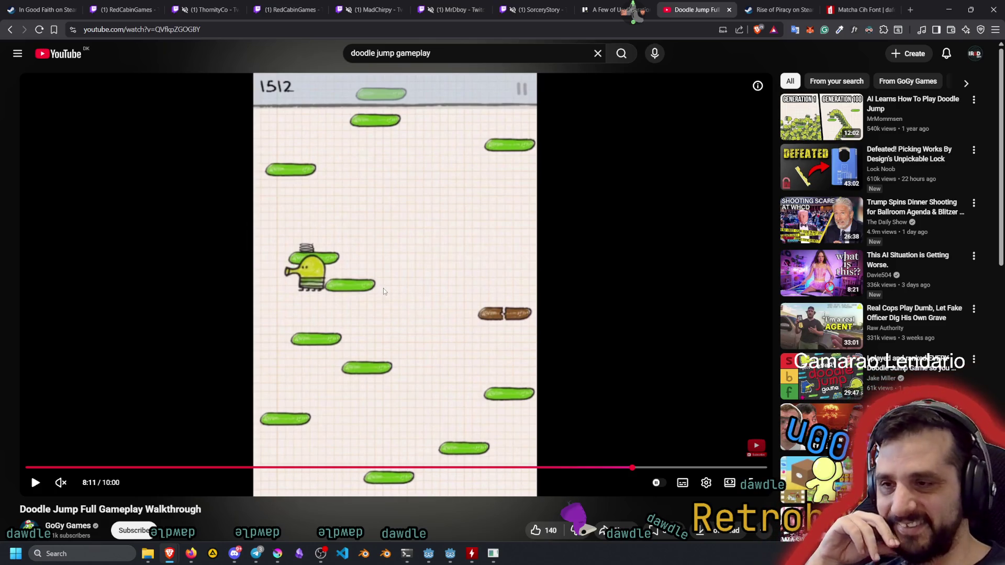
mouse_move(450, 553)
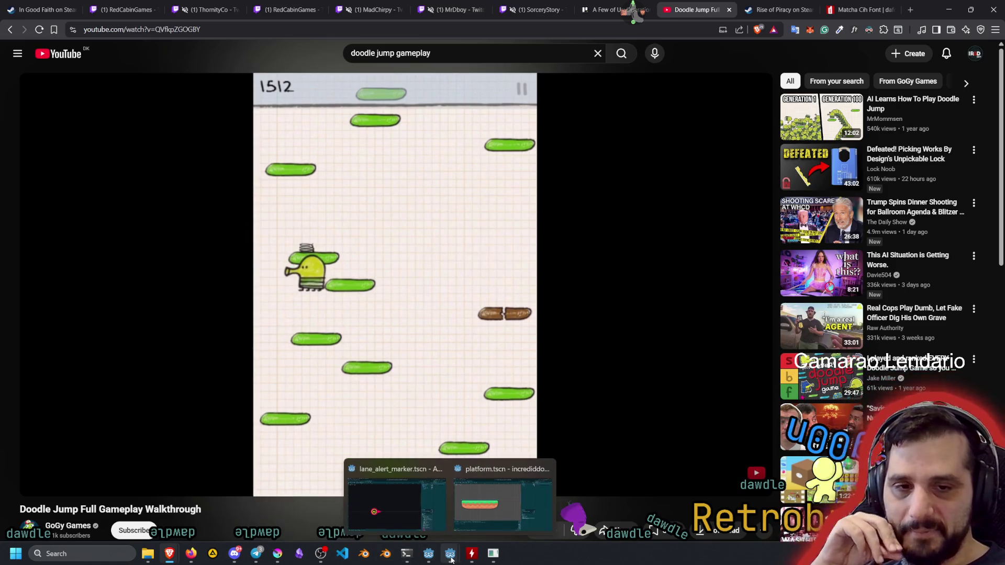
left_click(480, 503)
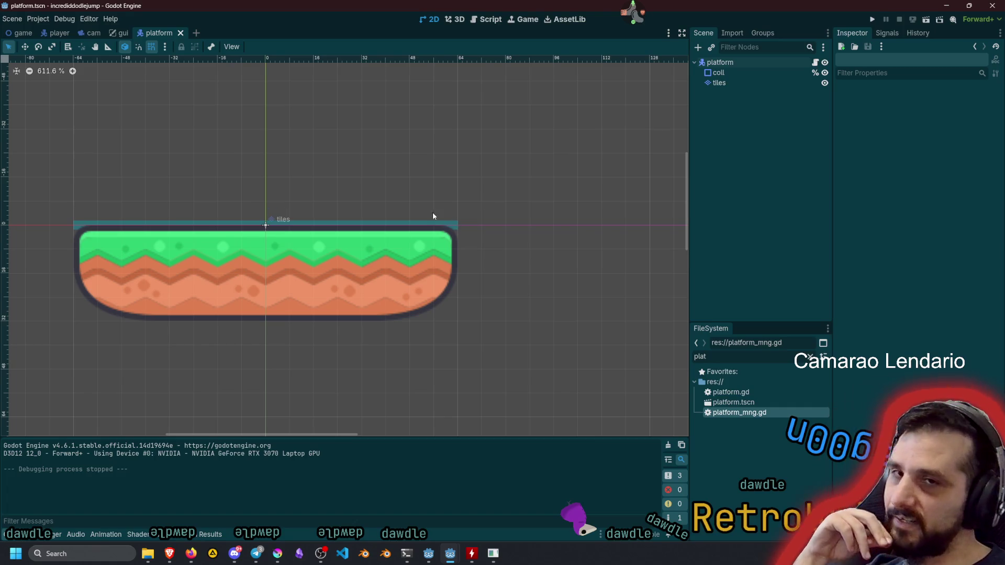
Turn off layer 1 in the player's collision mask, then save and run the game.
left_click(59, 32)
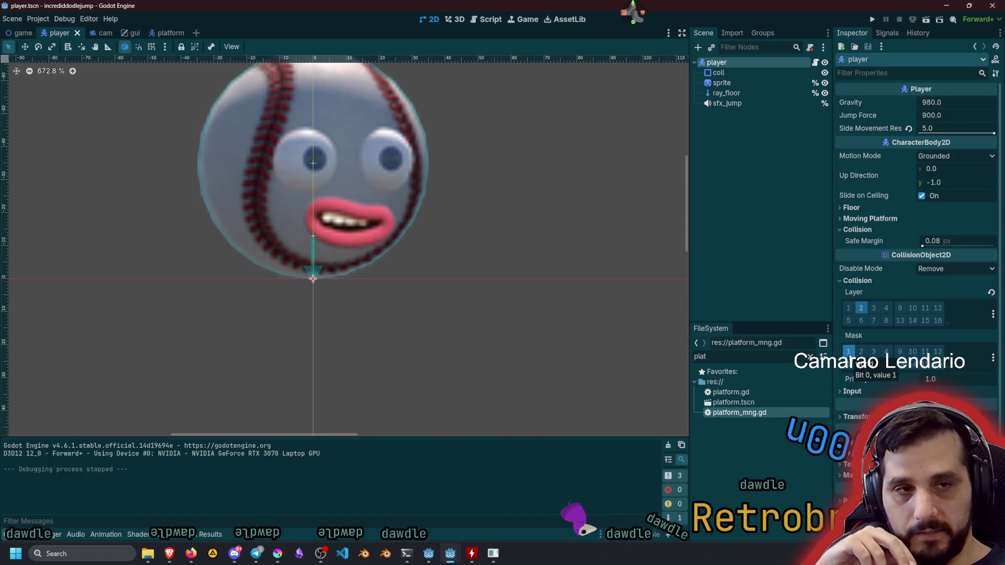
left_click(849, 351)
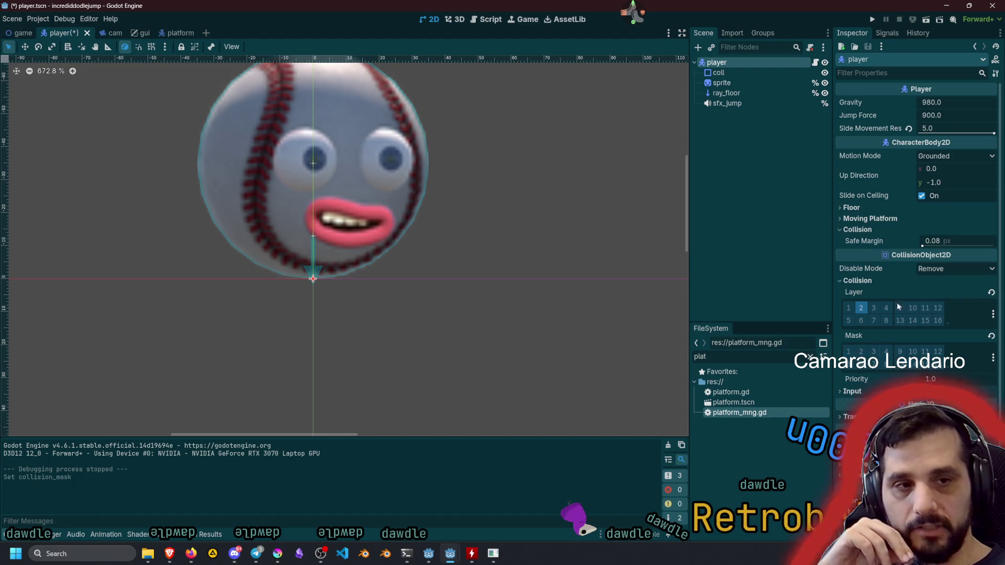
left_click(762, 226)
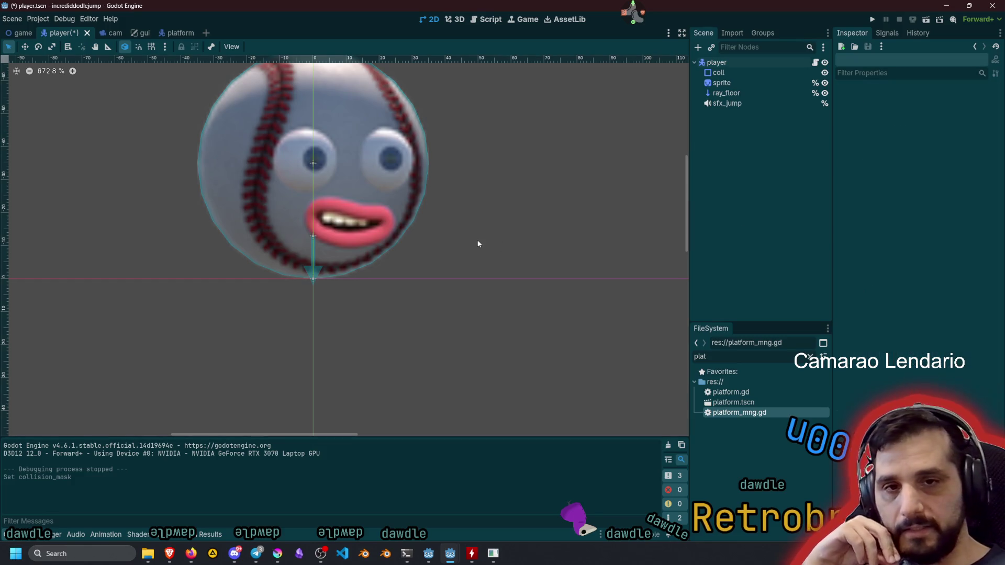
key("F5")
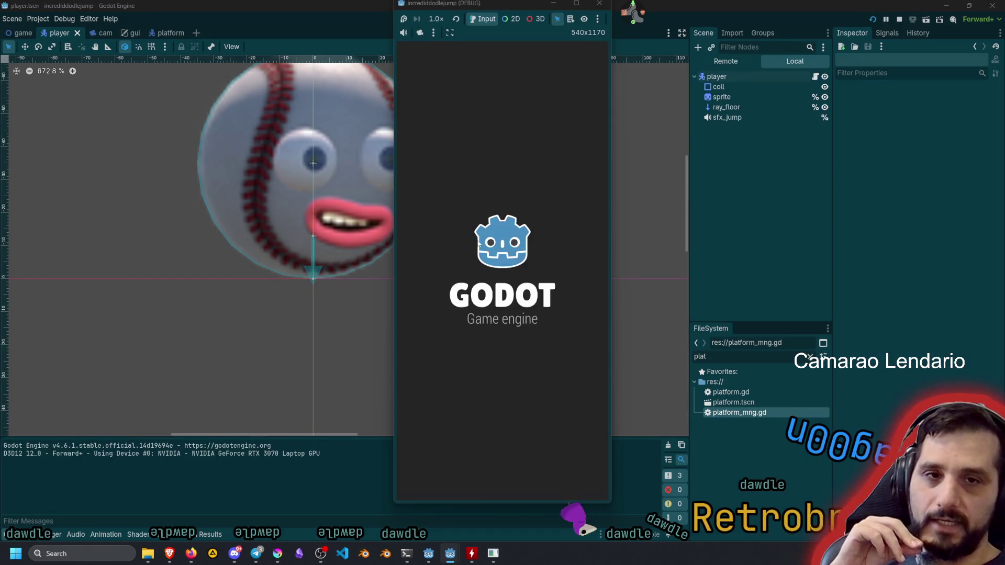
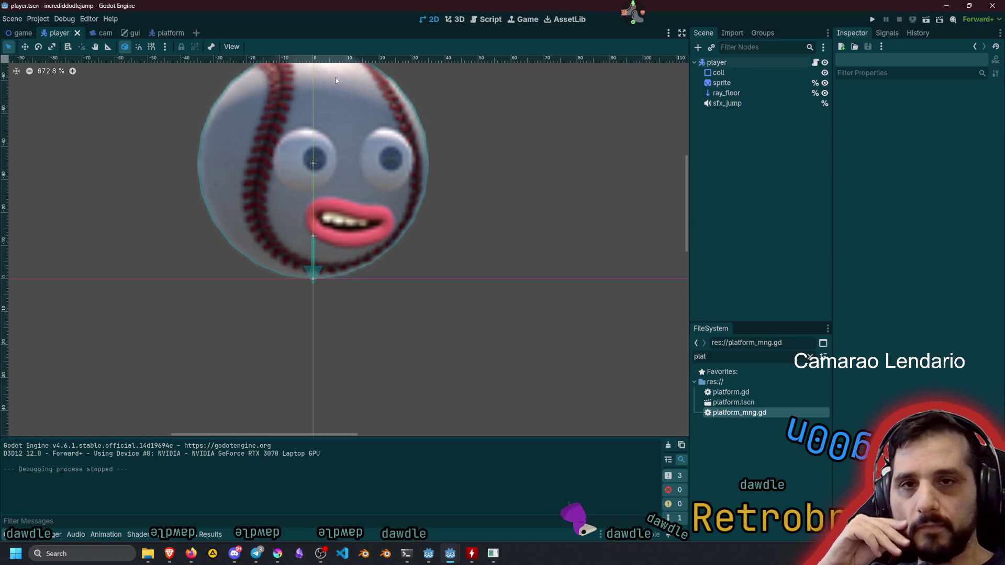
Review the platform scene, then the player's collision shape and its own properties.
left_click(159, 35)
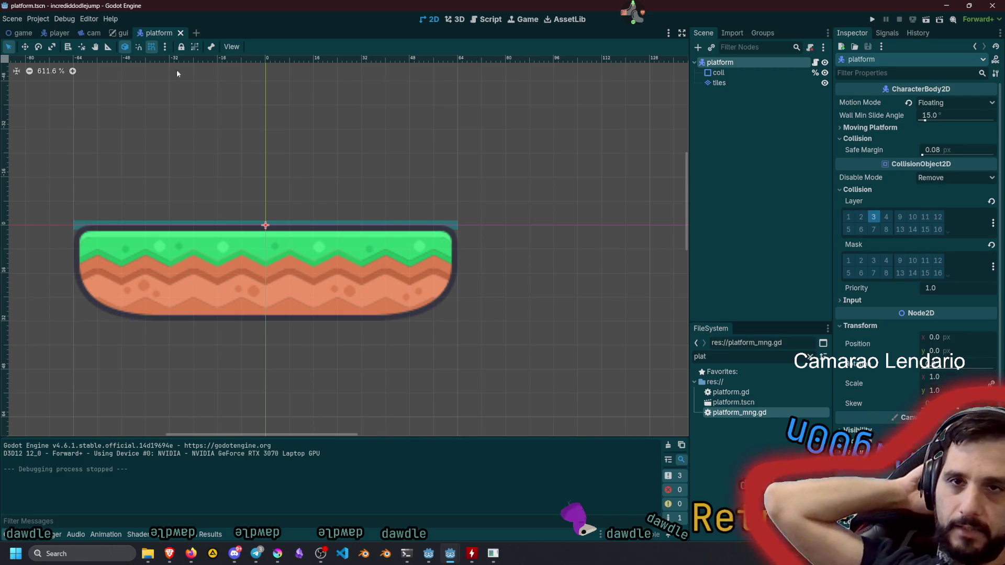
key("ctrl+Tab")
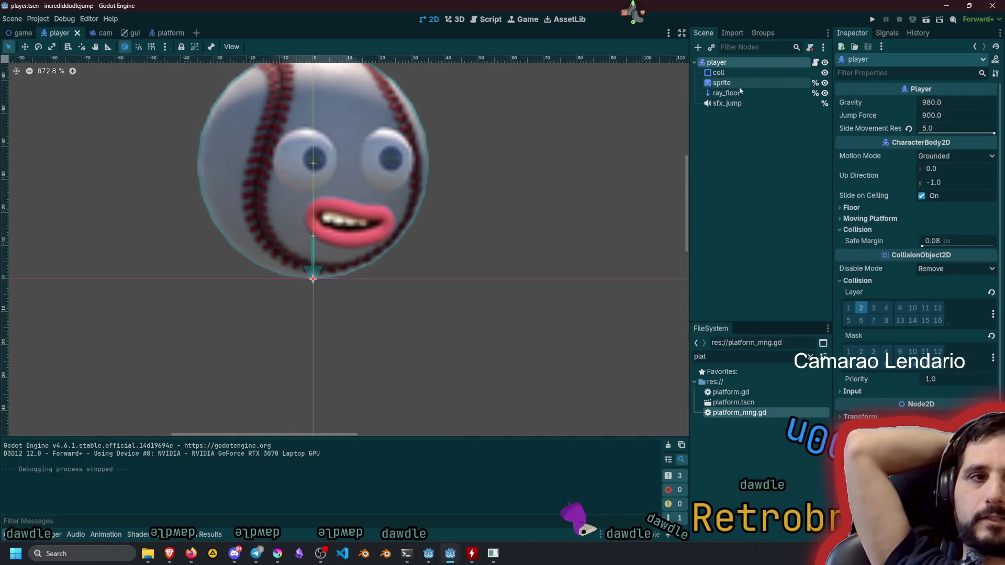
left_click(719, 73)
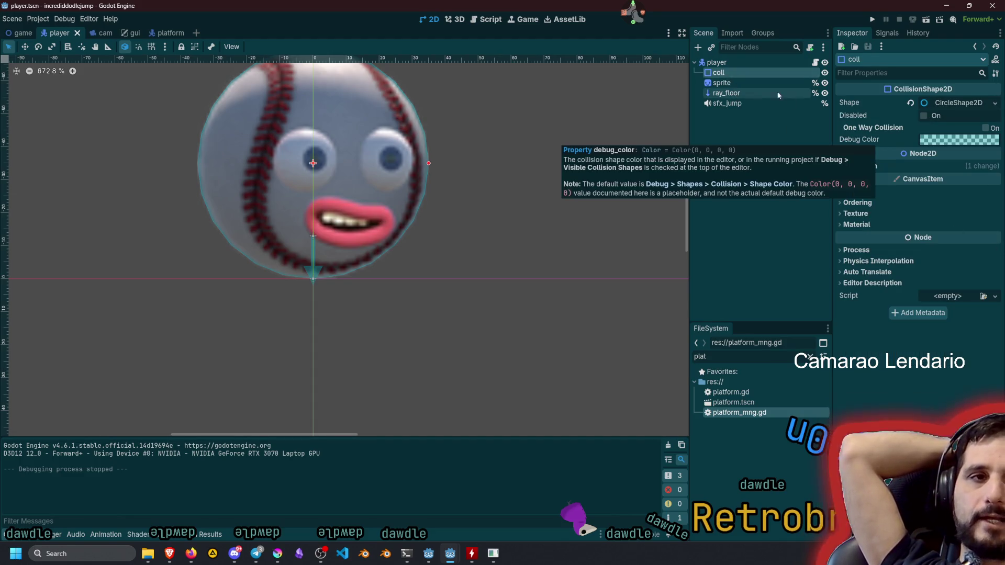
left_click(733, 62)
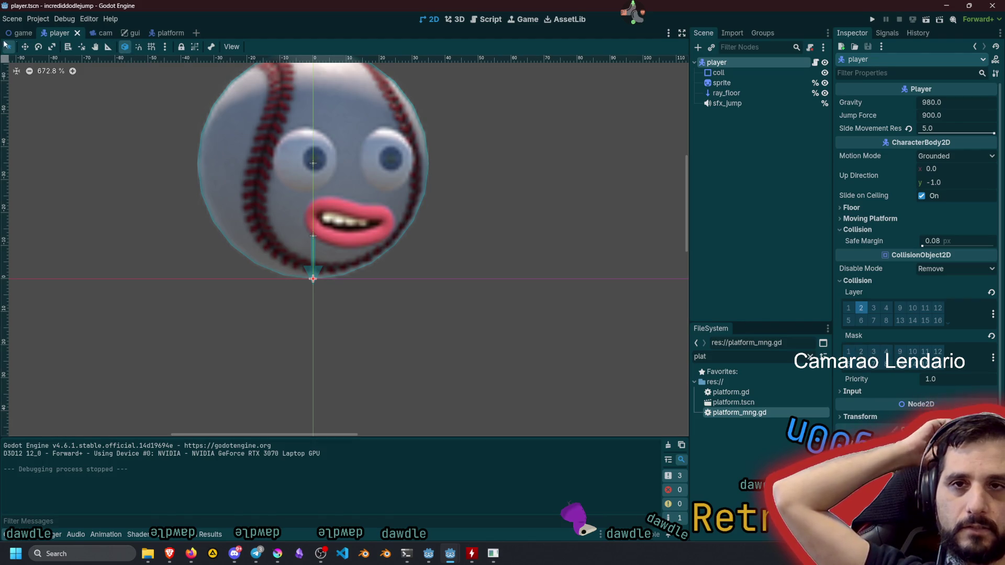
In the main game scene, select the ground node and check its collision layer and mask.
left_click(18, 32)
left_click(734, 131)
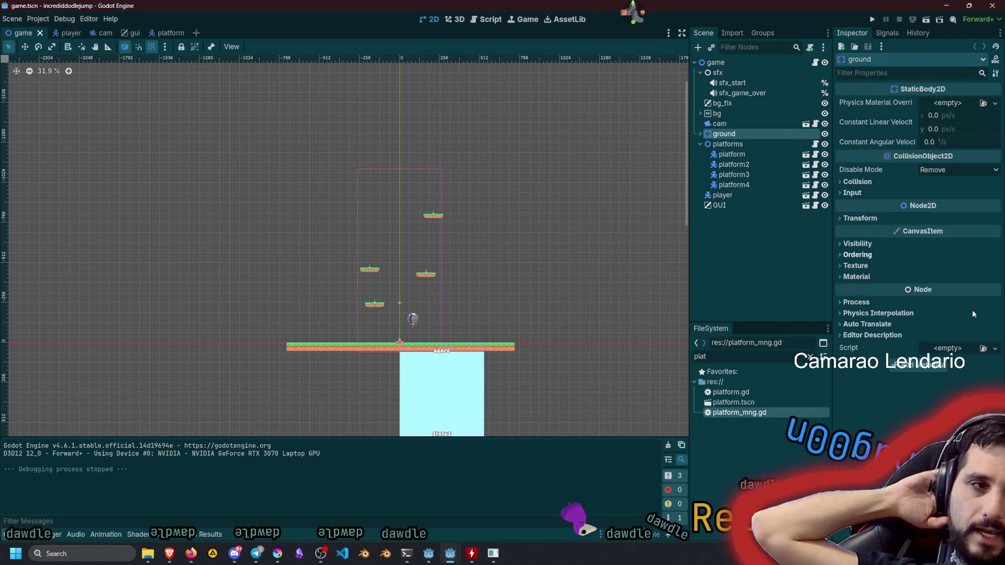
left_click(868, 182)
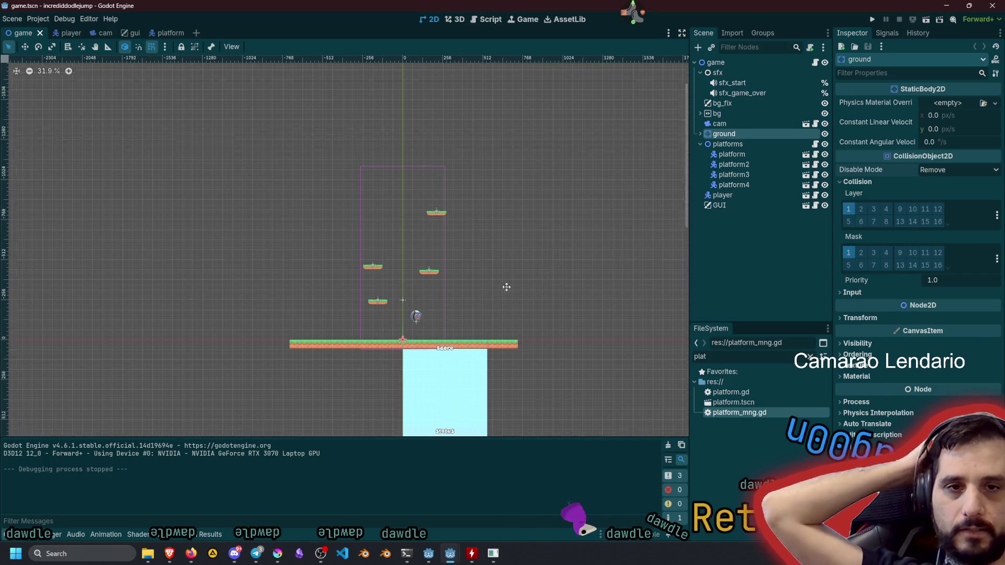
scroll(499, 293, "up", 3)
scroll(586, 217, "up", 1)
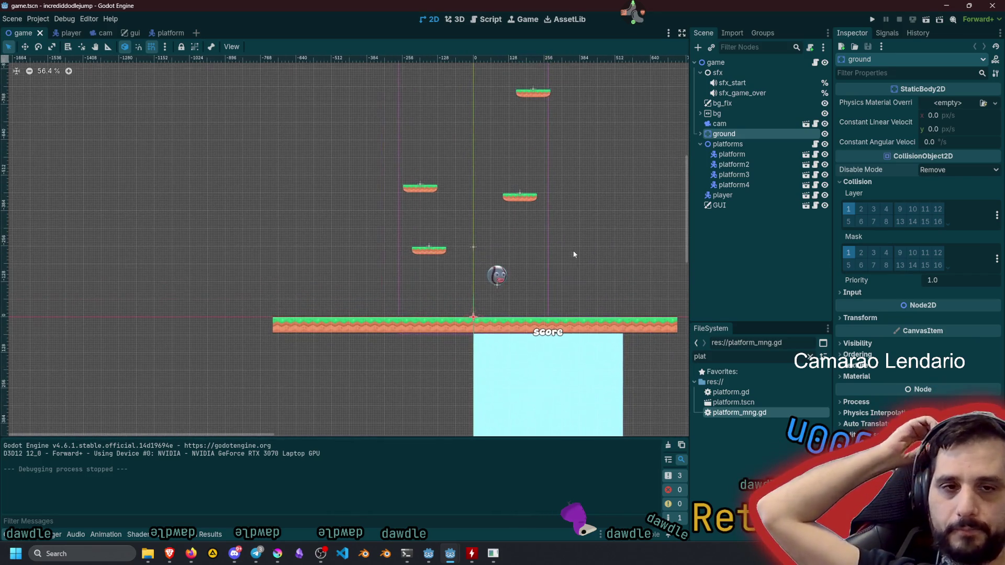
Narrow the ground sprite's TextureRect from 1460 to 544 px wide, positioned at x −272.
left_click(621, 321)
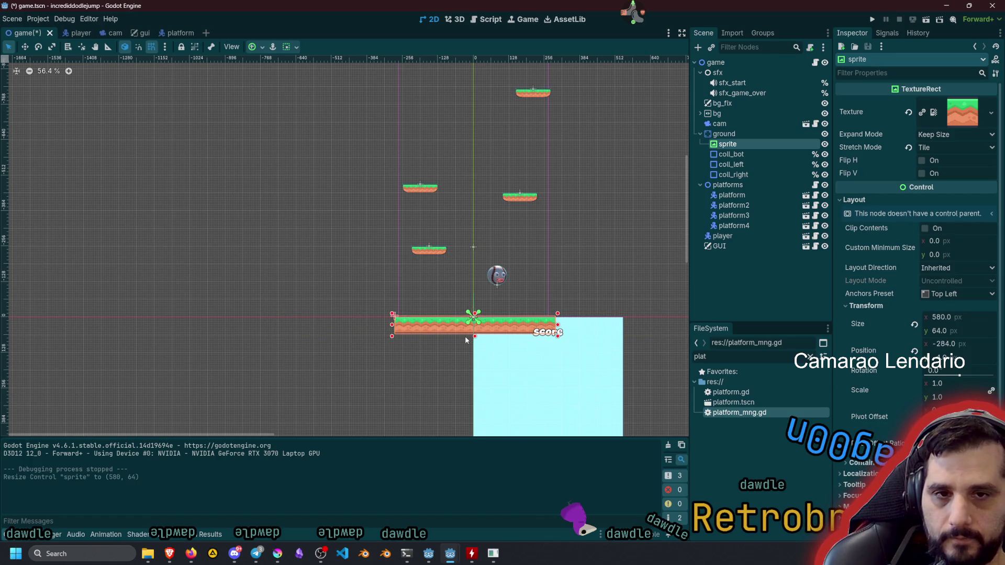
scroll(466, 339, "up", 11)
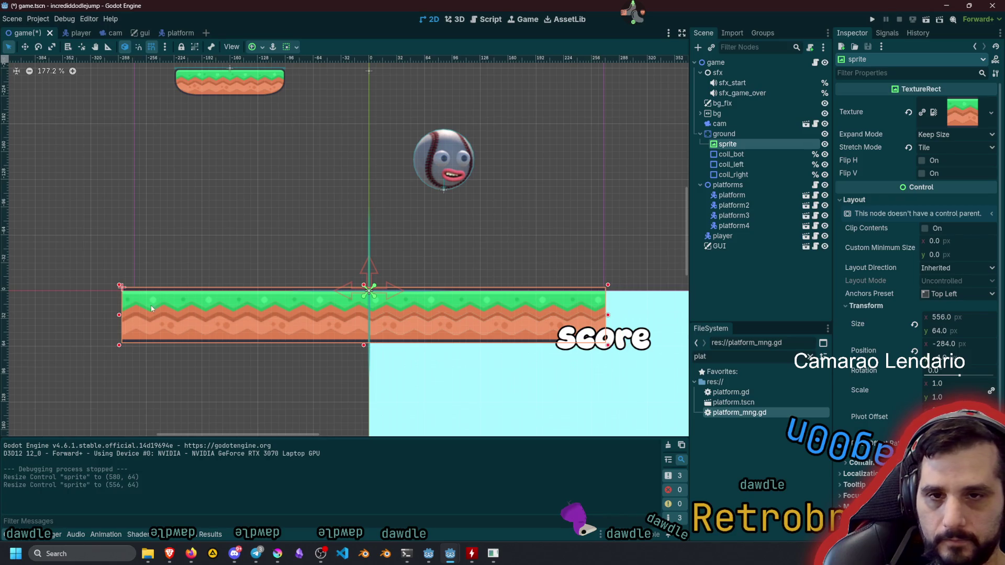
scroll(101, 316, "up", 5)
left_click_drag(135, 317, 147, 314)
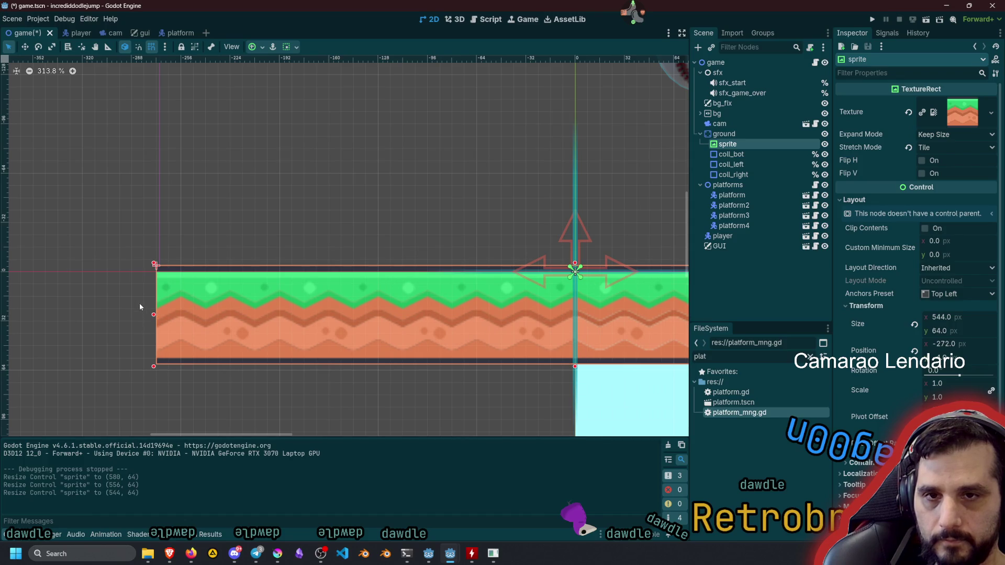
scroll(139, 307, "down", 11)
left_click(114, 237)
scroll(122, 241, "down", 12)
scroll(181, 230, "up", 2)
scroll(183, 225, "left", 3)
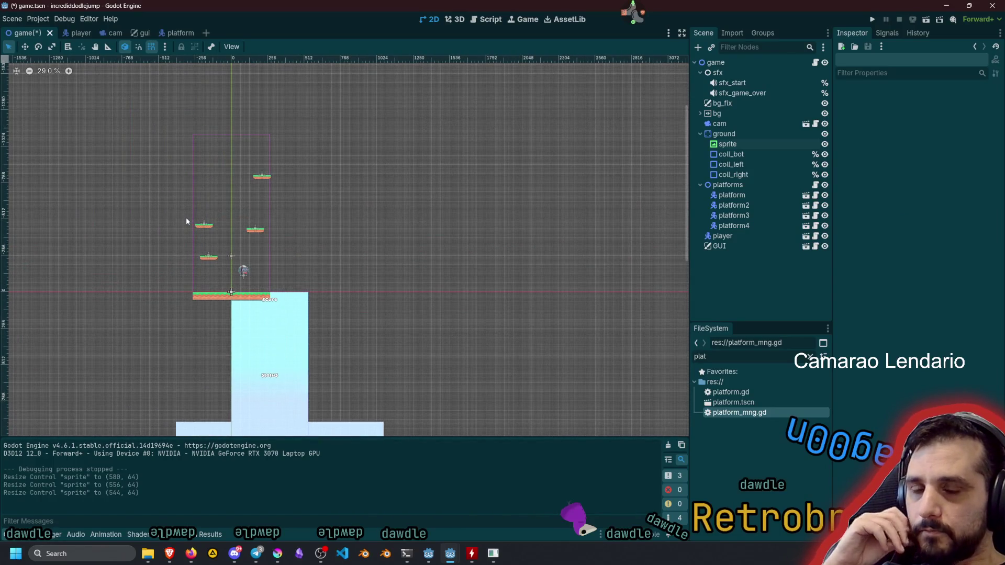
Zoom in and out around the game level to review its layout.
scroll(215, 231, "up", 8)
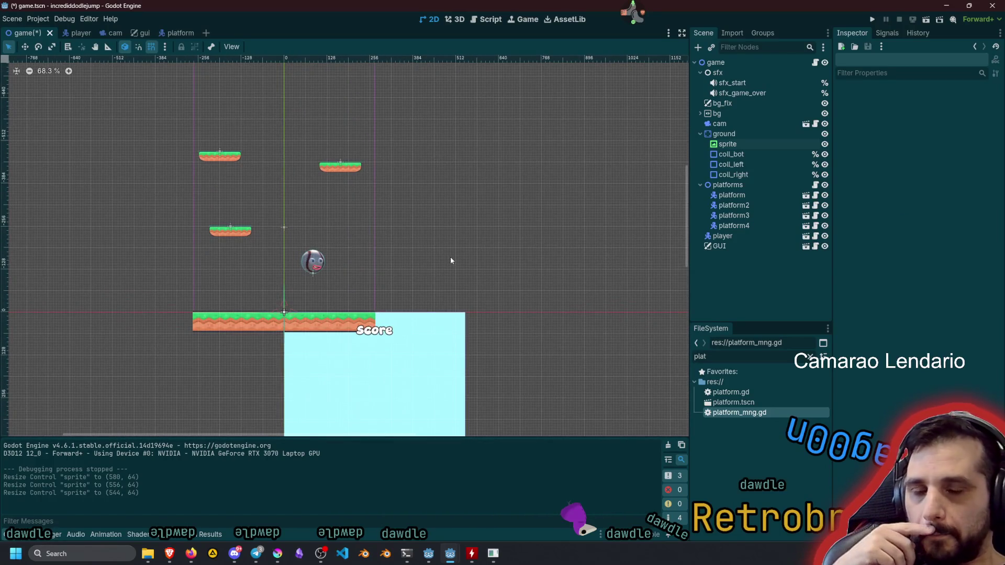
scroll(451, 260, "down", 10)
scroll(494, 281, "up", 5)
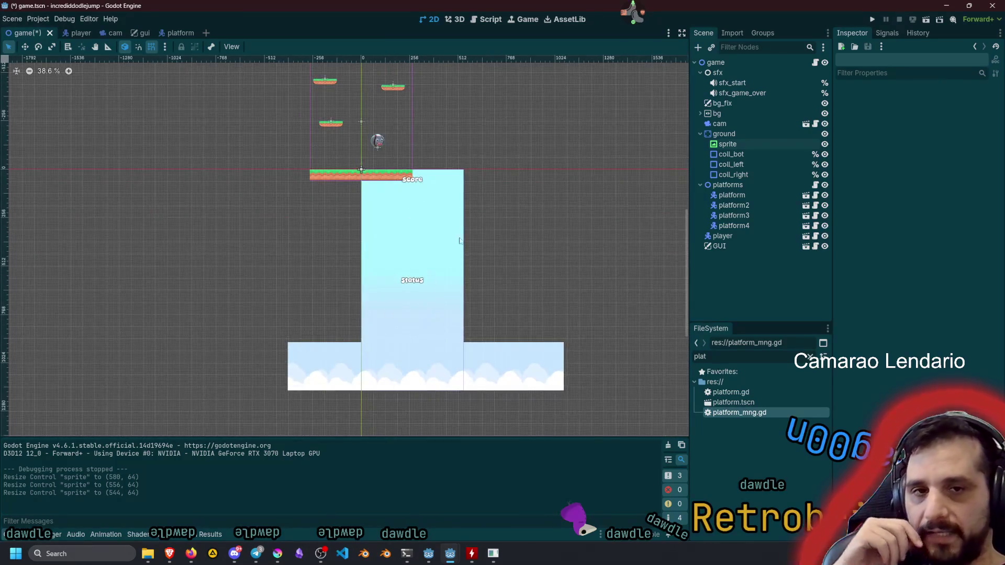
scroll(450, 260, "up", 8)
scroll(459, 201, "down", 10)
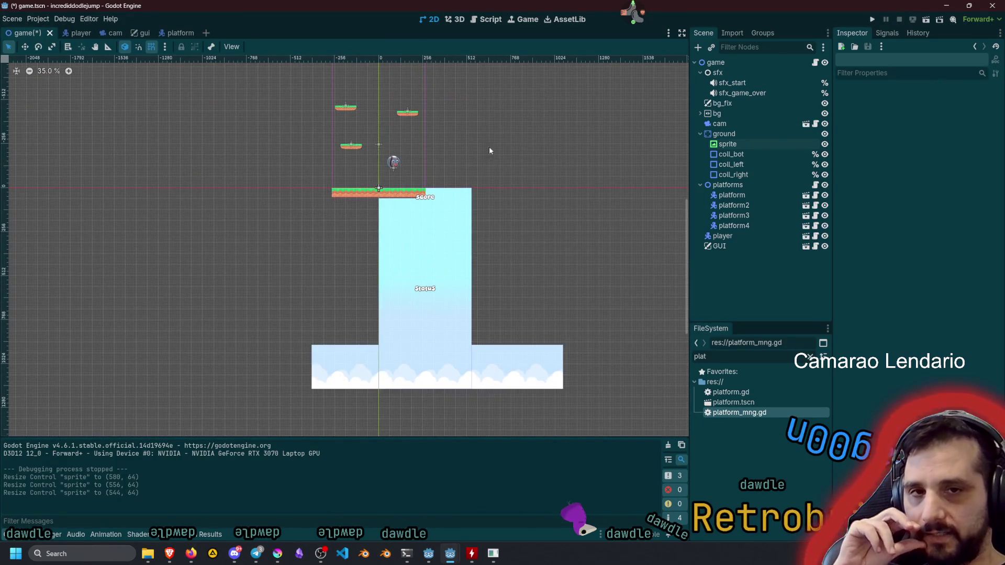
scroll(460, 262, "up", 3)
scroll(406, 233, "up", 4)
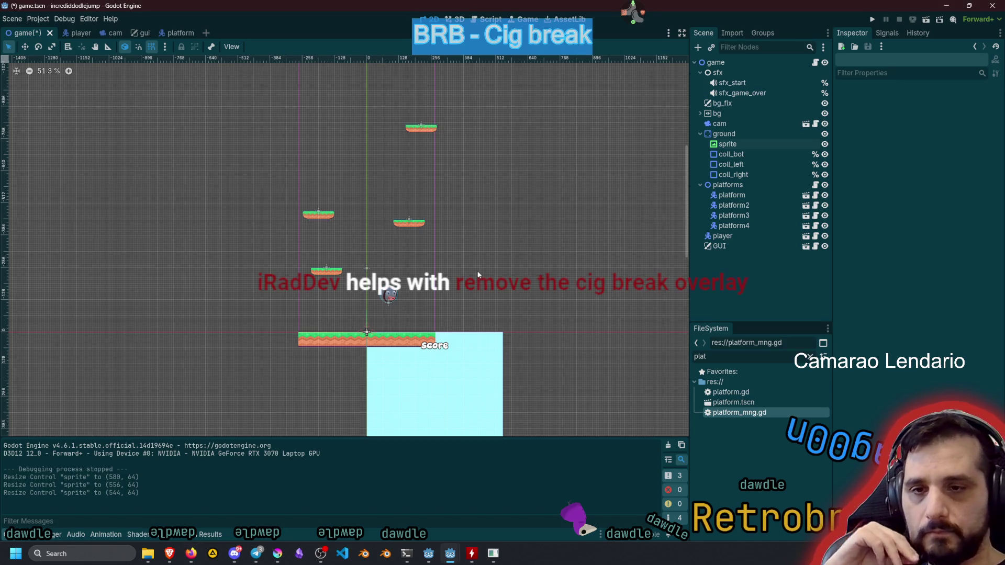
Bring up the YouTube 'Doodle Jump Full Gameplay Walkthrough' in Brave and seek to its start.
mouse_move(169, 554)
left_click(223, 493)
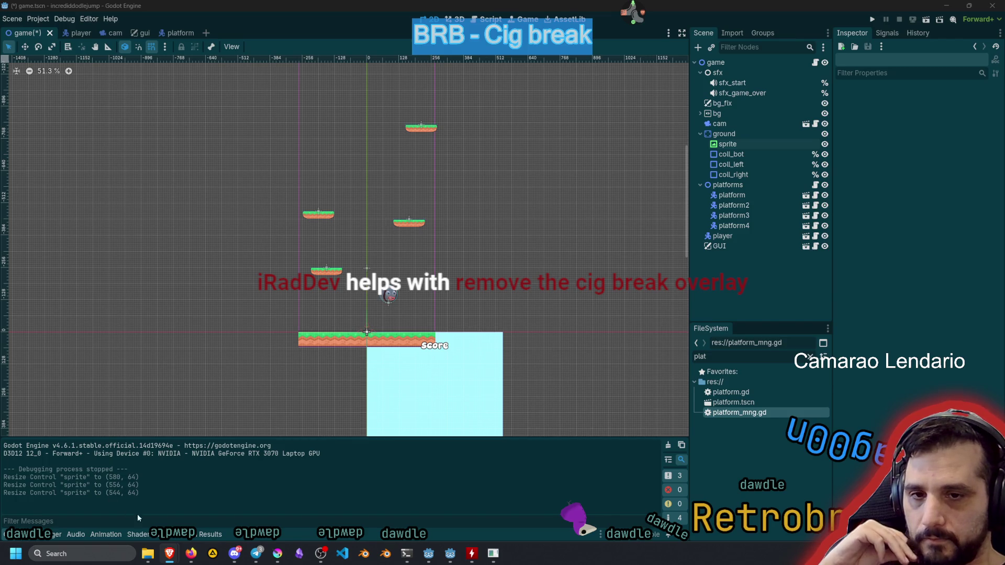
mouse_move(173, 553)
left_click(115, 502)
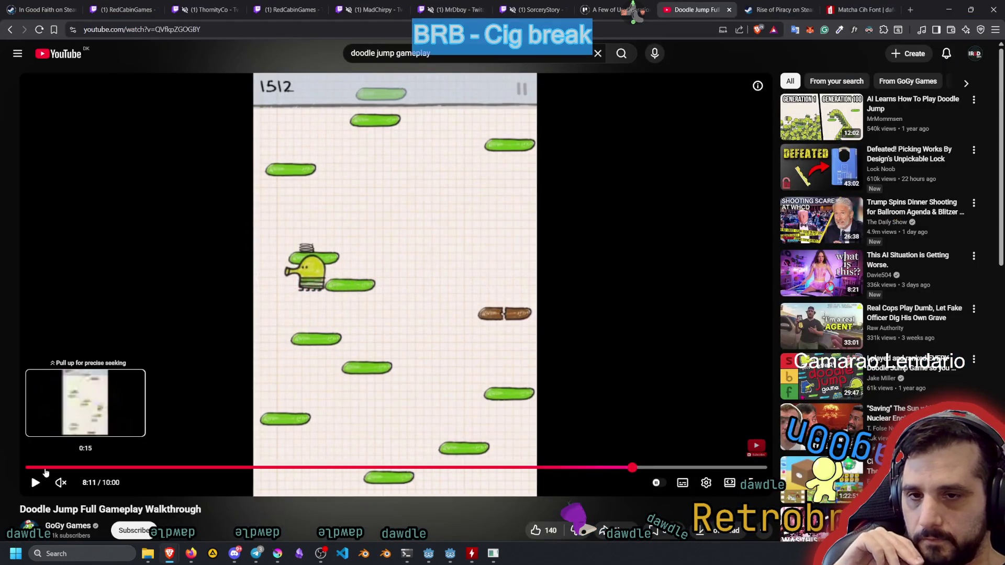
left_click(31, 467)
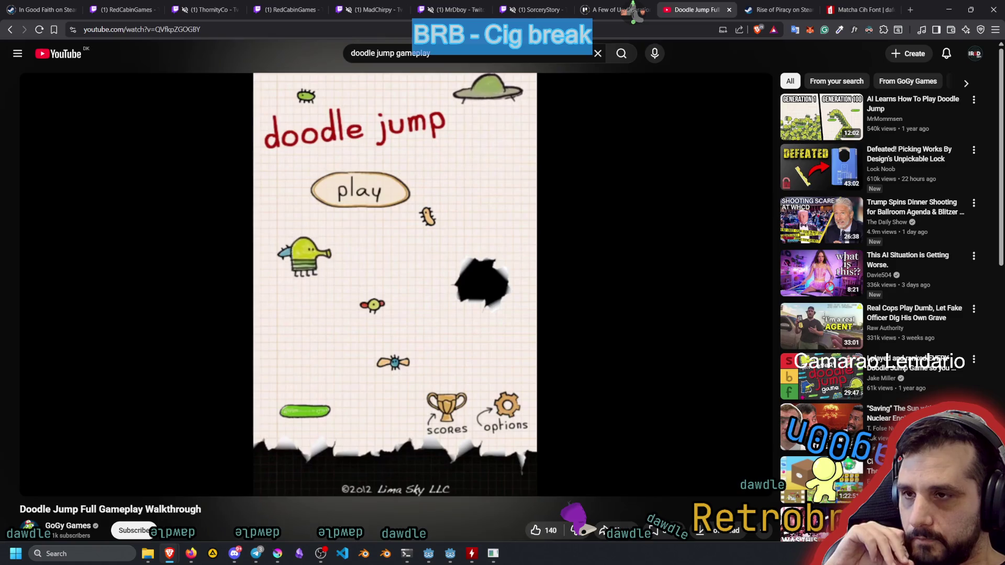